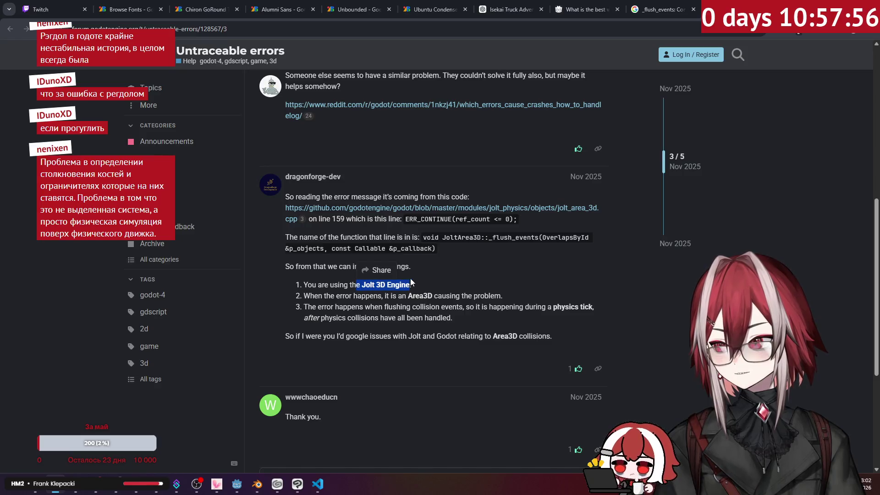
Step: Finish reading the forum reply on the Jolt _flush_events error, then open the Reddit post about crash-causing errors
left_click_drag(330, 296, 434, 294)
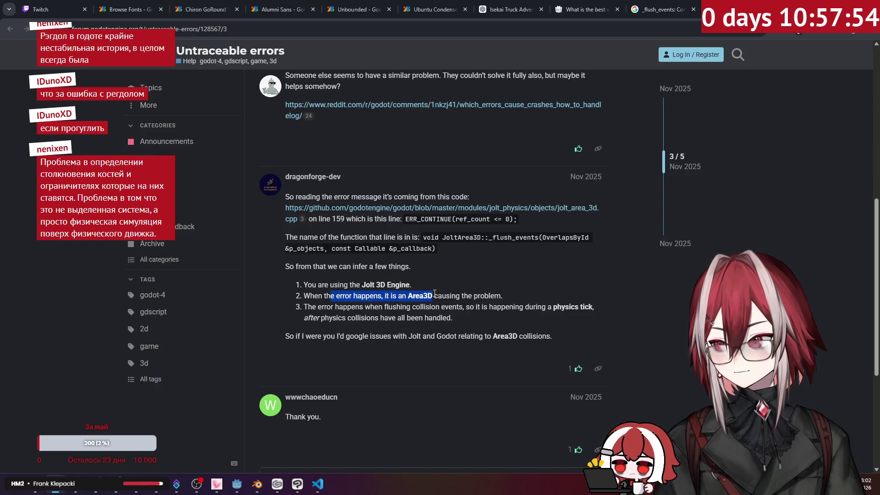
left_click(469, 292)
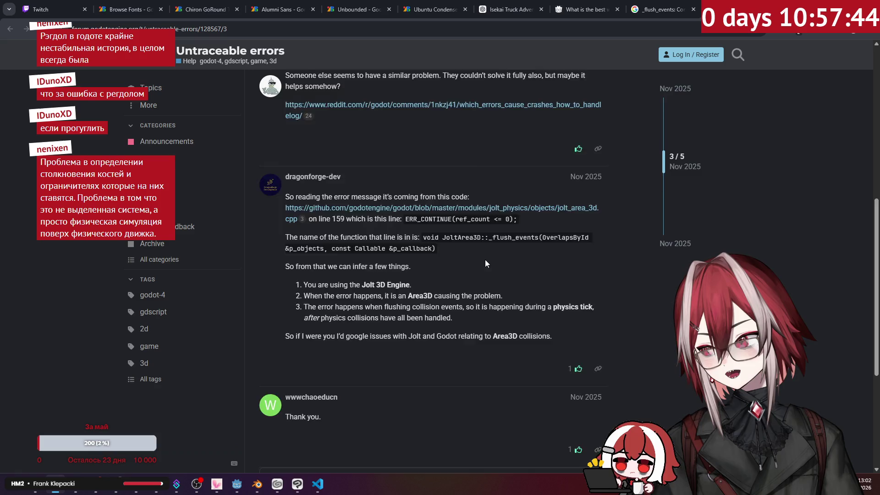
scroll(485, 259, "down", 1)
left_click_drag(437, 290, 494, 288)
left_click(493, 287)
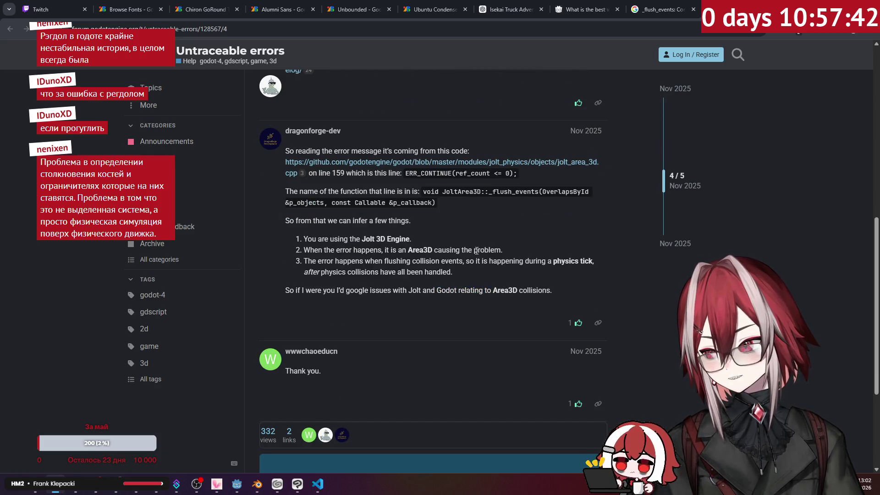
scroll(459, 240, "down", 4)
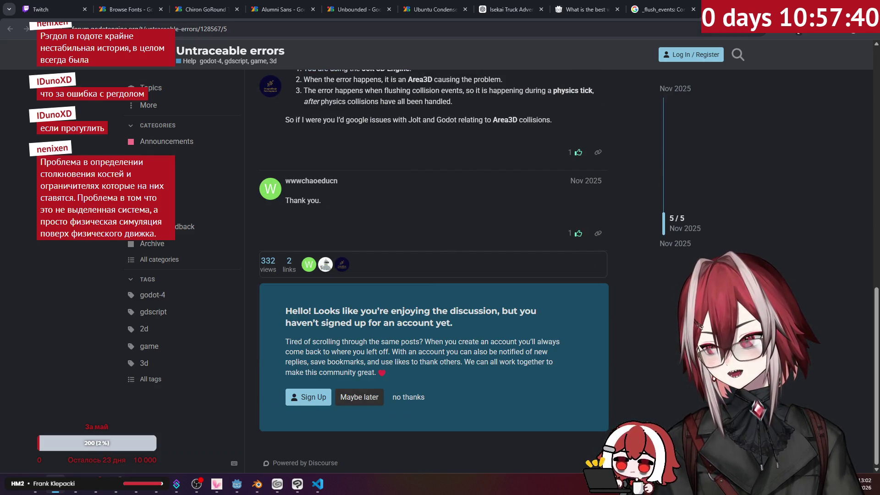
key("alt+Left")
left_click(286, 214)
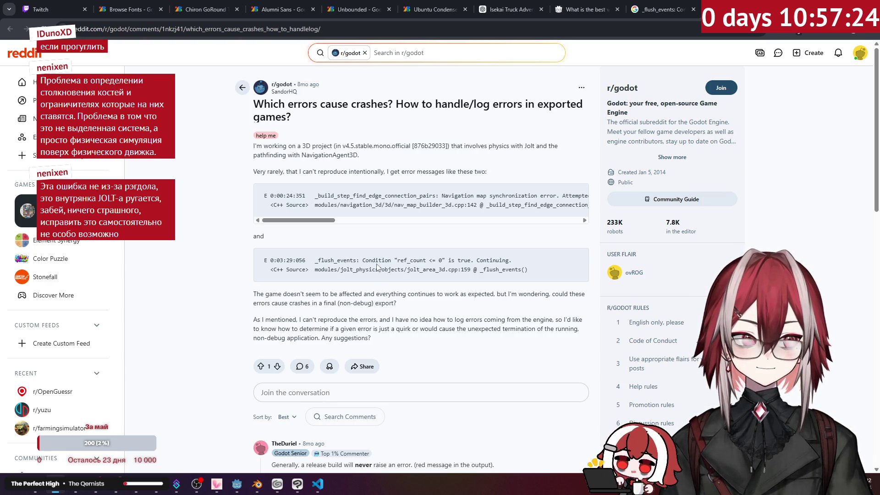
Step: Close the browser tabs, clear Godot's logged _flush_events errors, and return to VS Code
key("ctrl+w")
key("ctrl+w")
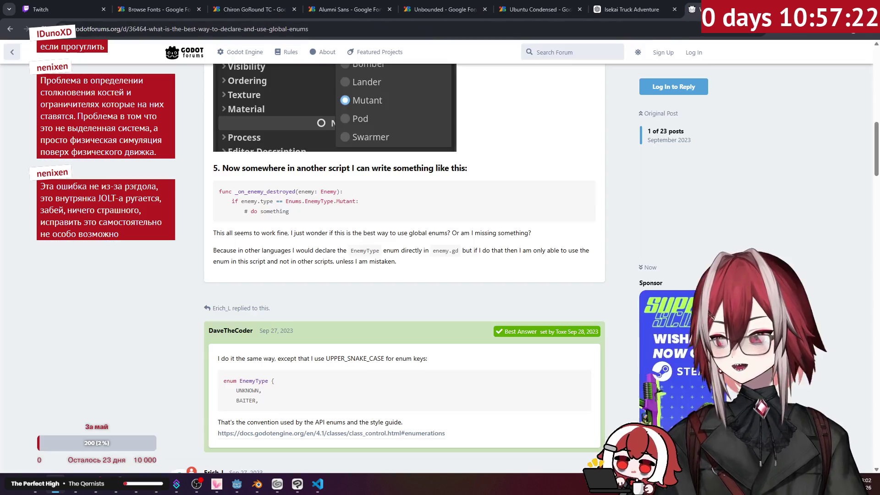
key("ctrl+w")
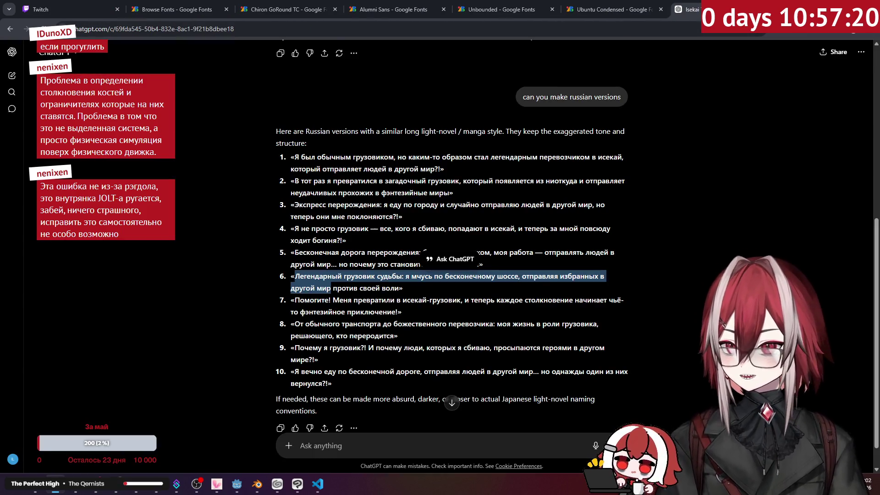
key("alt+Tab")
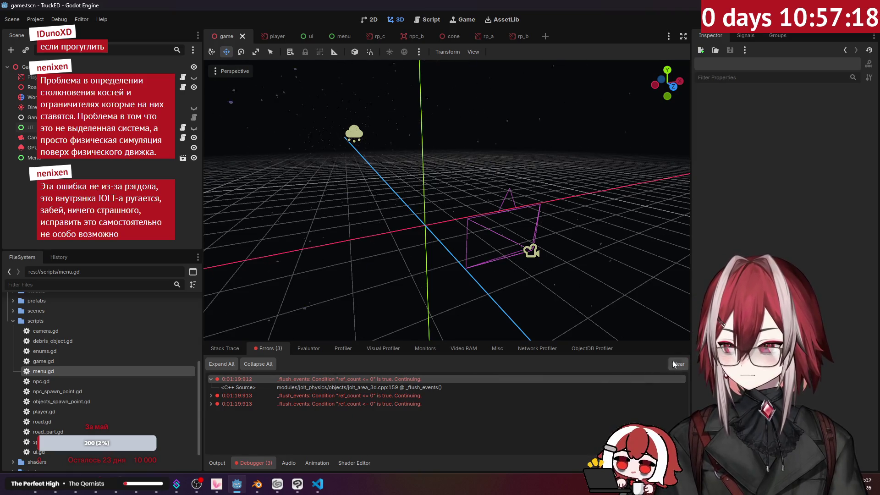
left_click(678, 364)
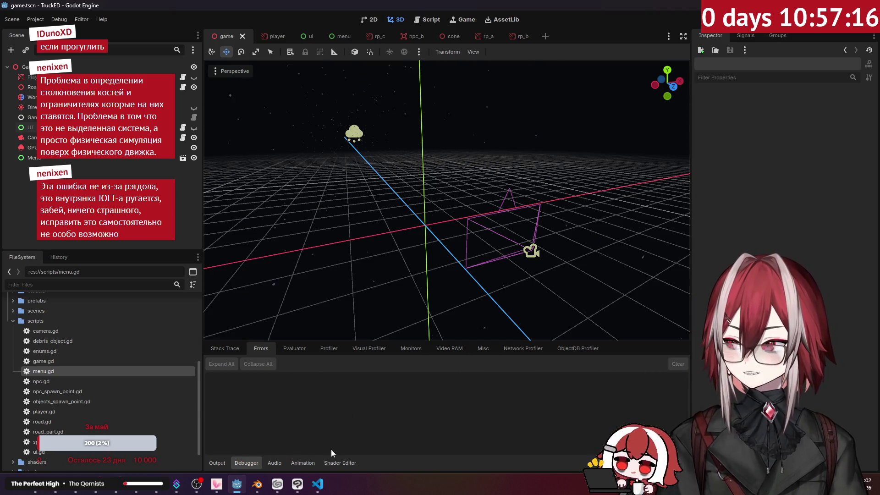
key("alt+Tab")
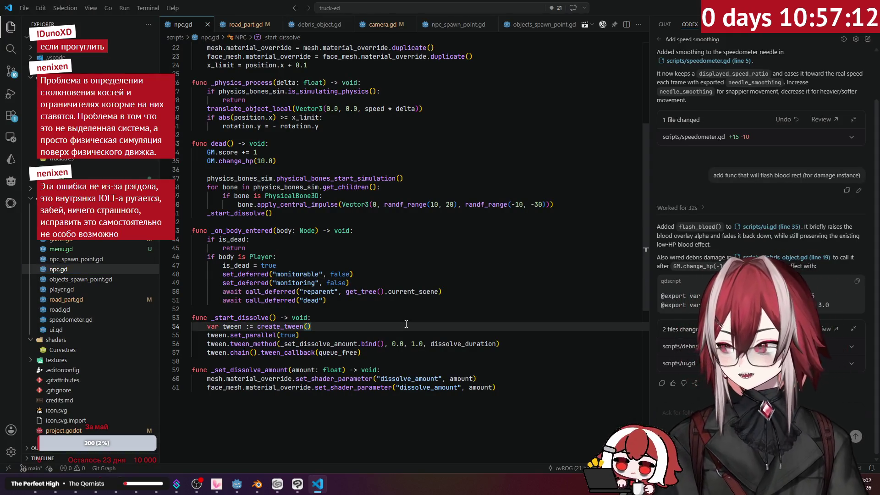
Step: Look over lines 48–51 of _on_body_entered in npc.gd
mouse_move(223, 274)
left_mouse_down()
mouse_move(441, 291)
mouse_move(327, 301)
left_mouse_up()
left_click(327, 300)
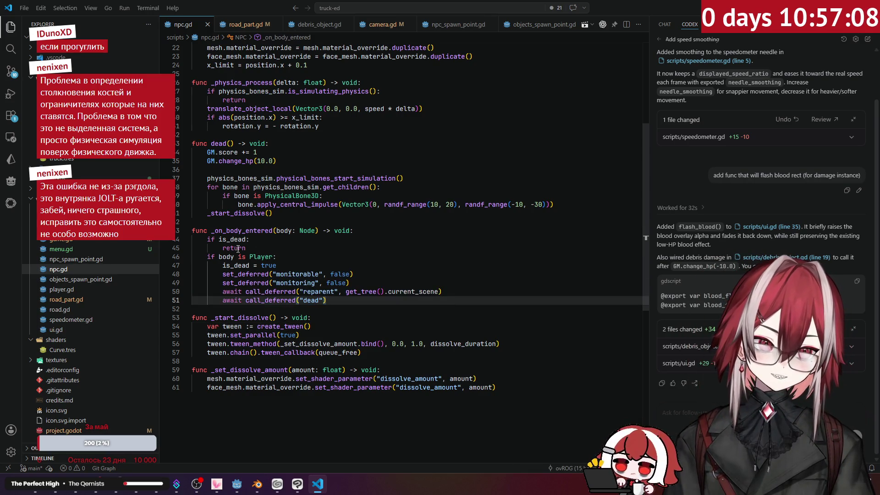
scroll(476, 24, "down", 2)
Step: In game.gd, go through change_state's Menu and Paused cases and their pause and process-mode settings
left_click(477, 24)
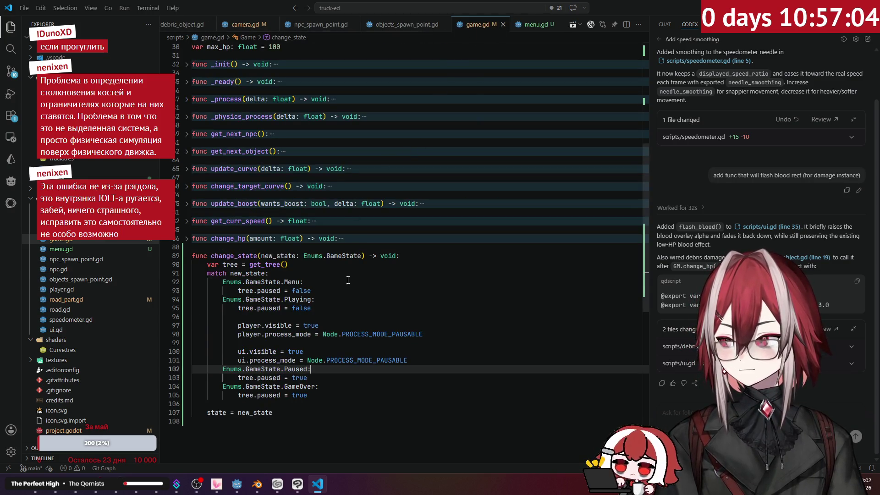
left_click(303, 281)
scroll(359, 302, "down", 3)
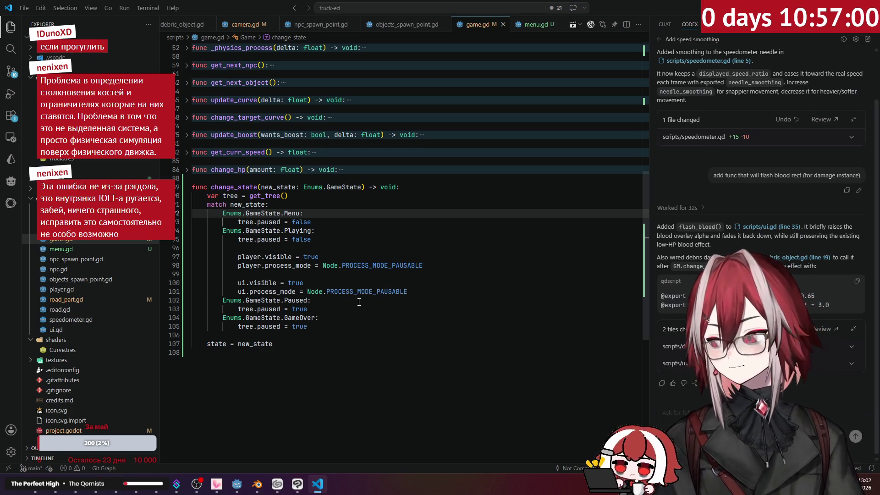
left_click(299, 309)
left_click(340, 291)
left_click(342, 300)
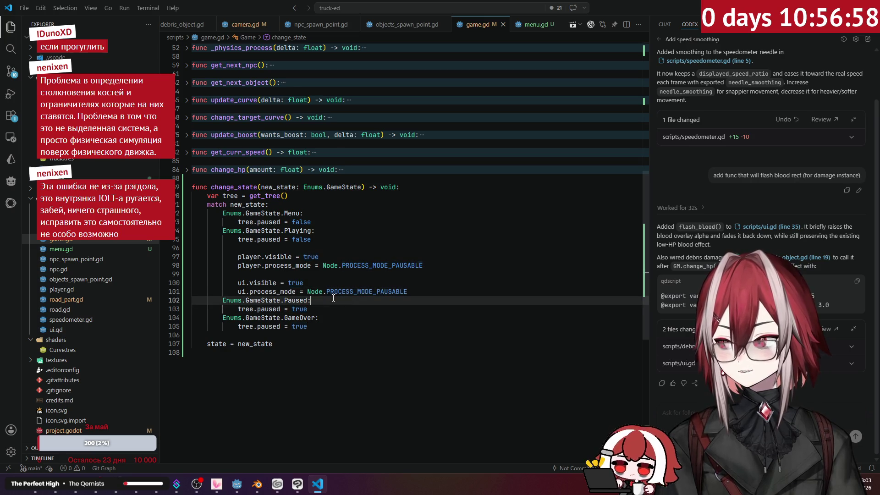
key("Up")
key("Up")
left_click(342, 300)
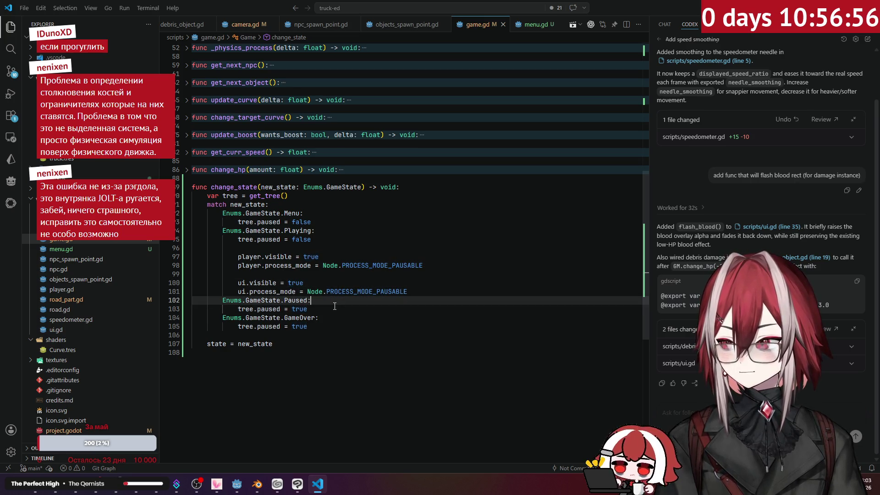
left_click(332, 308)
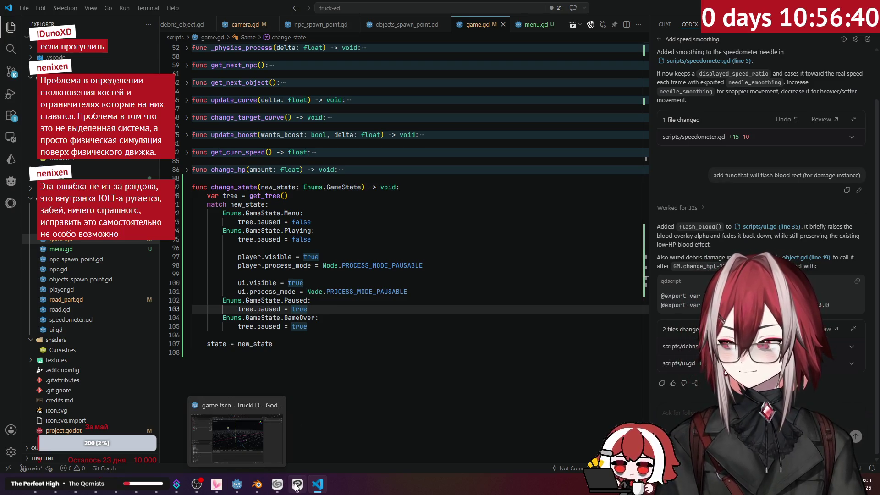
Step: Bring the Godot editor to the front from the taskbar
mouse_move(296, 489)
mouse_move(140, 491)
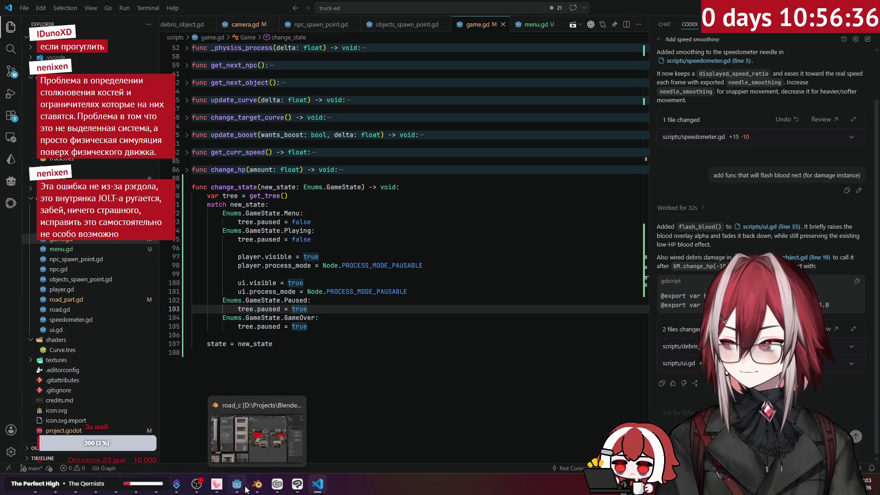
mouse_move(242, 490)
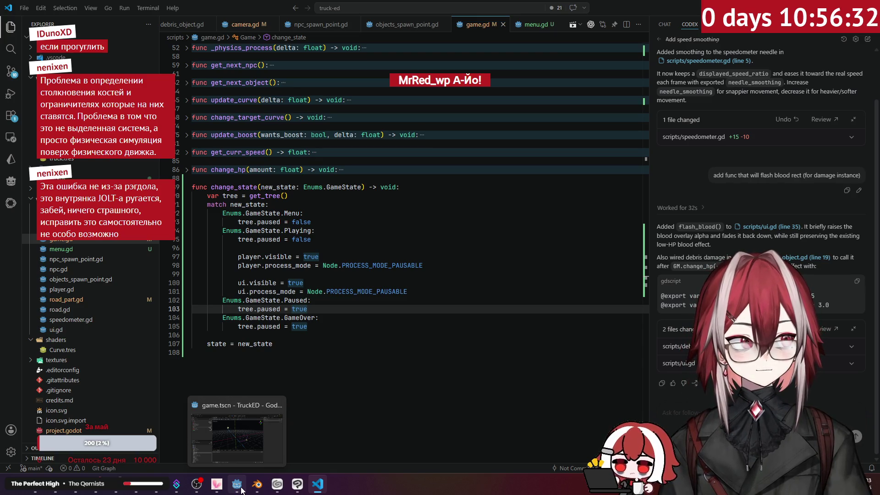
left_click(241, 489)
Step: View menu.tscn's title label and its Поехали and Выход buttons, then return to VS Code
left_click(338, 35)
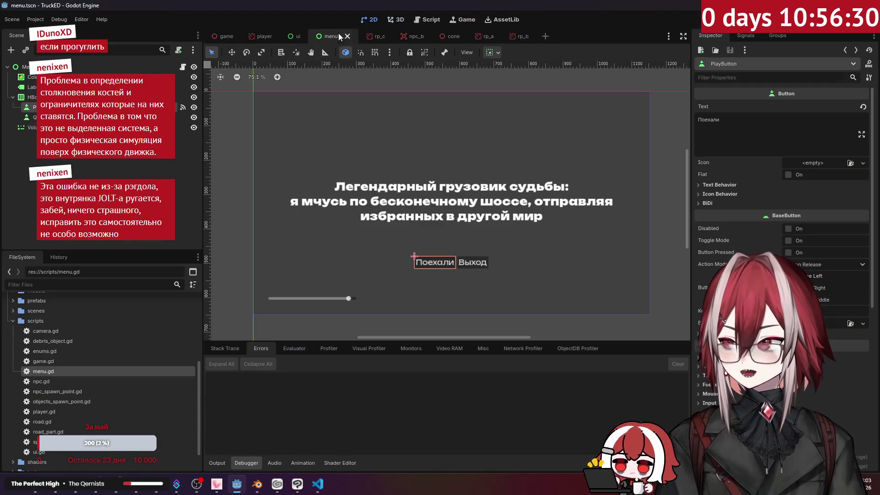
left_click(380, 141)
scroll(444, 225, "up", 2)
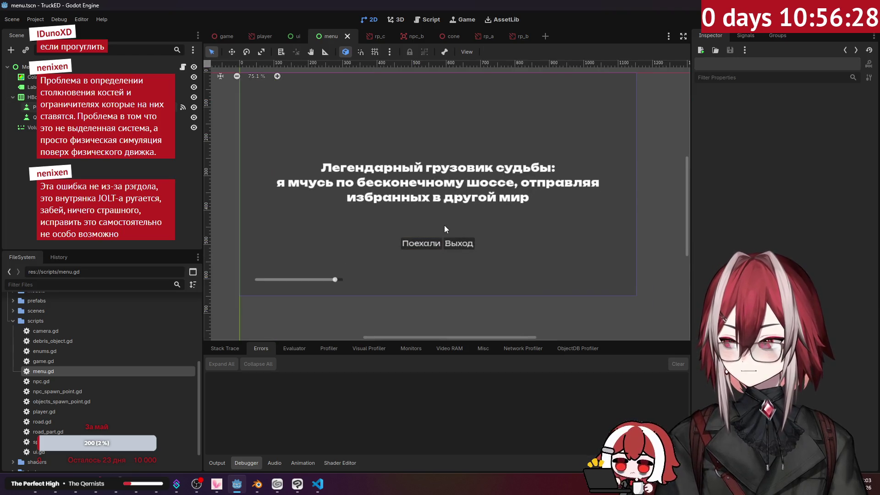
scroll(419, 206, "down", 2)
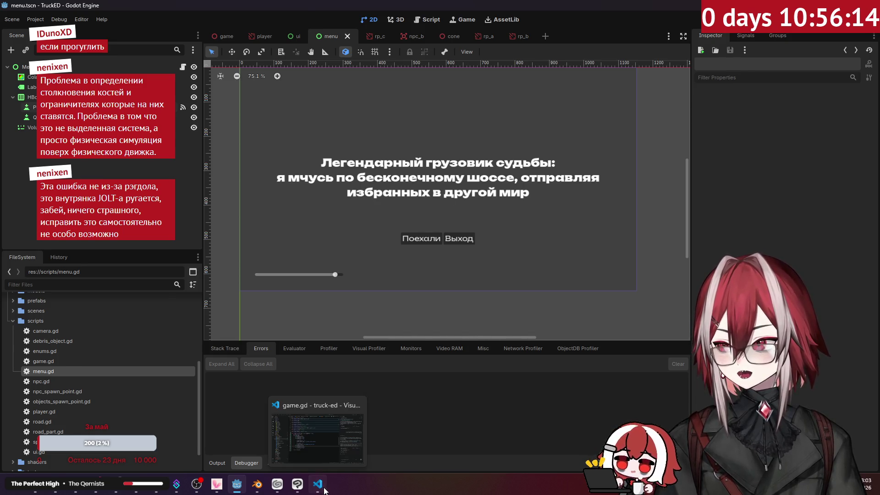
left_click(318, 431)
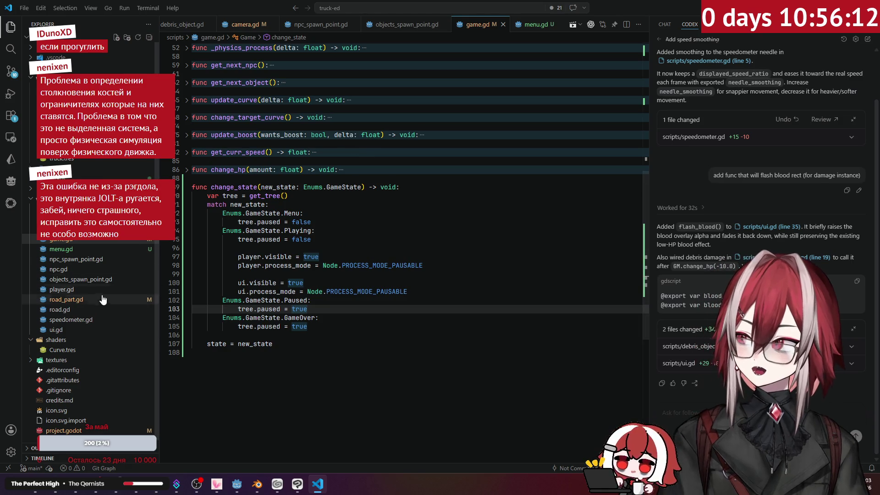
Step: Open menu.gd and inspect the change_state call and visible = false in _on_play_pressed
left_click(73, 249)
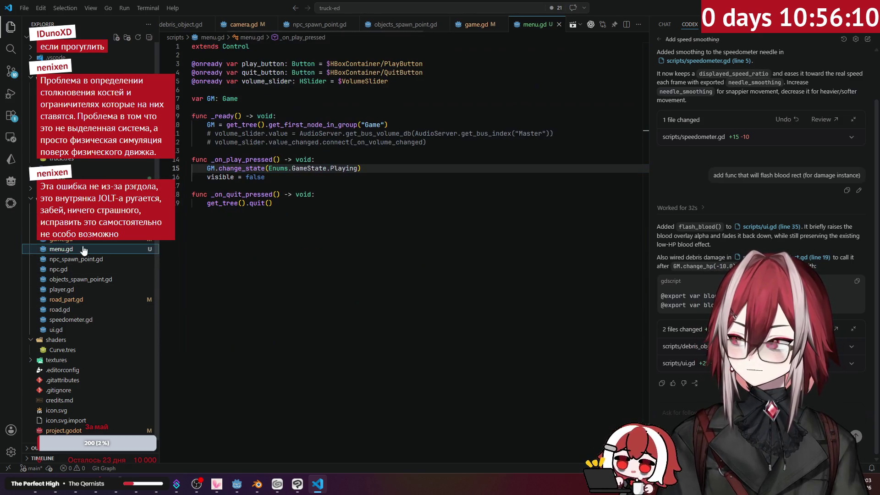
left_click(249, 169)
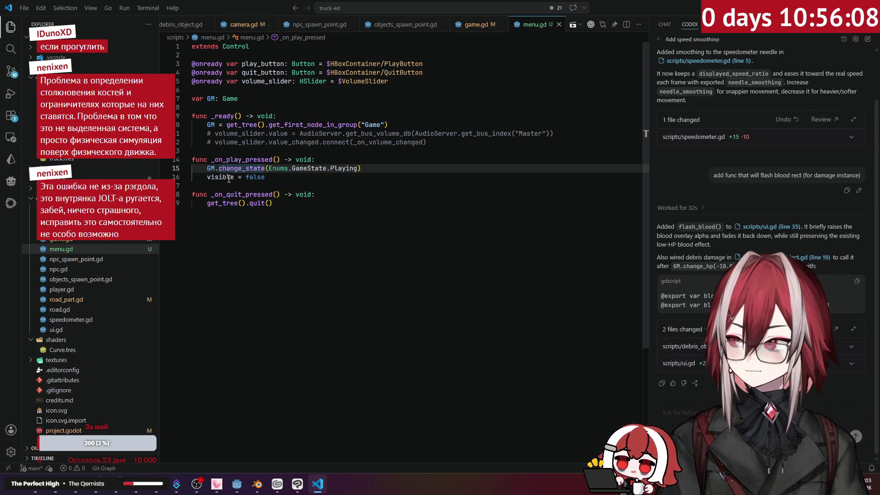
left_click(243, 160)
double_click(285, 178)
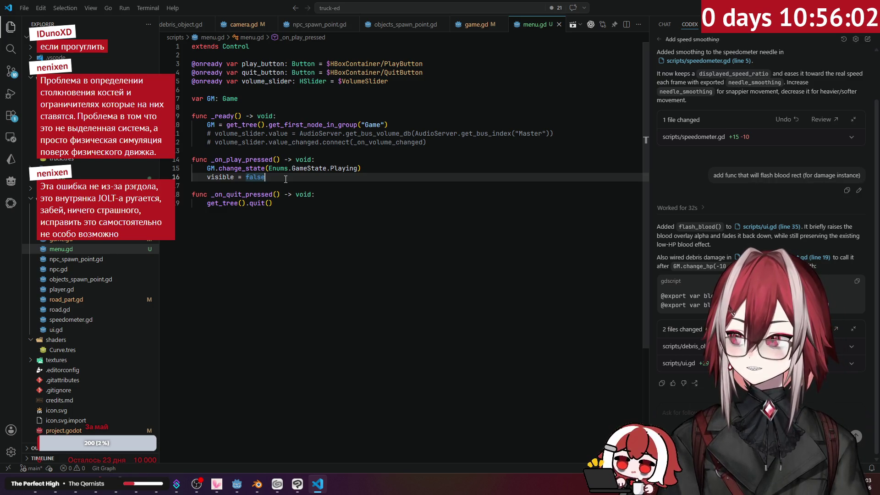
Step: Insert a match on GM.state at the start of _on_play_pressed
left_click(364, 157)
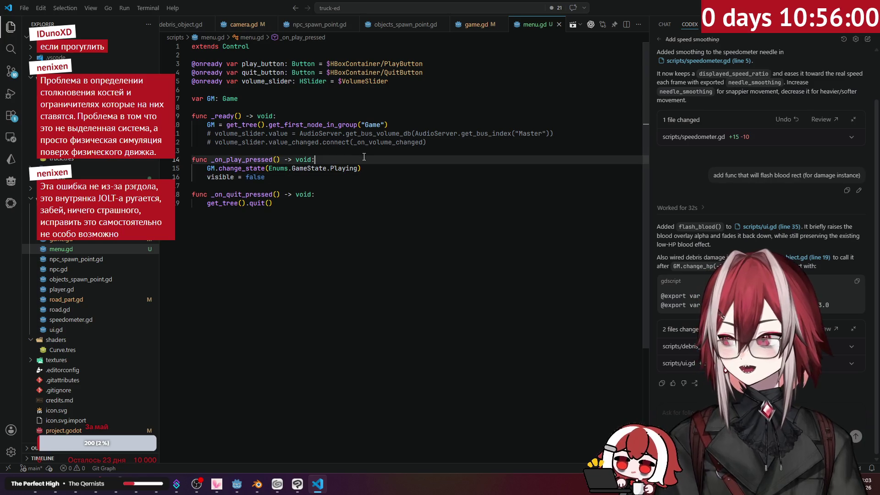
key("Return")
key("Return")
key("ctrl+z")
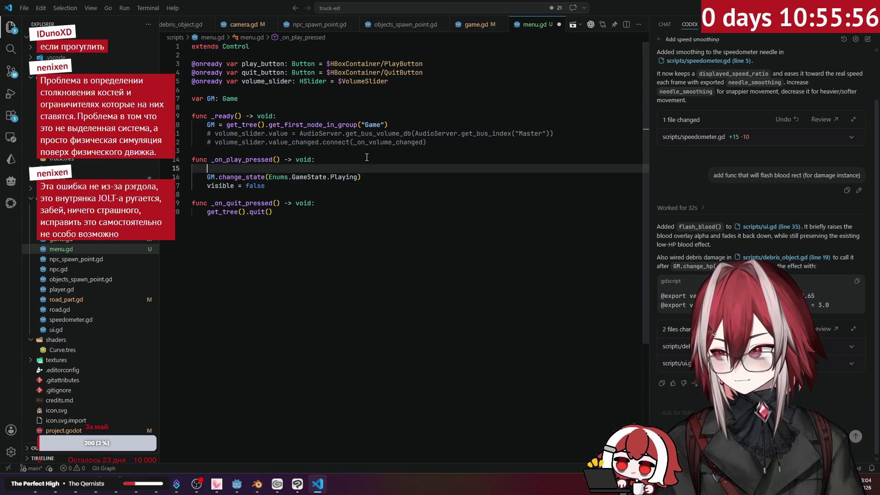
type("gm")
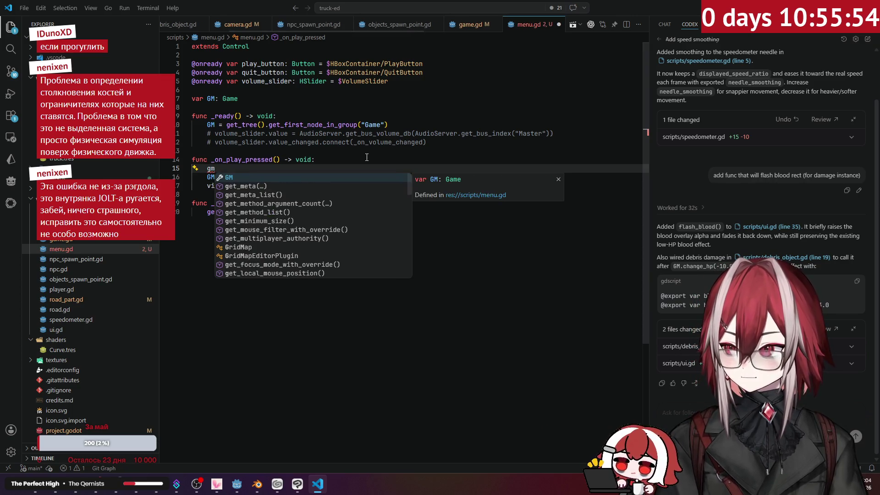
key("BackSpace")
key("BackSpace")
type("ma")
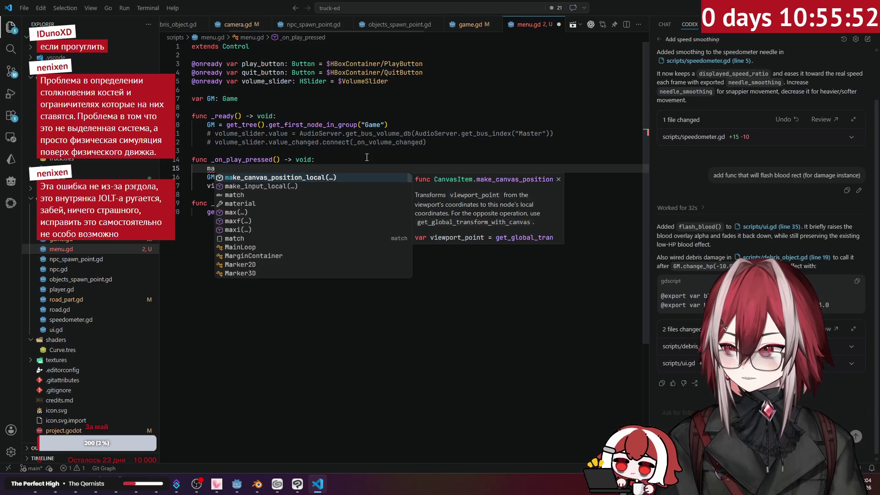
type("tch")
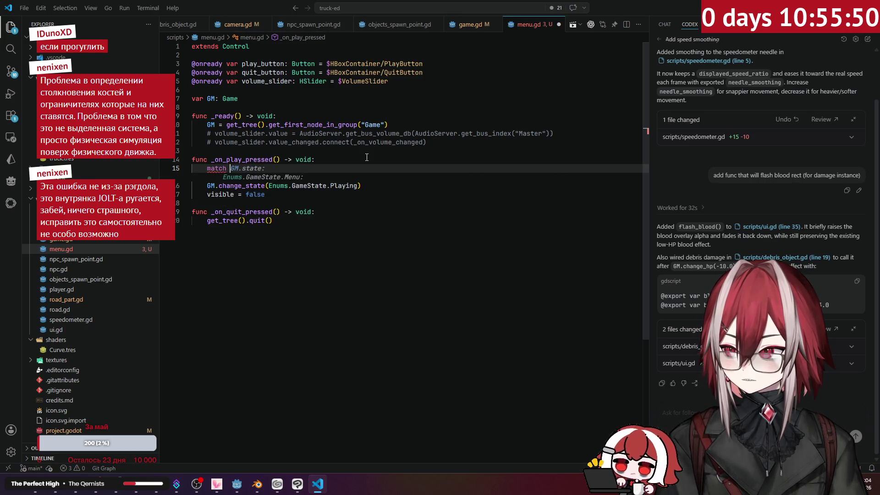
key("Tab")
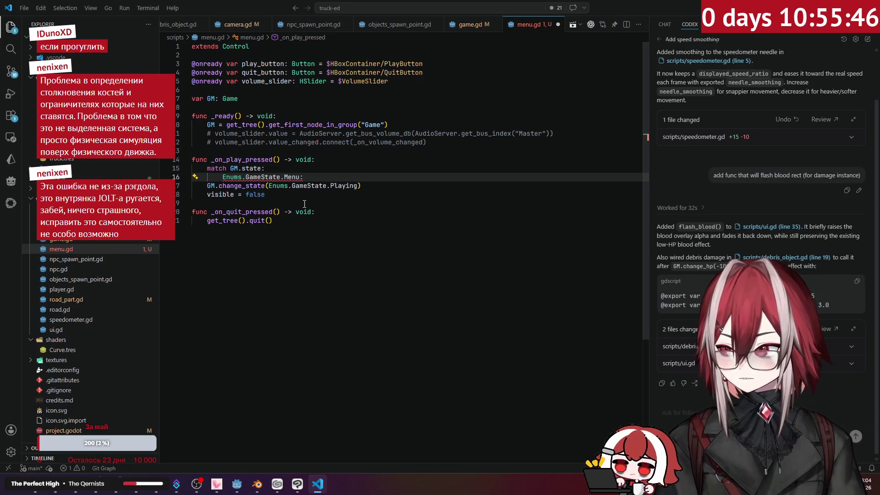
Step: Indent the change_state and visible lines under the Menu case and start a new case line
left_click_drag(192, 186, 298, 194)
key("Tab")
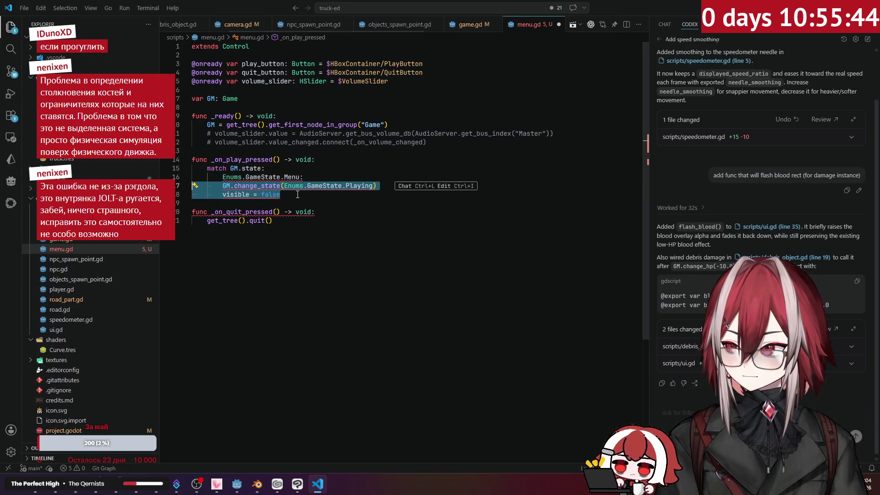
left_click(297, 194)
key("Return")
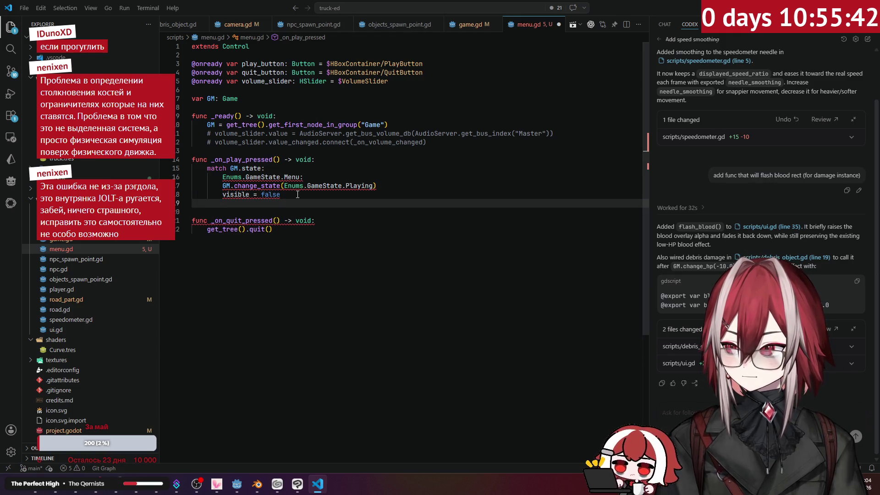
left_click_drag(297, 194, 193, 186)
key("Tab")
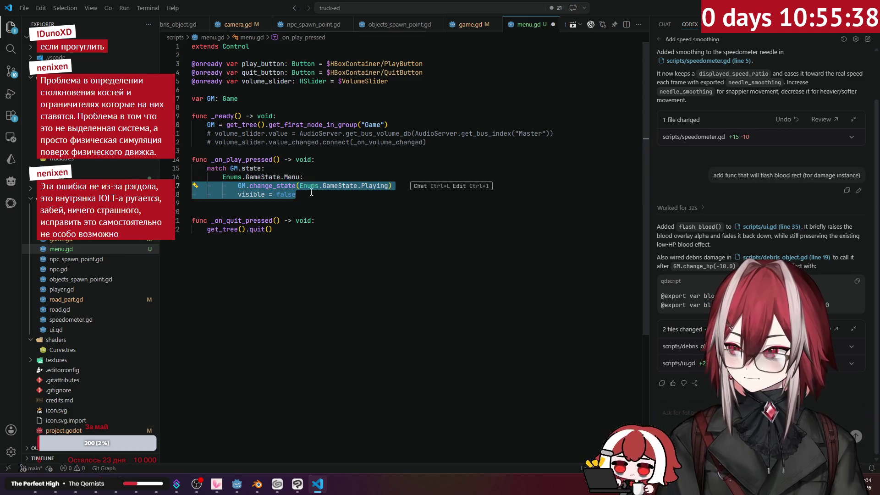
left_click(310, 196)
key("Return")
key("BackSpace")
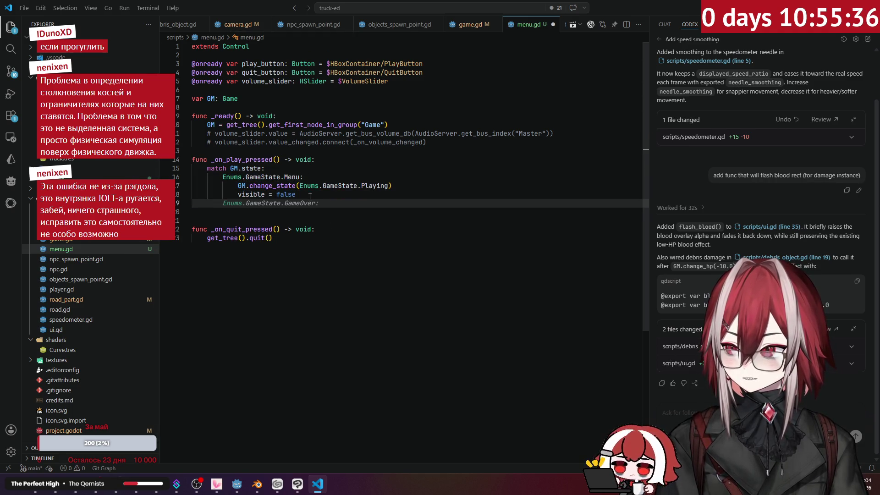
Step: Add an Enums.GameState.Paused case with a change_state call and visible = false
type("Enums.GameState")
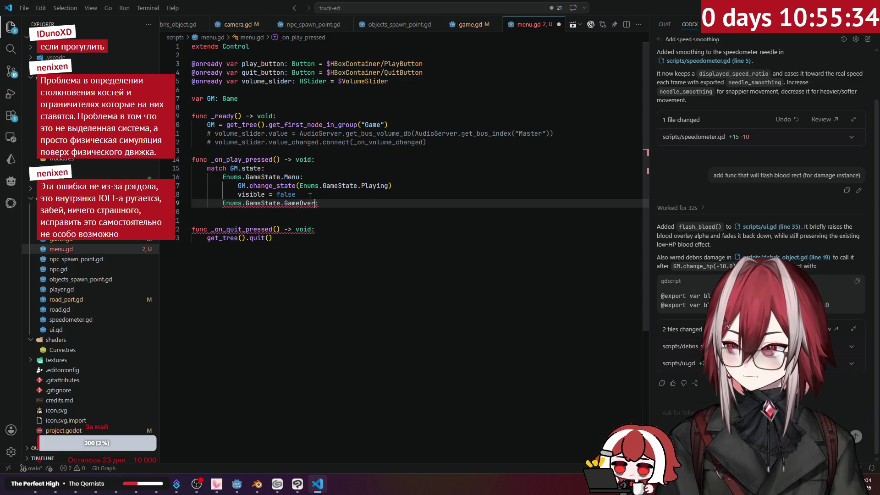
type(".")
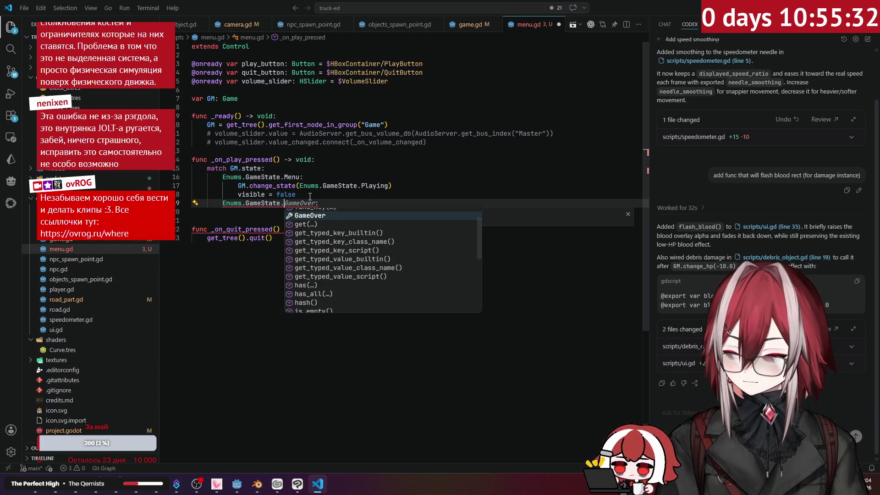
type("Paused:")
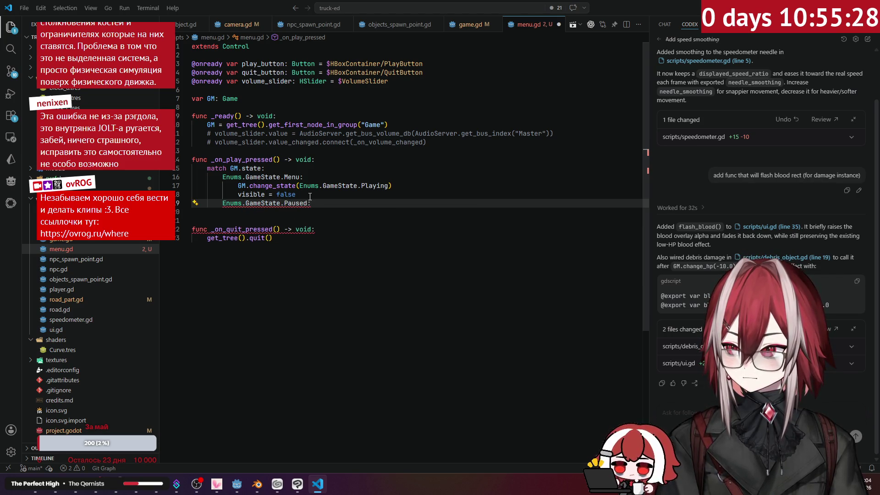
key("Tab")
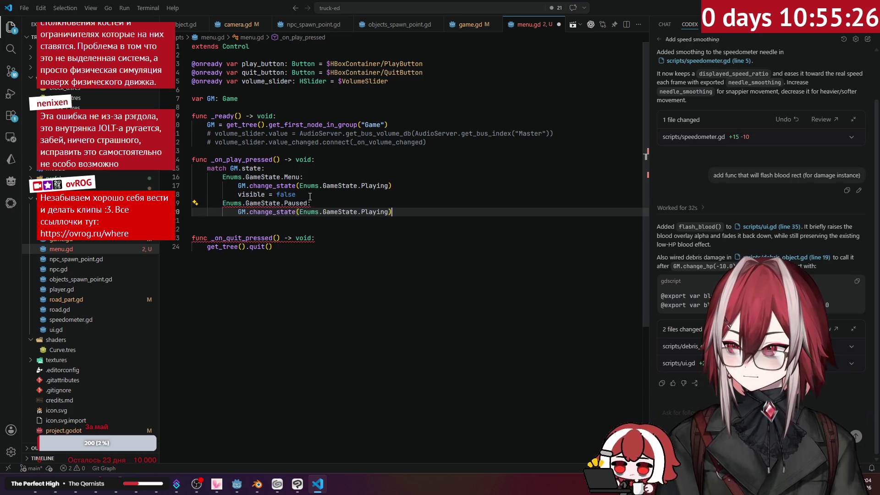
key("Return")
type("v")
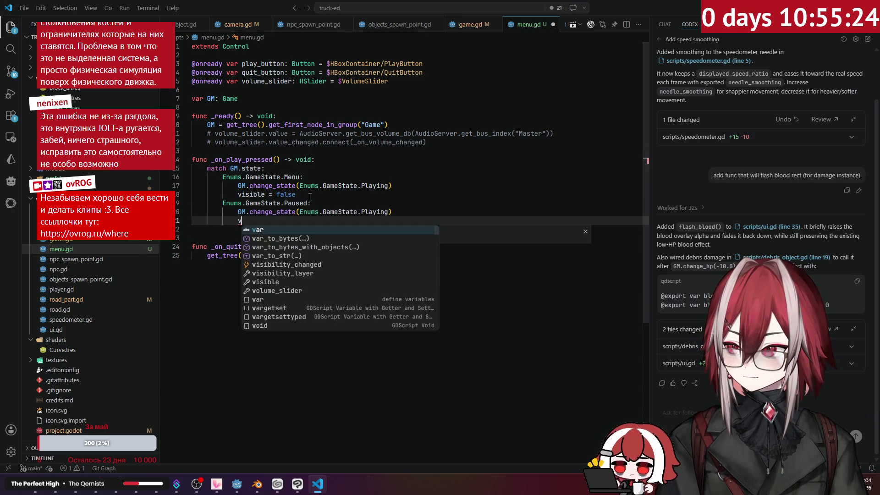
type("is")
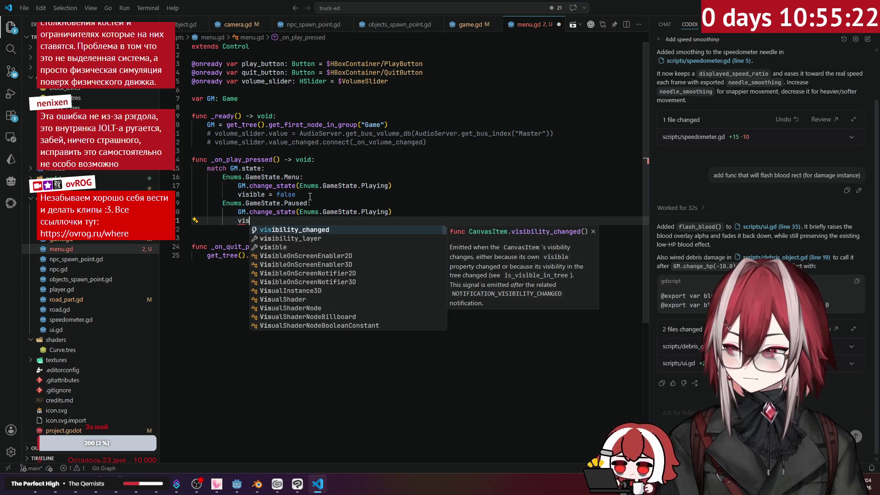
key("Escape")
key("Tab")
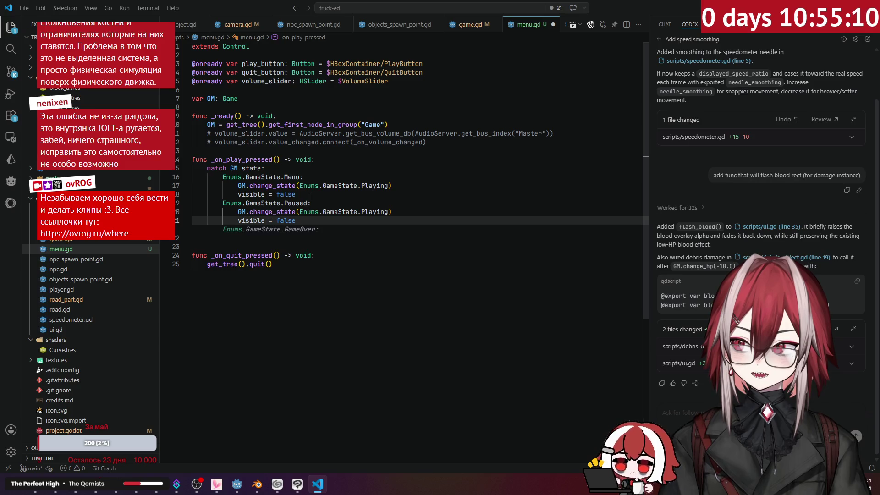
Step: Undo the match cases, leaving only change_state(Playing) and visible = false in the handler
key("ctrl+z")
key("ctrl+z")
key("ctrl+z")
key("ctrl+z")
key("ctrl+z")
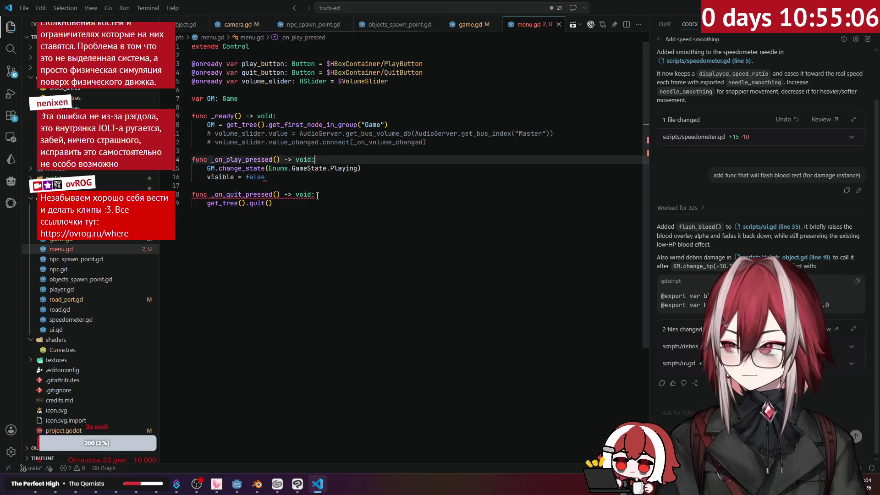
left_click(311, 188)
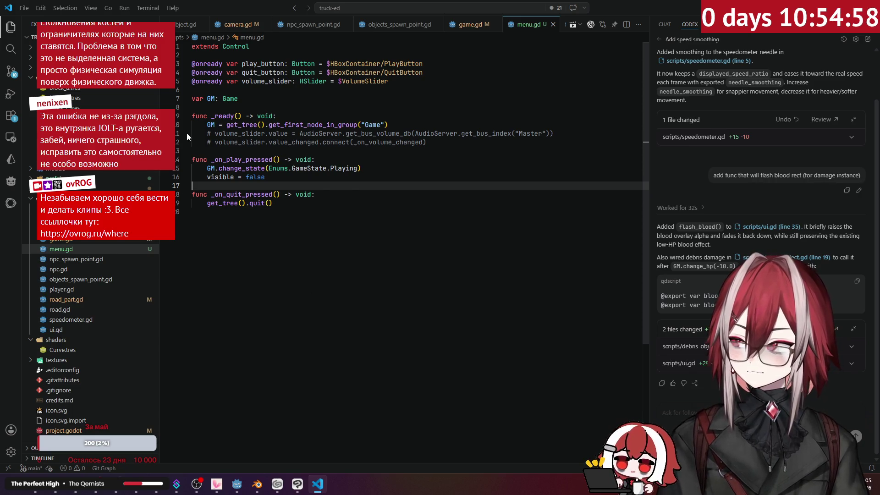
left_click(60, 240)
Step: Add a new line under the Paused case in change_state and locate the ui.visible = true line
scroll(315, 246, "down", 2)
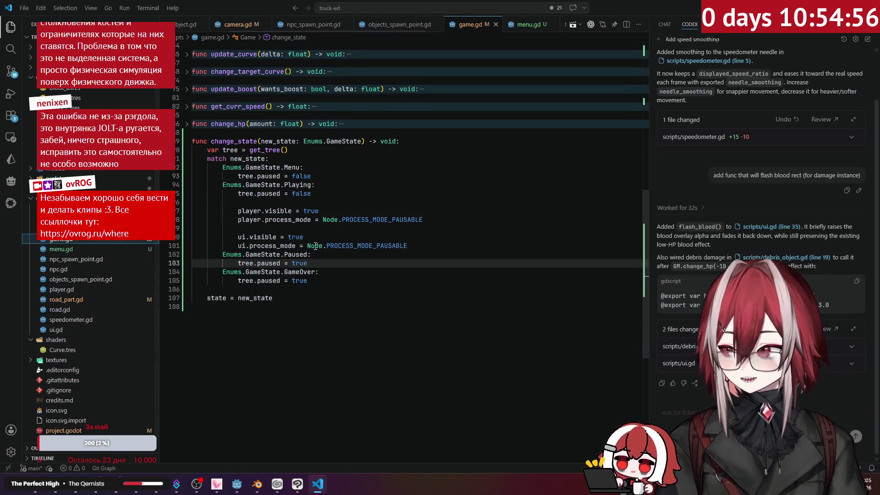
left_click(325, 254)
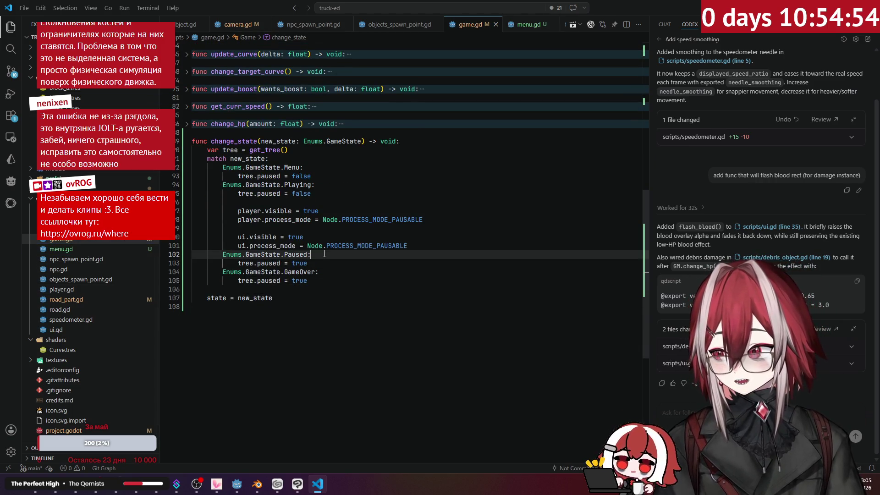
left_click(258, 159)
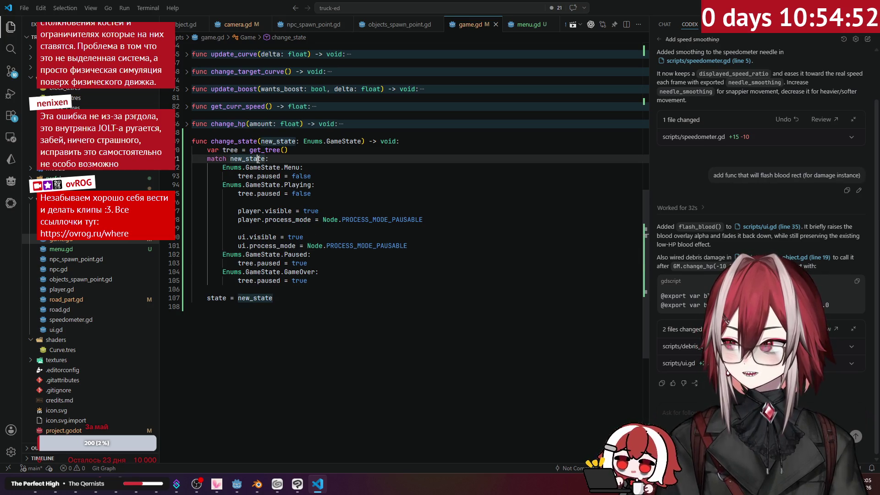
left_click(326, 253)
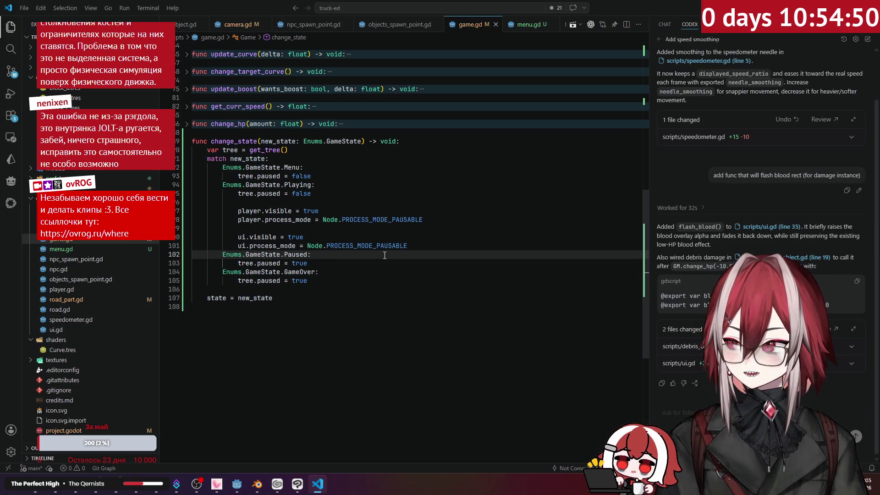
key("Return")
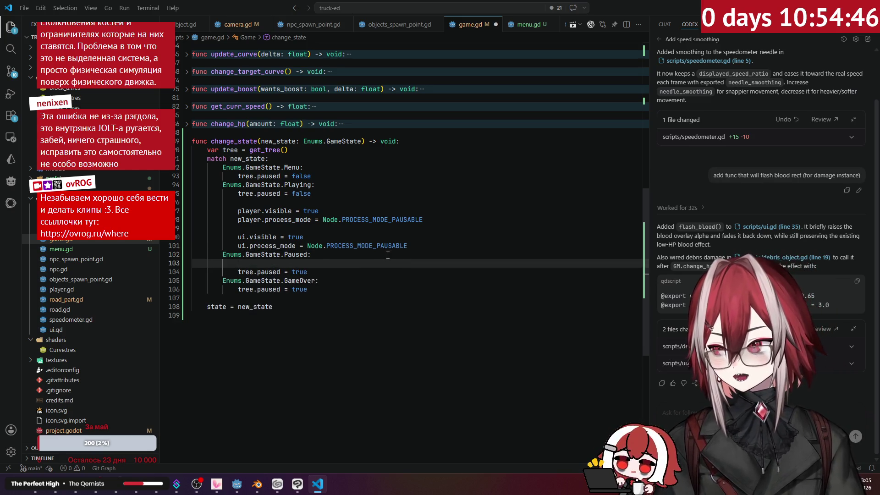
left_click(271, 240)
left_click(316, 239)
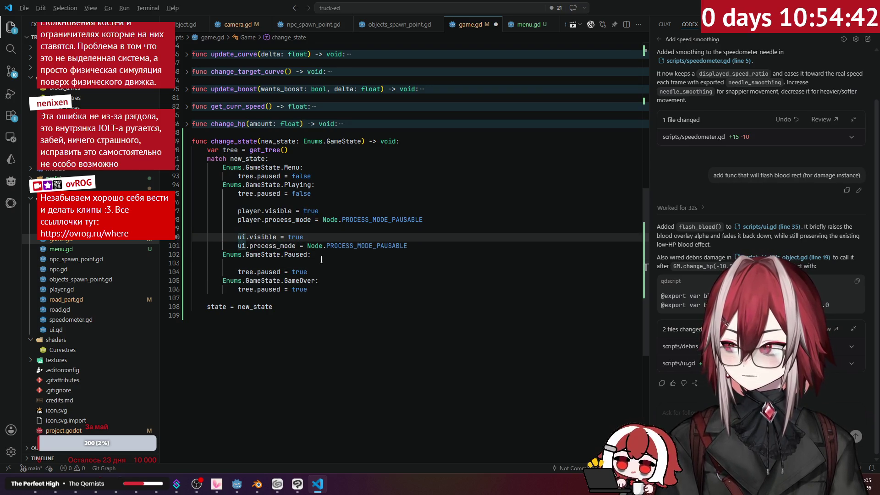
Step: Select the ui.visible = true line for reuse
key("alt+Tab")
key("alt+Tab")
key("Home")
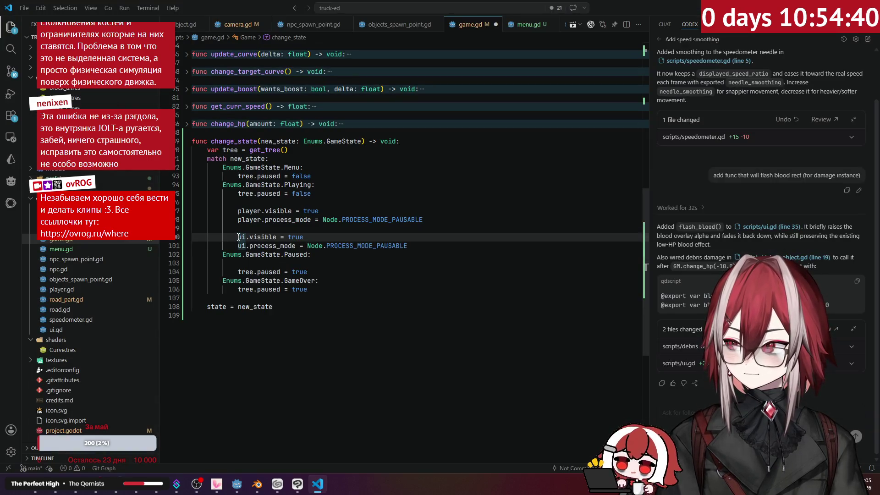
key("shift+End")
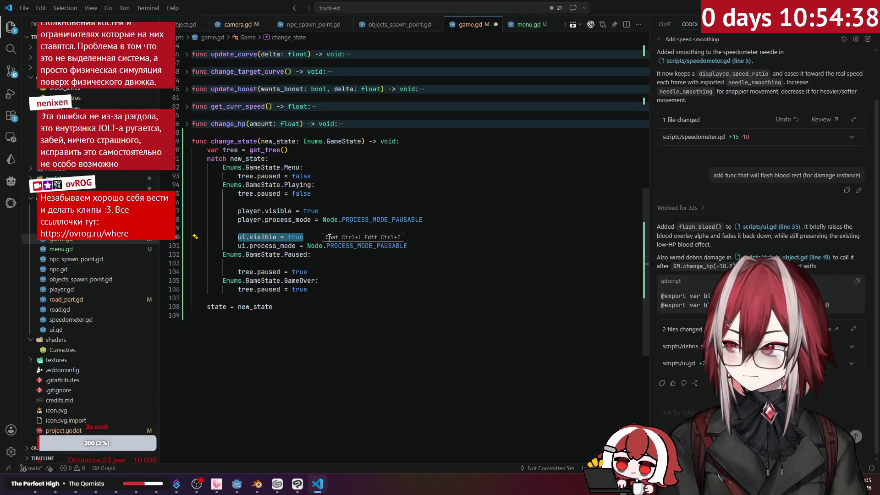
scroll(310, 208, "up", 8)
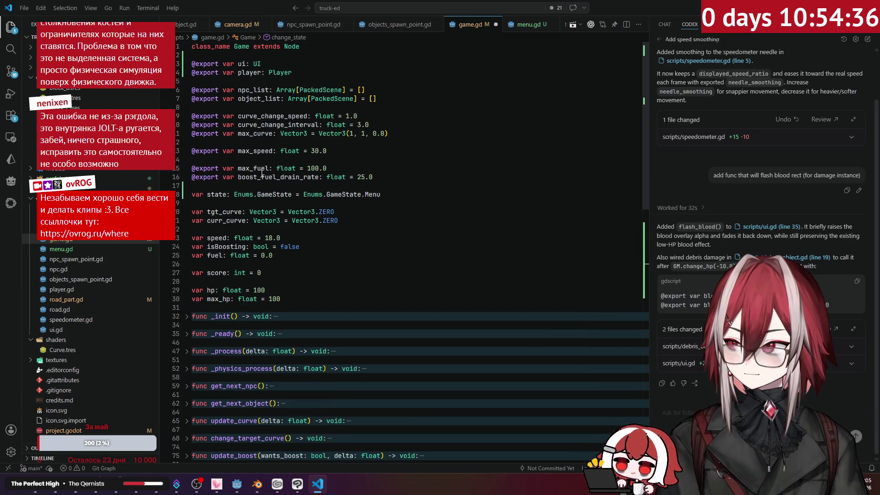
scroll(295, 101, "down", 15)
scroll(292, 183, "up", 2)
left_click(240, 228)
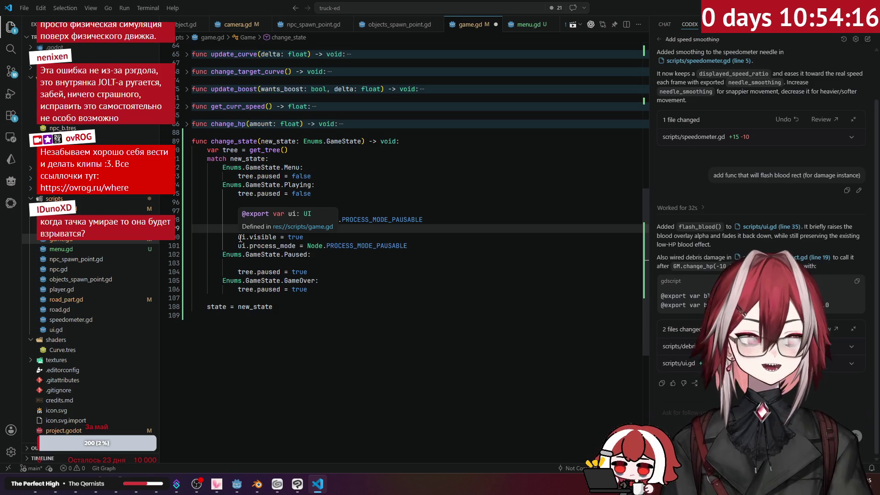
left_click(251, 237)
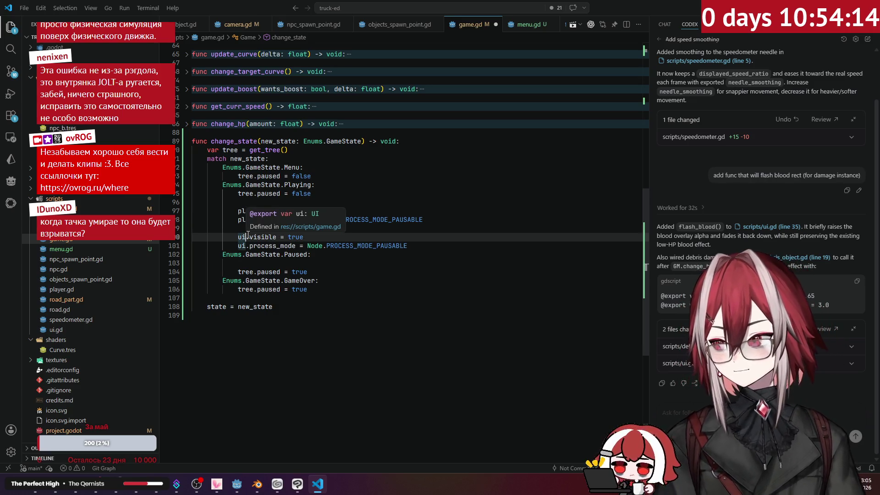
left_click_drag(238, 237, 316, 237)
key("ctrl+c")
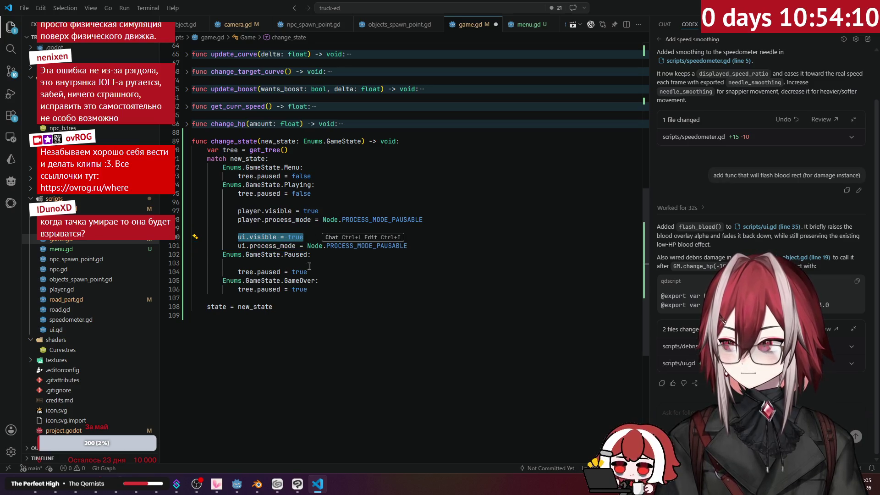
Step: Insert ui.visible = false right after tree.paused = true in the Paused case
left_click(319, 263)
key("ctrl+shift+k")
key("End")
key("Return")
key("ctrl+v")
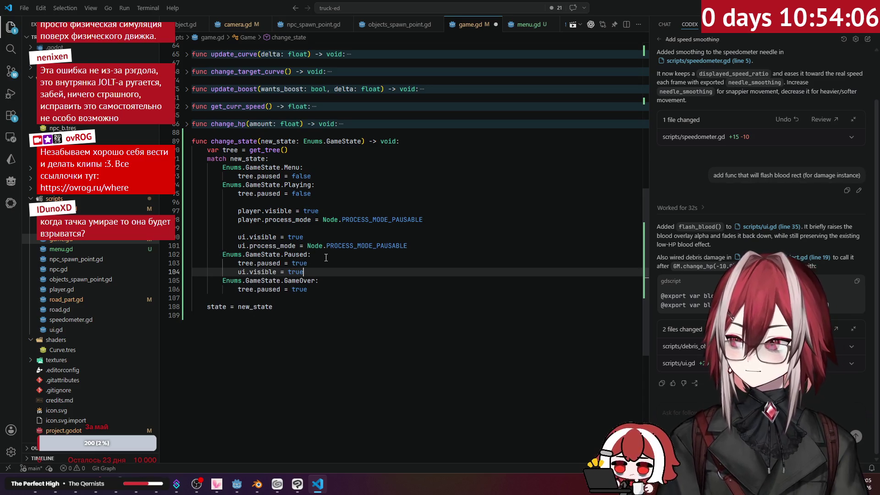
key("BackSpace")
key("BackSpace")
key("BackSpace")
type("false")
key("Return")
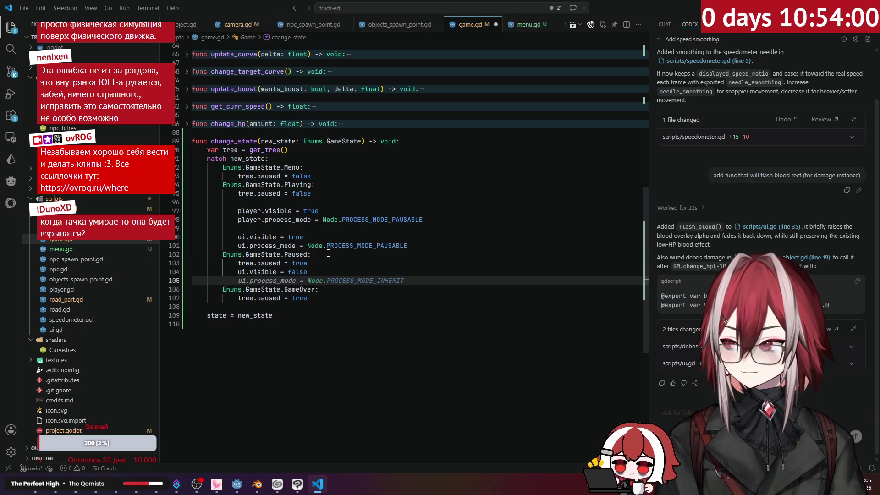
Step: Compare with the Playing case's PROCESS_MODE_PAUSABLE and ui.visible settings
left_click(326, 258)
left_click(339, 246)
left_click(356, 237)
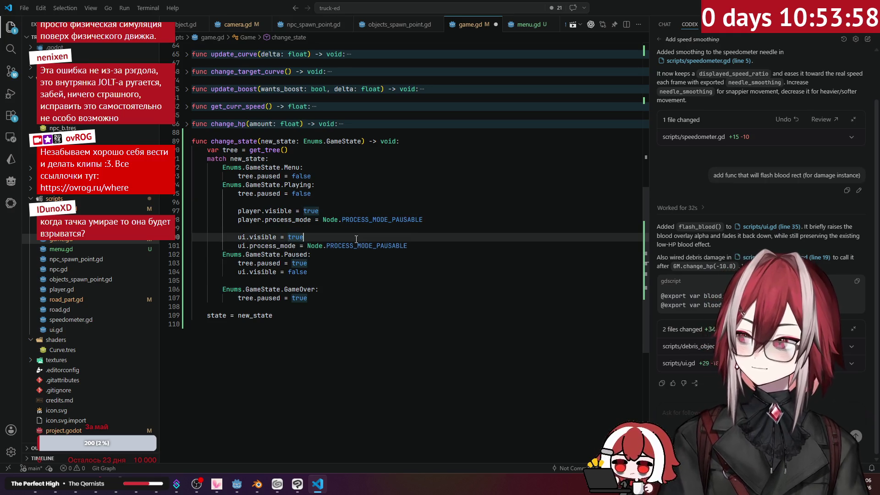
left_click(326, 270)
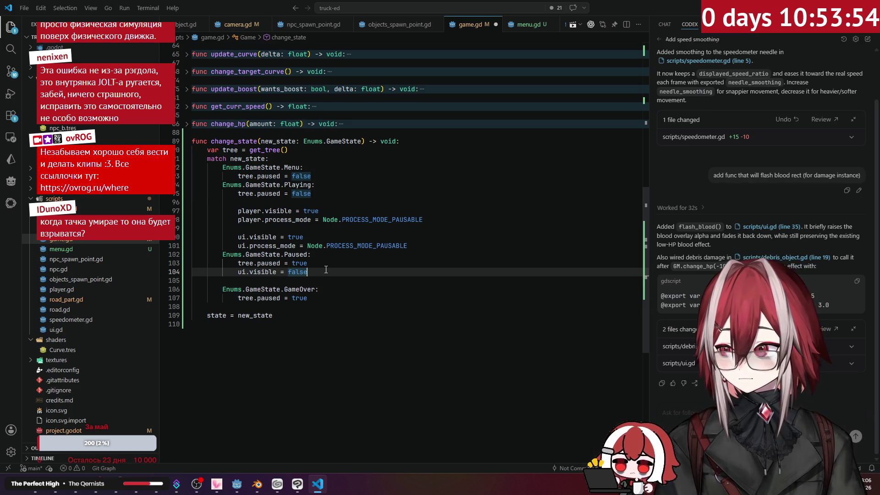
left_click(279, 279)
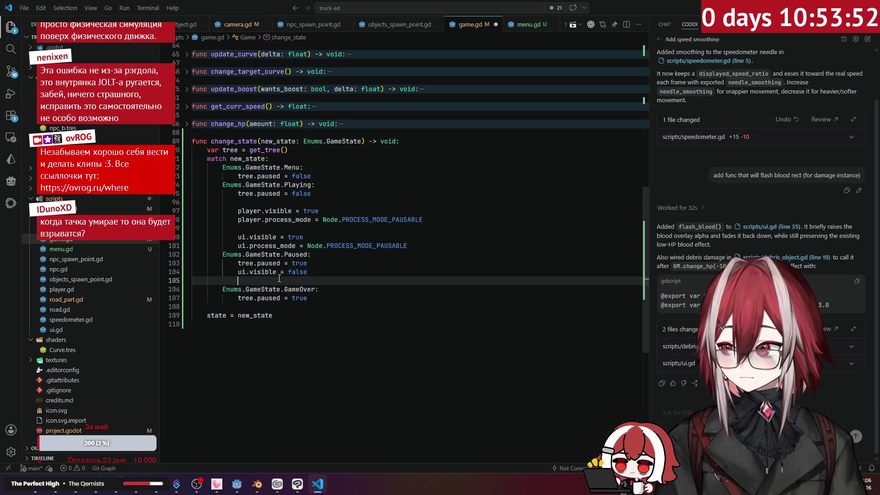
scroll(326, 262, "up", 10)
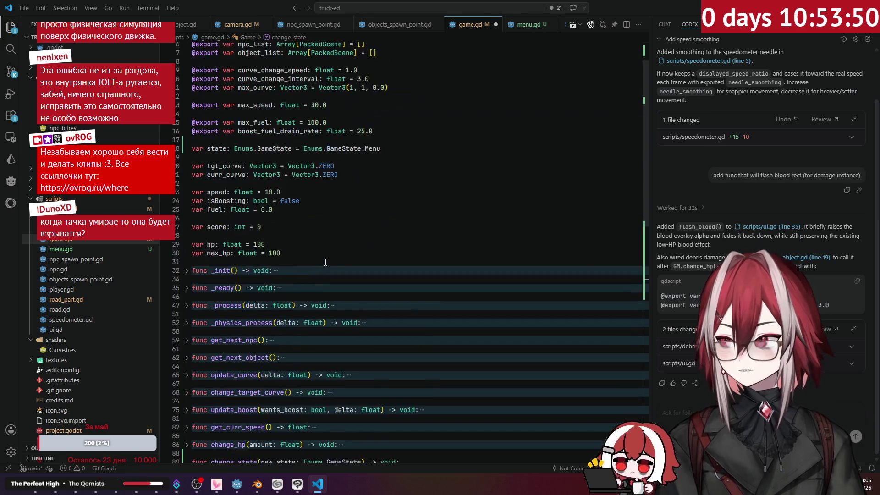
left_click(309, 81)
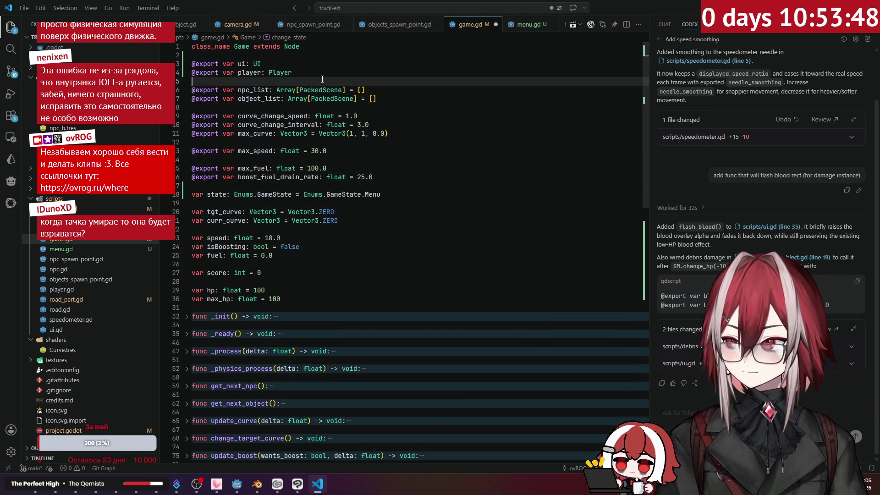
key("Return")
type("@export")
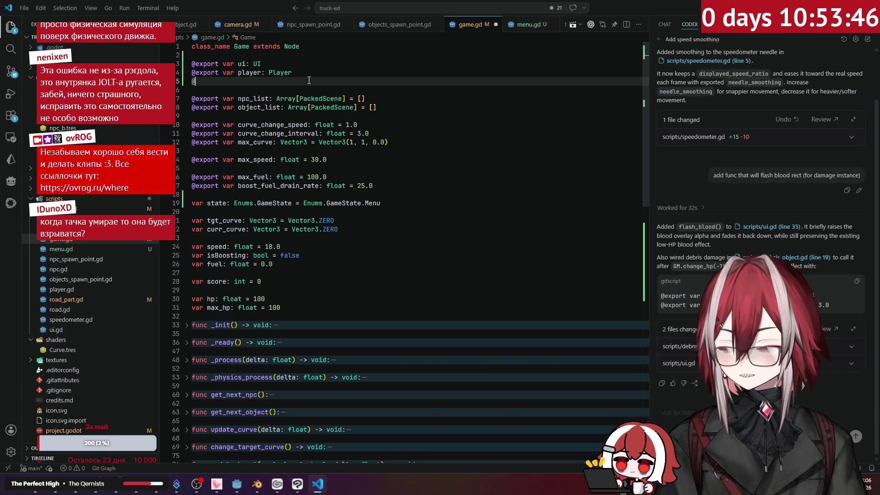
type(" var menu:")
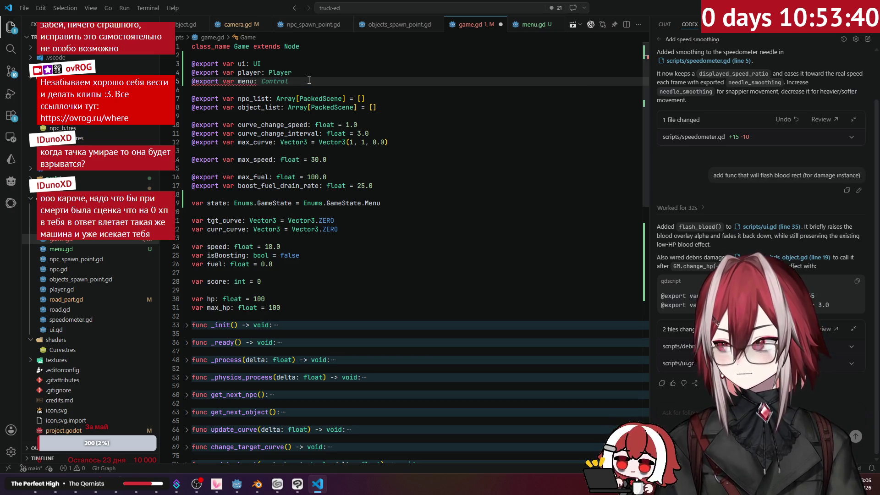
left_click(62, 229)
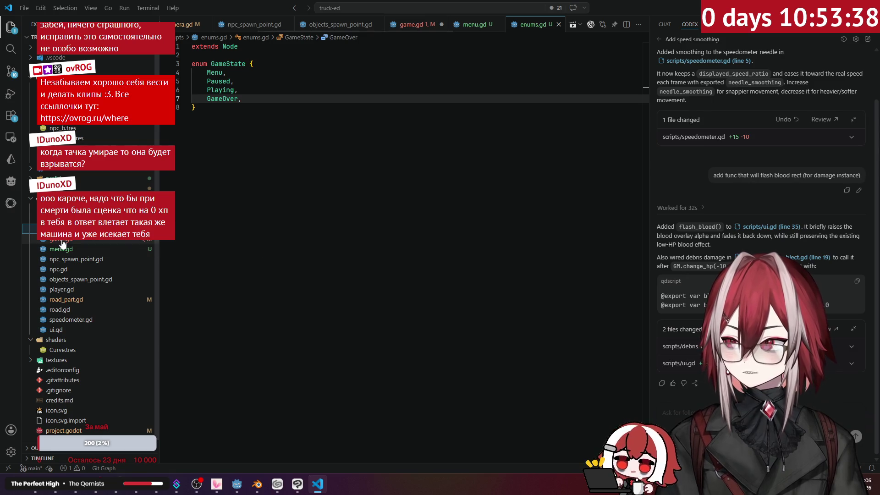
left_click(63, 247)
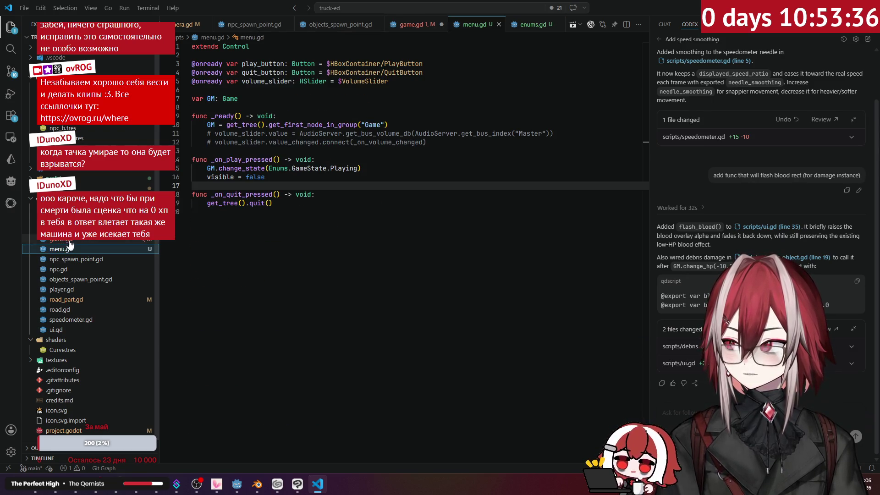
left_click(66, 239)
type("Contr")
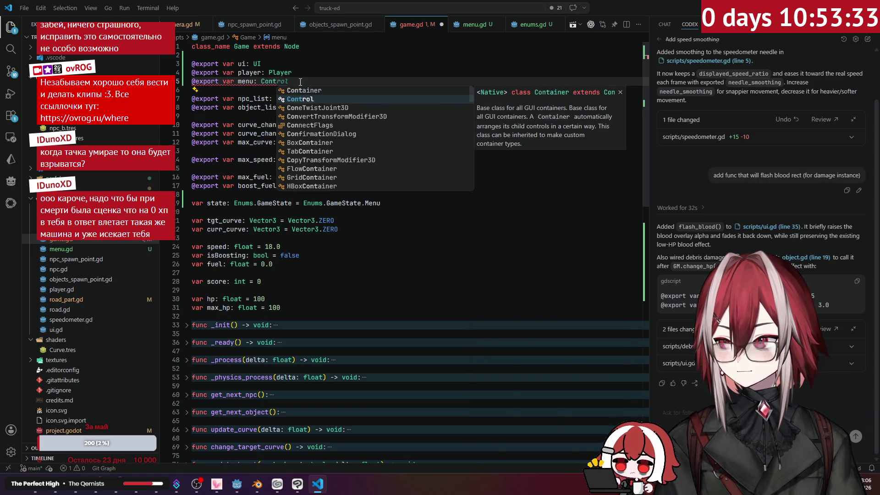
key("Return")
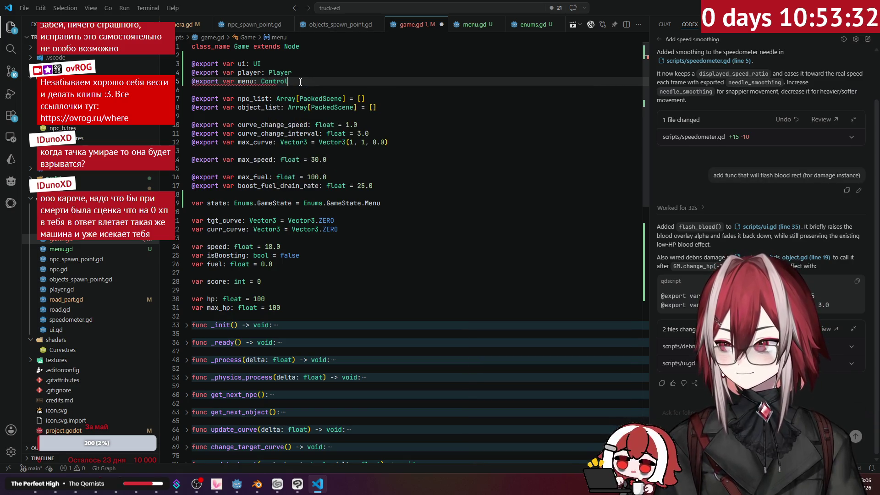
Step: Add menu.visible = true to the Paused branch of change_state
scroll(316, 88, "down", 10)
scroll(316, 88, "down", 5)
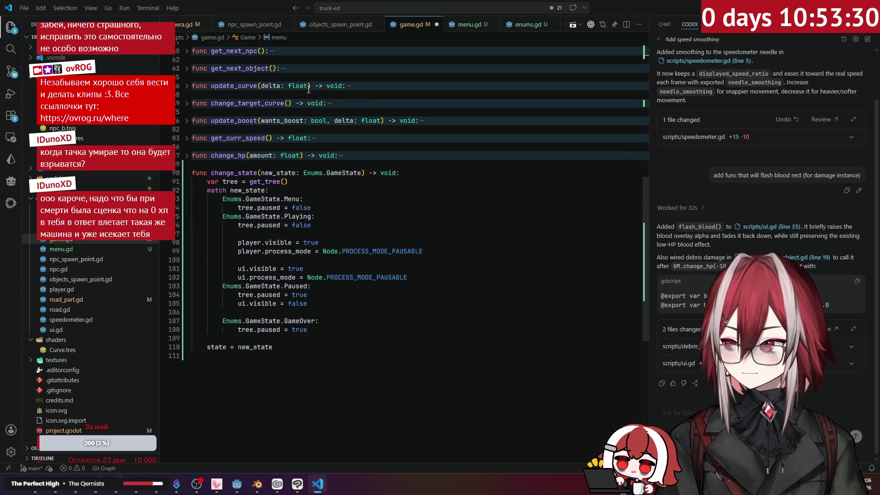
left_click(300, 242)
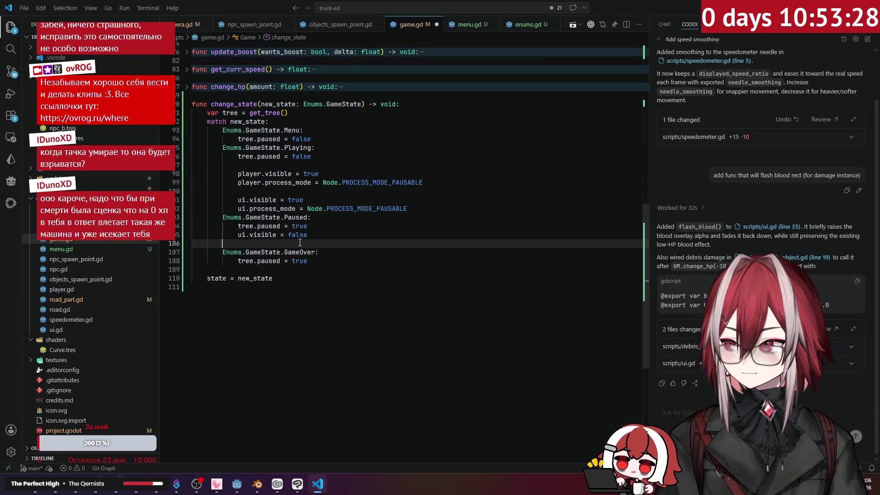
type("menu.visible = true")
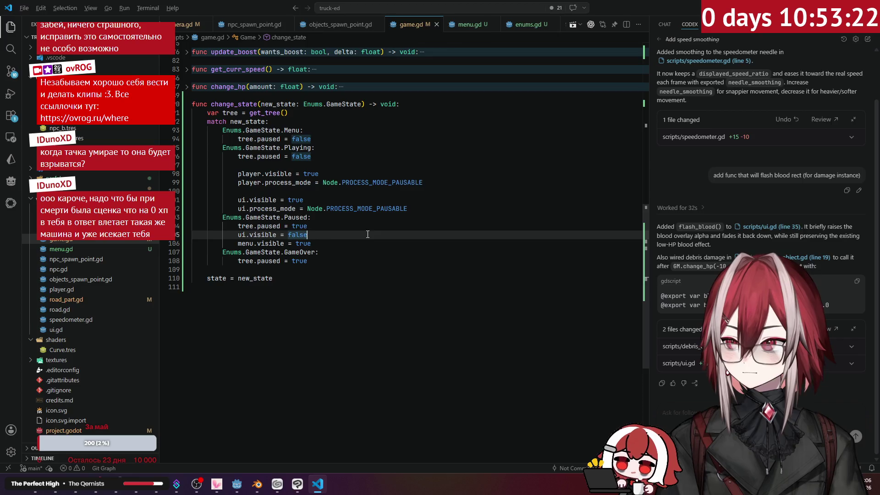
key("alt+Tab")
key("alt+Tab")
key("Up")
key("Up")
key("Up")
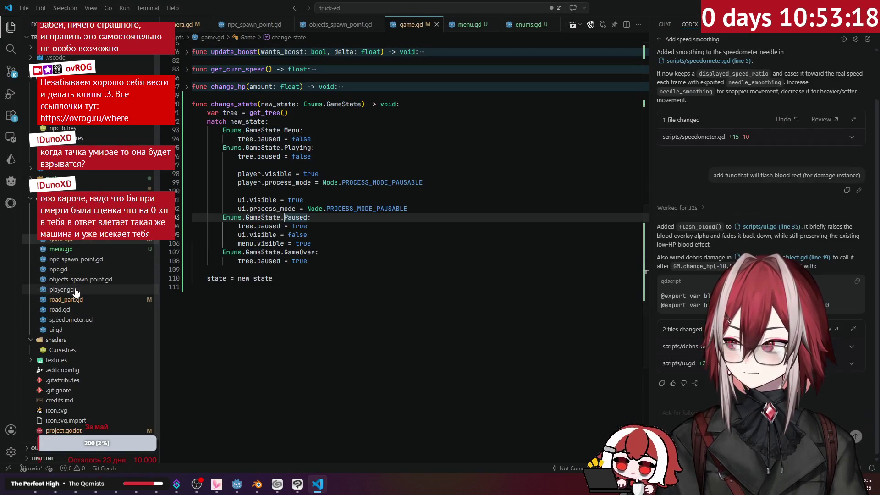
Step: Open player.gd and look over the steering, curr_curve, rotation and transform lines
left_click(73, 290)
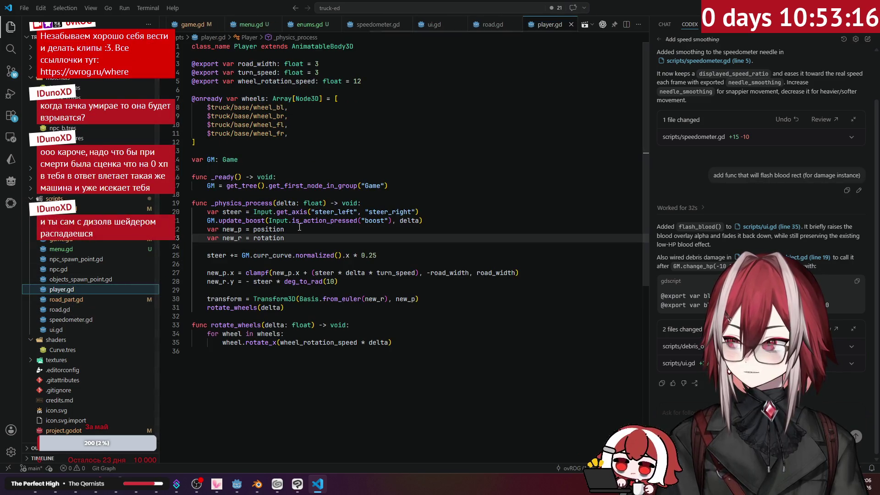
mouse_move(301, 487)
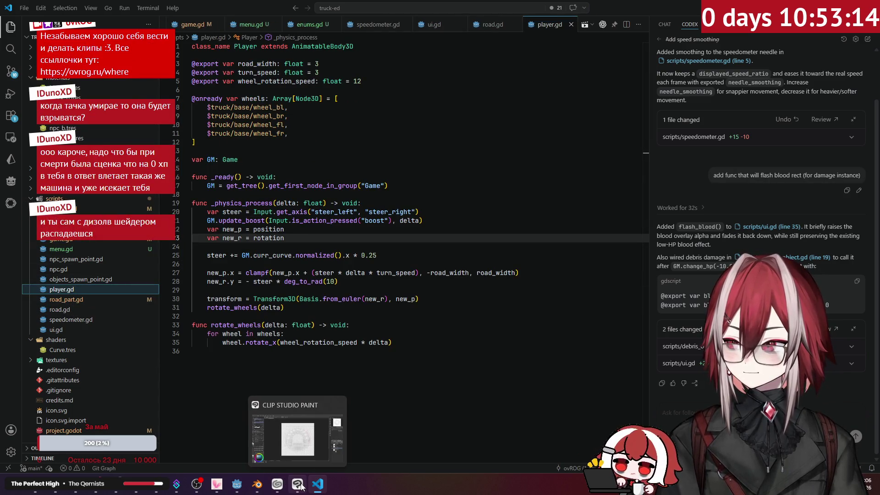
left_click(271, 238)
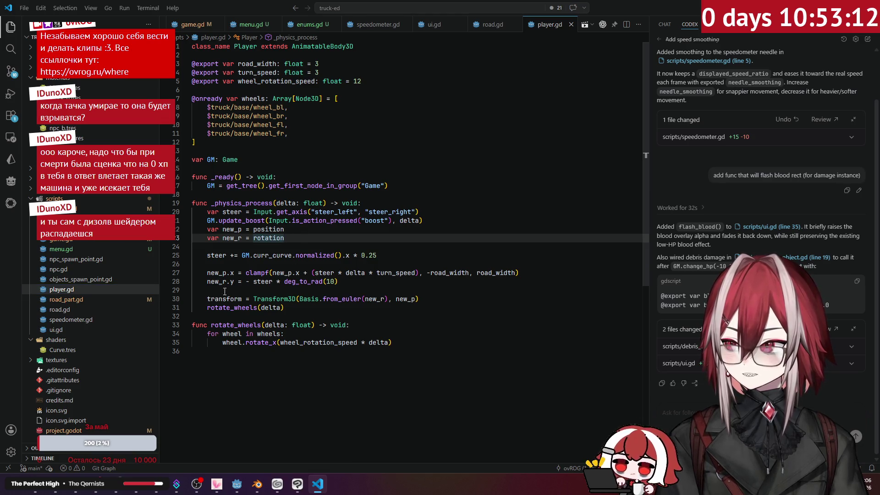
left_click(255, 298)
left_click(259, 218)
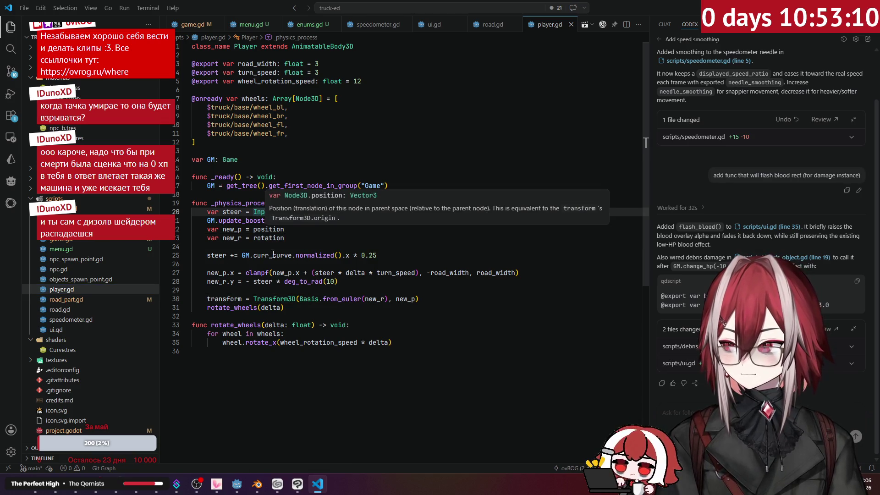
left_click(281, 281)
left_click(282, 256)
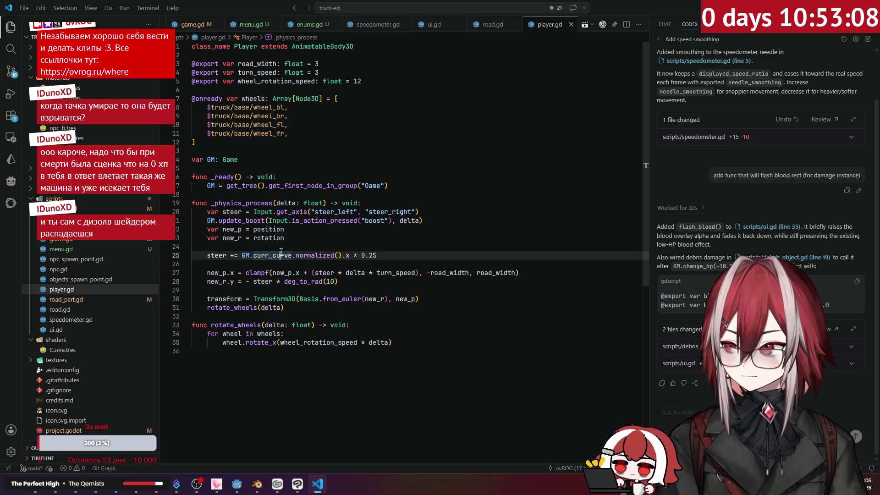
left_click(274, 290)
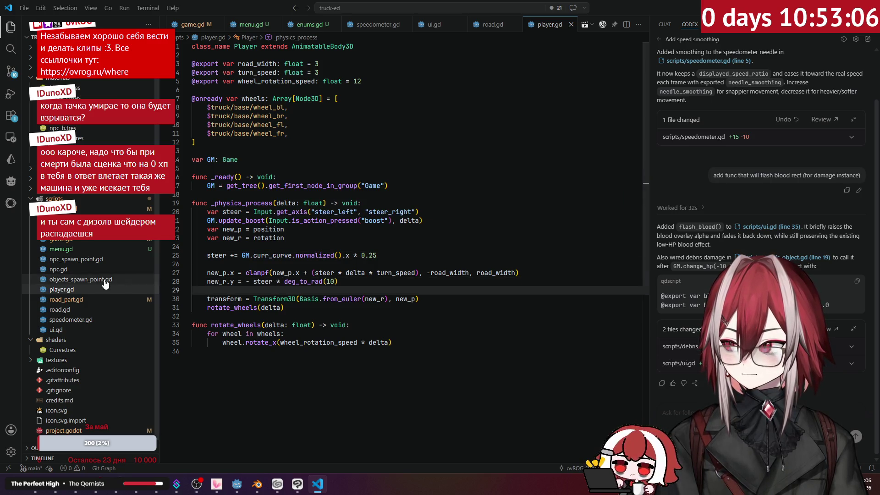
Step: Read game.gd's _process and _physics_process bodies, checking the isBoosting use
left_click(59, 239)
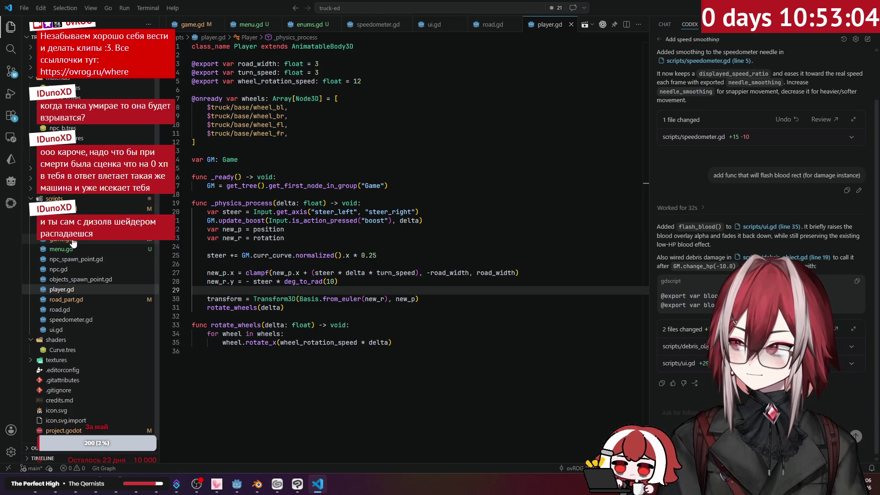
scroll(267, 216, "up", 4)
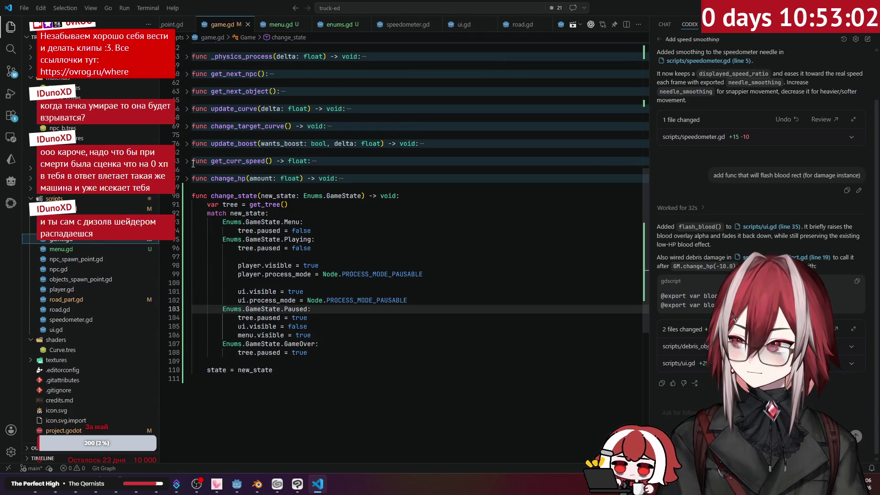
scroll(188, 140, "up", 4)
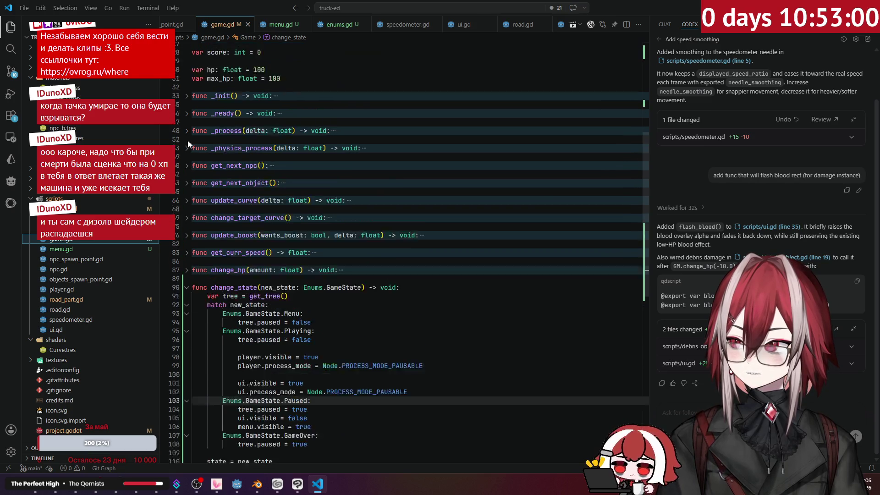
left_click(186, 154)
left_click(186, 154)
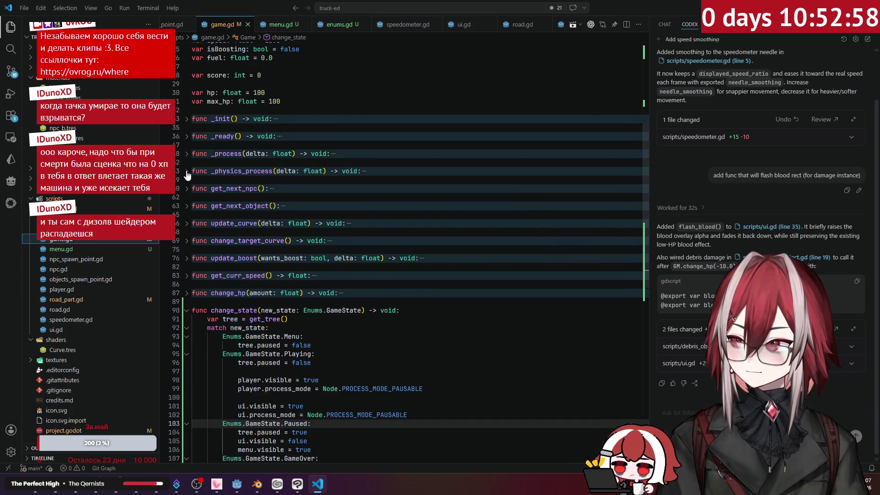
left_click(186, 171)
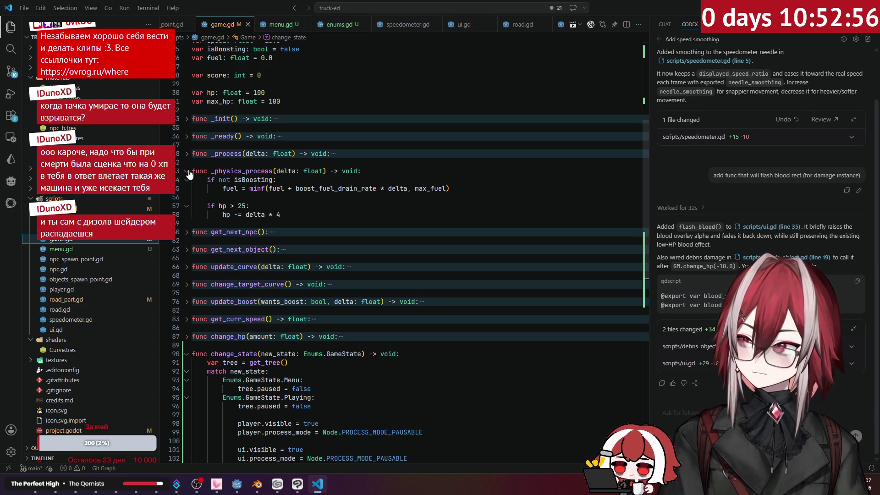
left_click(258, 180)
left_click(186, 171)
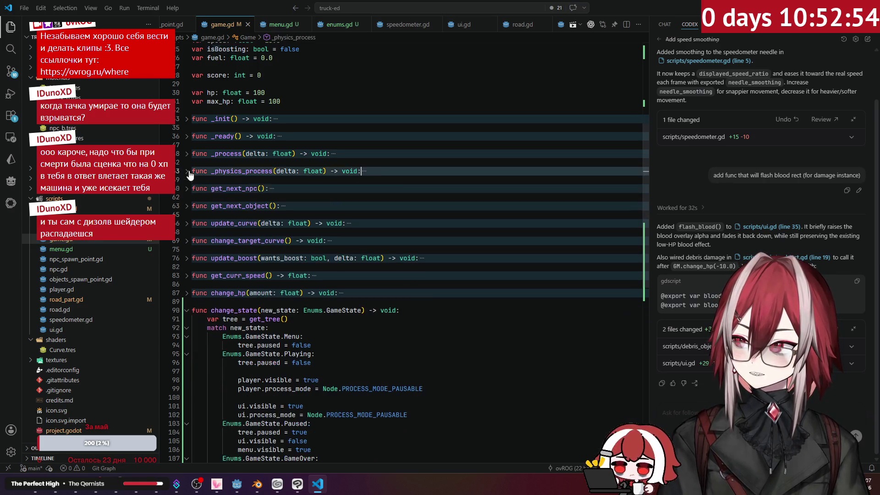
Step: In player.gd, add an empty line after the GM.update_boost call, then bring up the music player
left_click(77, 290)
left_click(252, 255)
left_click(250, 220)
key("ctrl+Right")
key("ctrl+Right")
key("ctrl+Right")
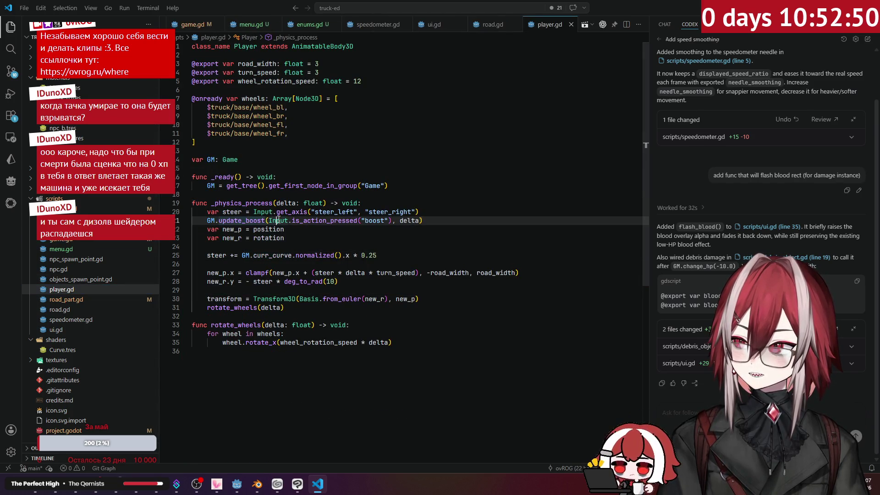
left_click(447, 220)
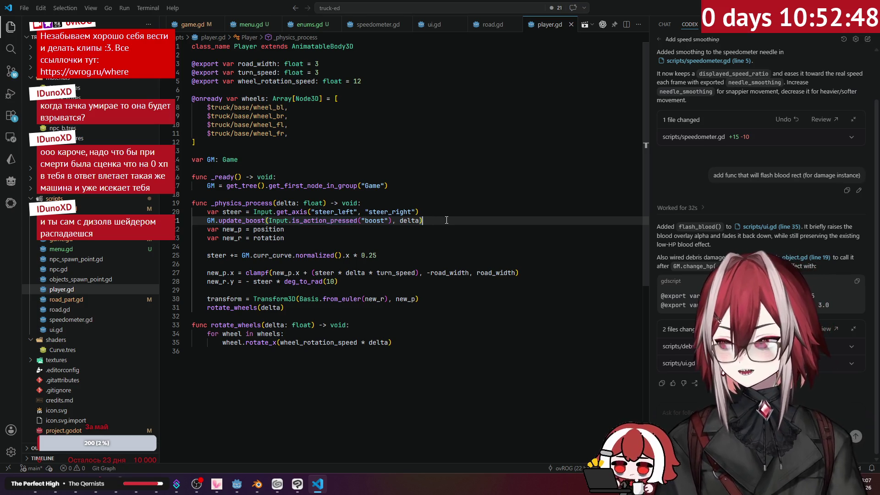
key("Return")
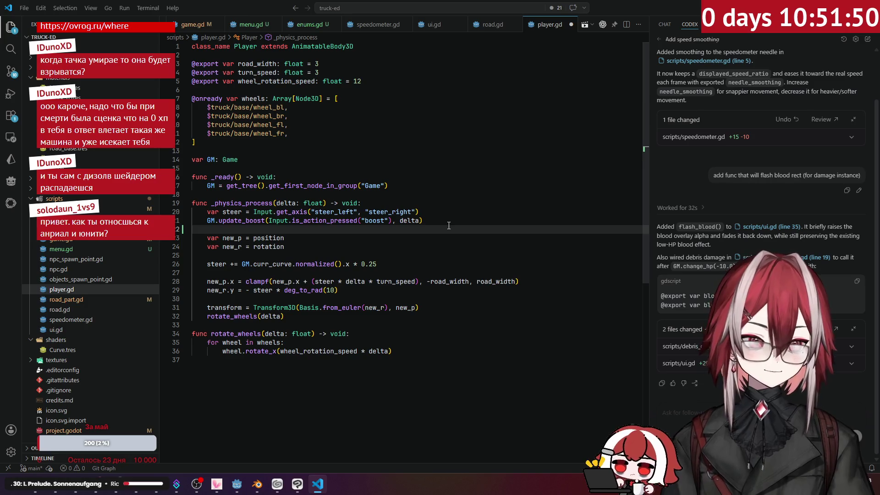
left_click(64, 484)
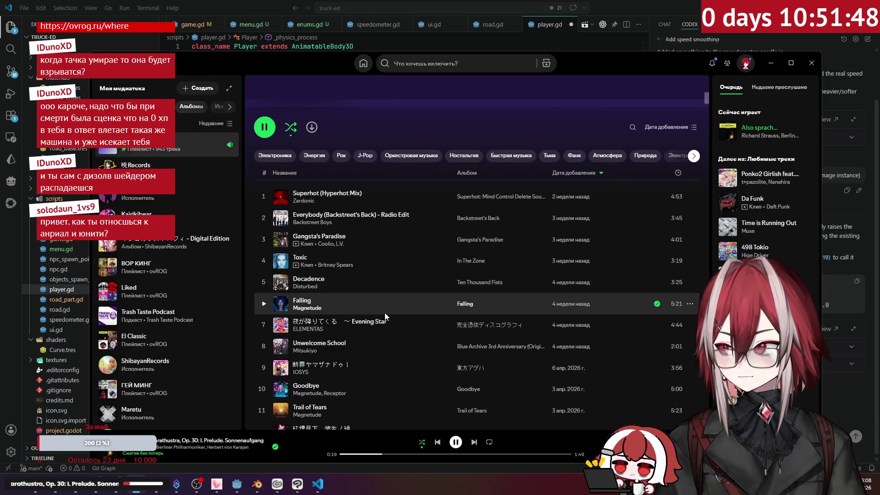
Step: Hide the music player and delete the extra blank line in _physics_process
left_click(767, 63)
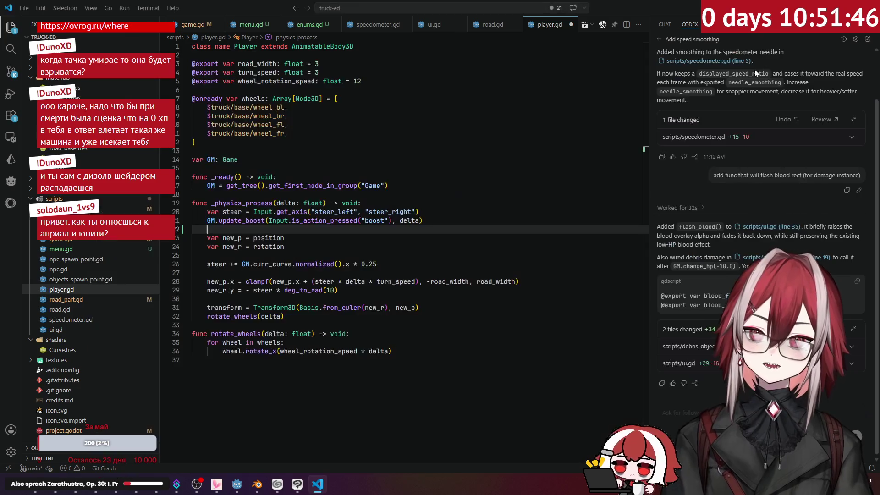
left_click(434, 308)
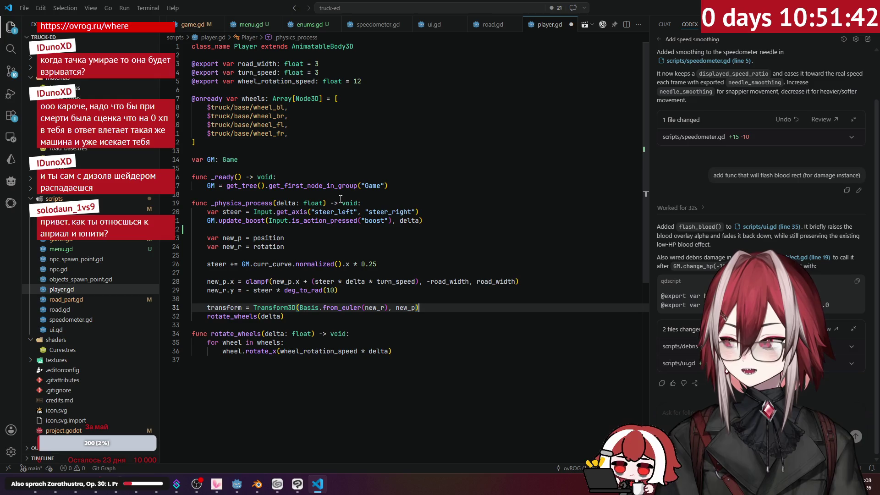
left_click(376, 227)
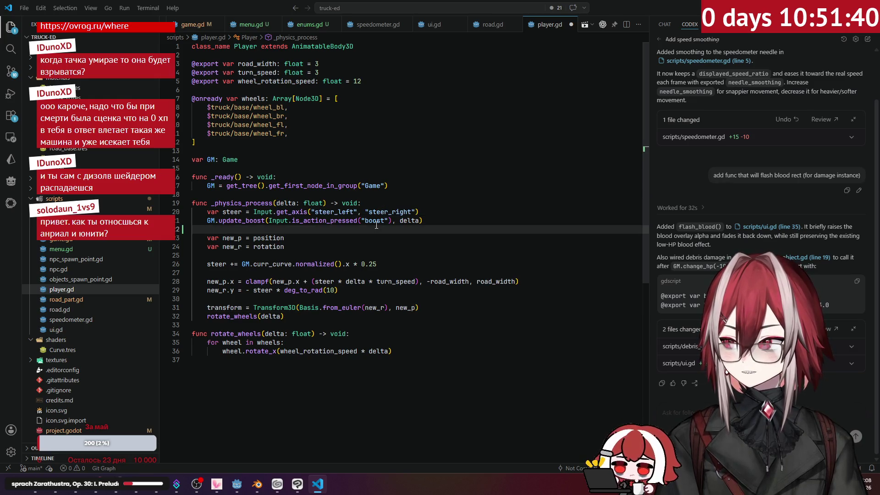
key("BackSpace")
key("BackSpace")
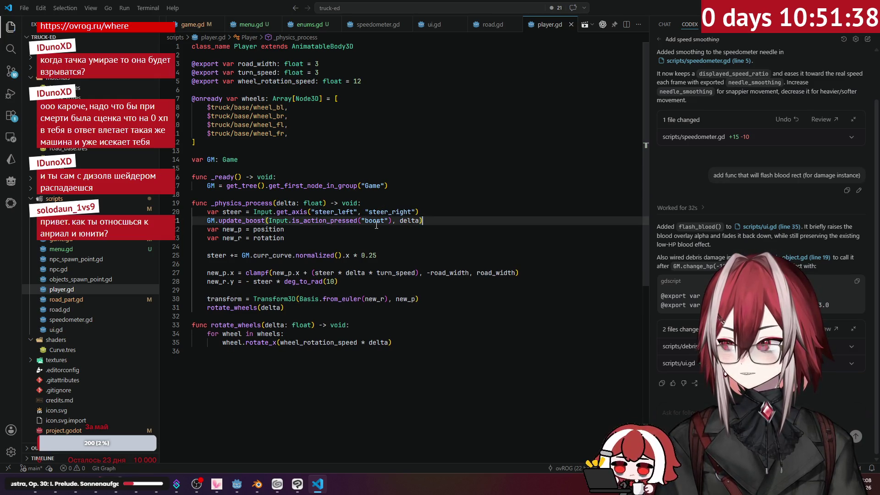
Step: Insert blank lines after the GM.update_boost call, ending on an indented line for a pause check
left_click(479, 211)
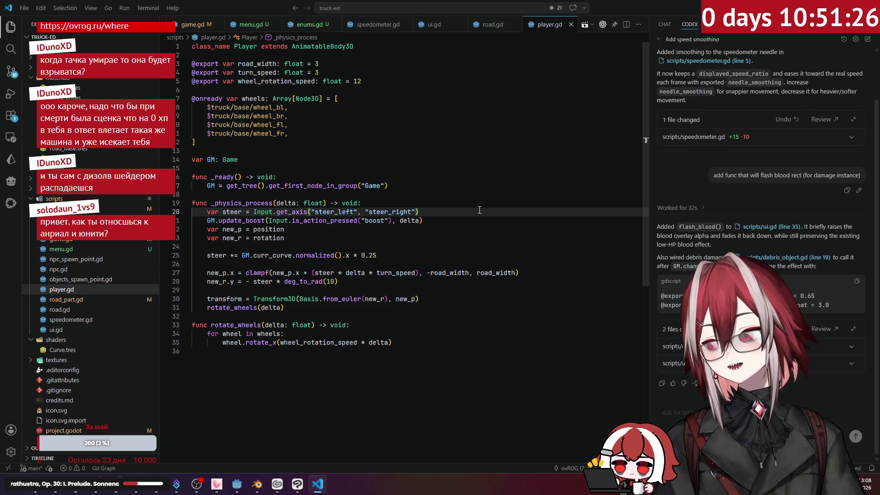
left_click(460, 221)
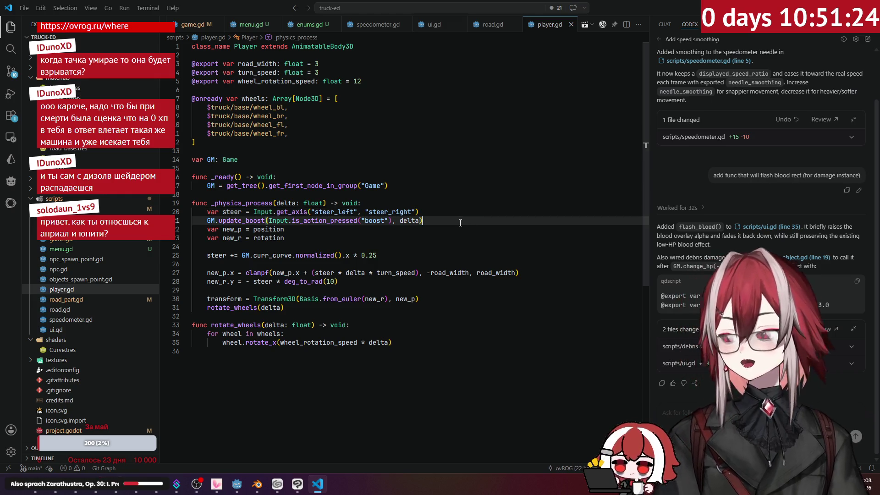
key("Return")
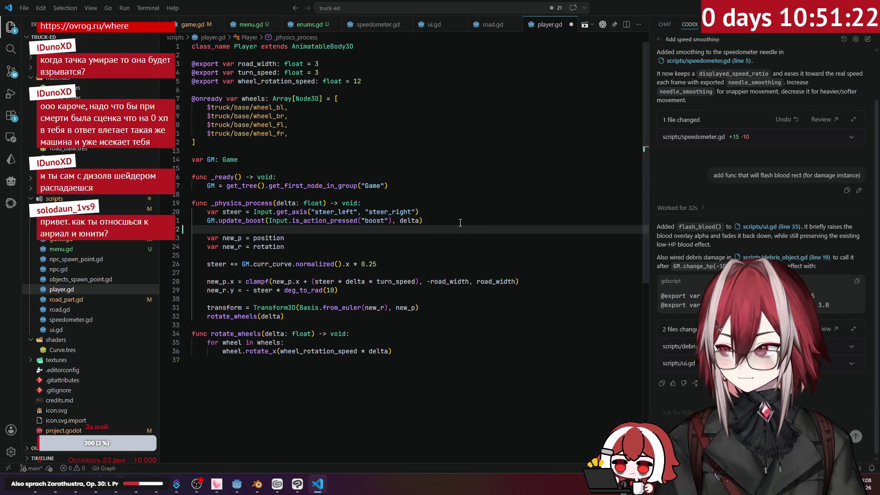
key("Return")
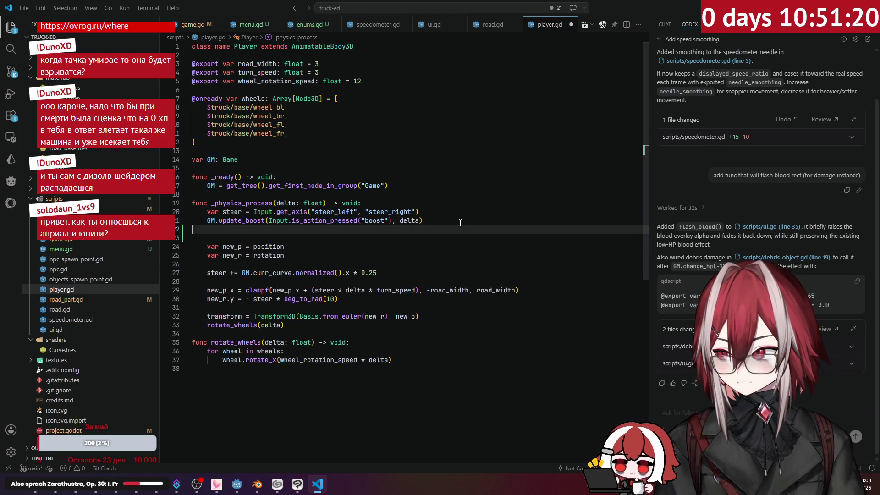
key("Return")
Step: Write the condition if Input.is_action_pressed("ui_cancel"): in player.gd
type("if")
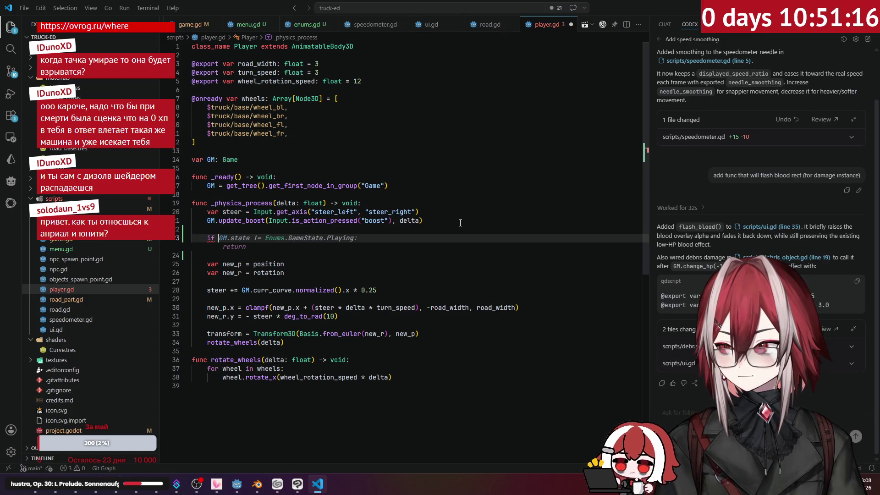
type("I")
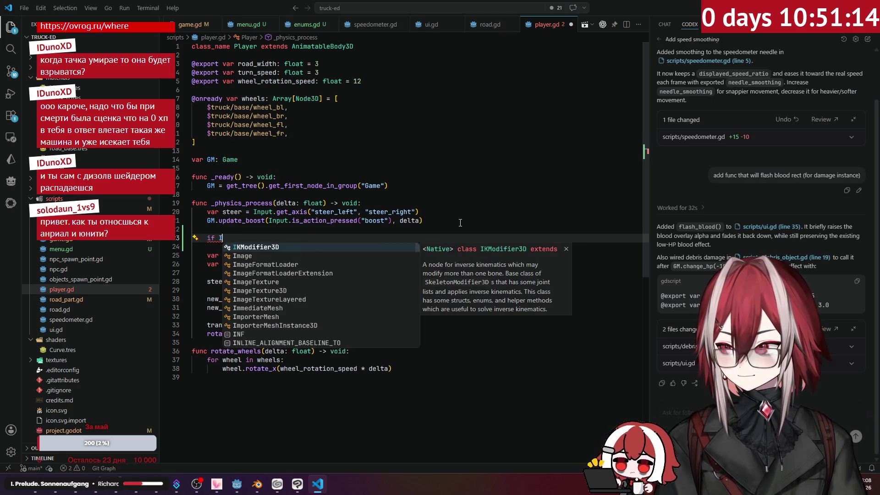
type("np")
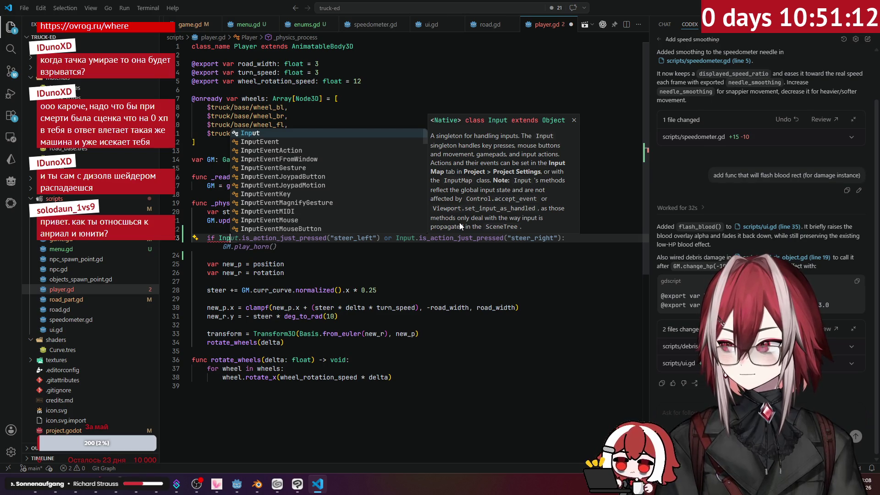
type("ut.")
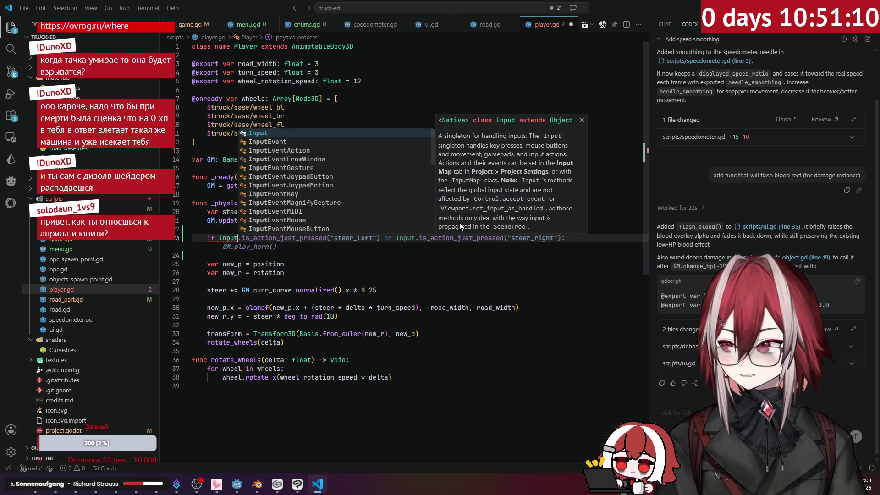
type("i")
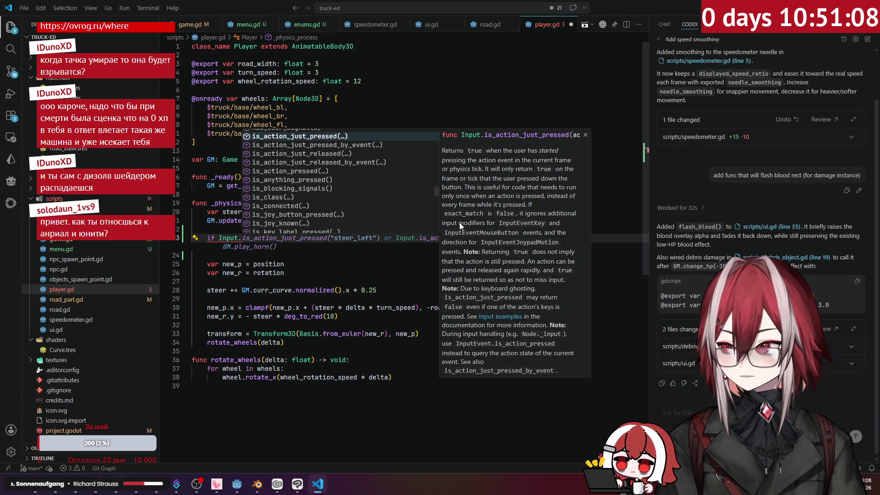
type("s_")
key("Escape")
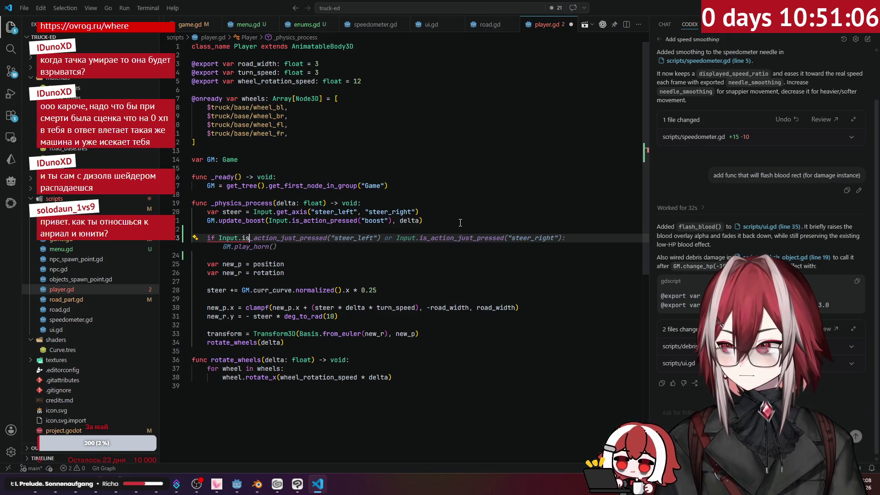
key("ctrl+space")
type("_ac")
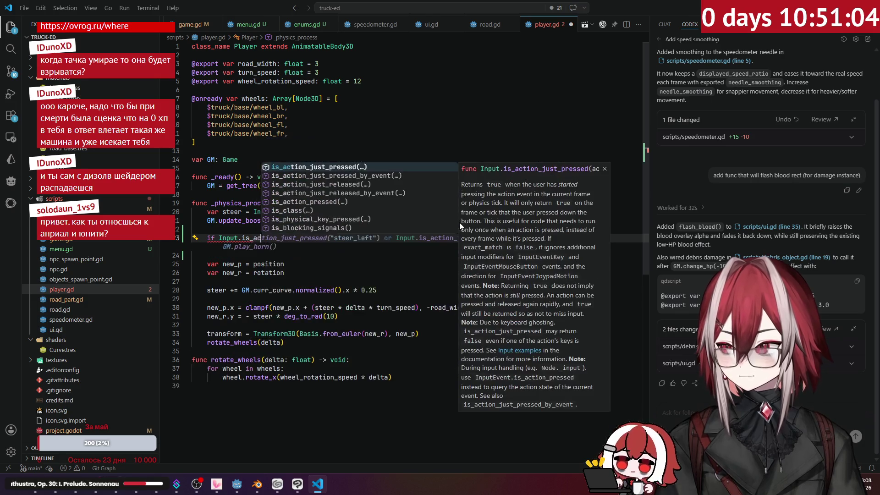
key("Tab")
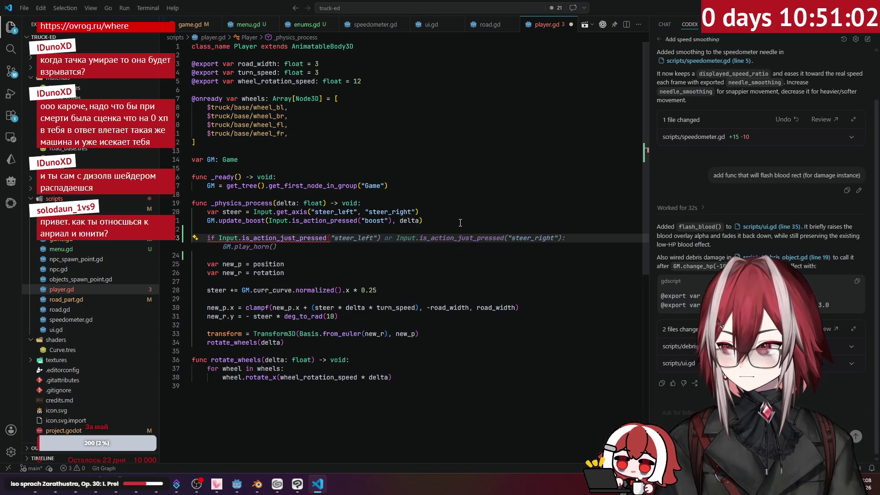
key("Left")
key("Left")
key("Left")
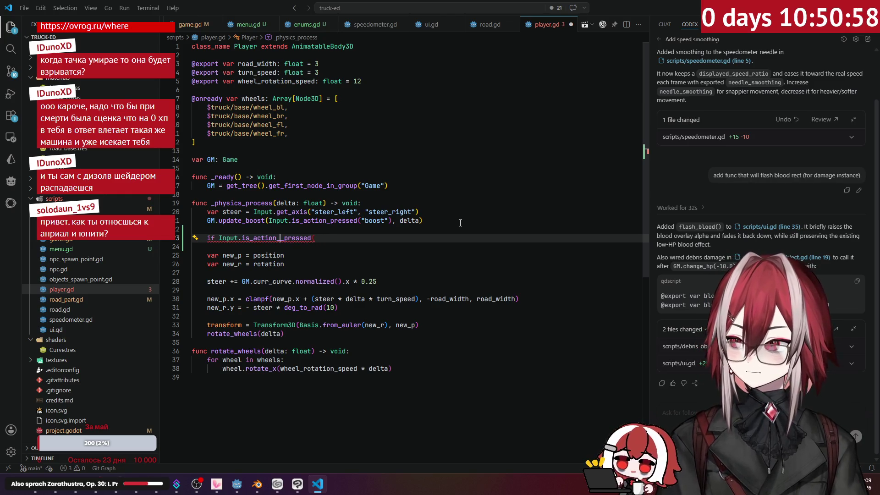
left_click(323, 238)
key("BackSpace")
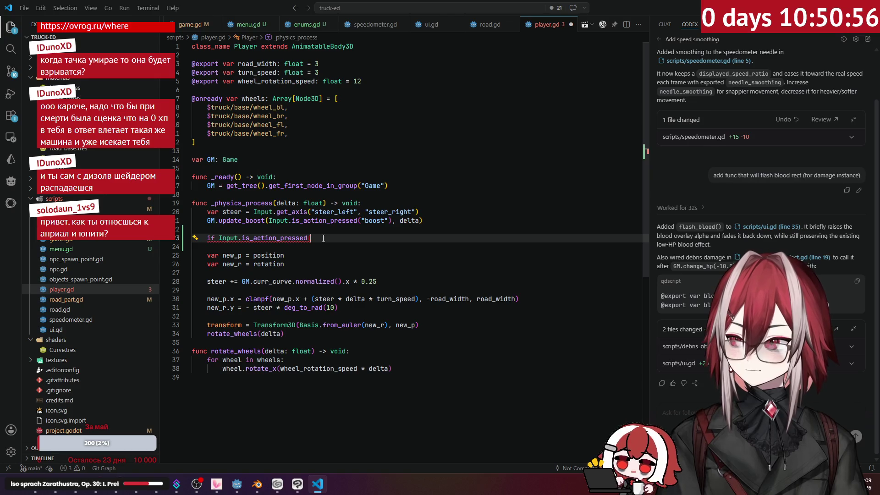
type("(\"")
key("Down")
key("Down")
key("Down")
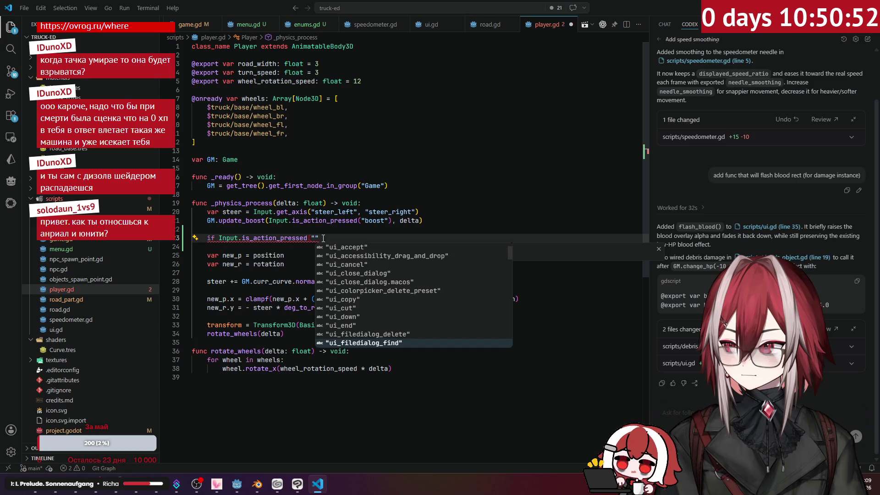
key("Up")
key("Up")
key("Up")
key("Down")
key("Return")
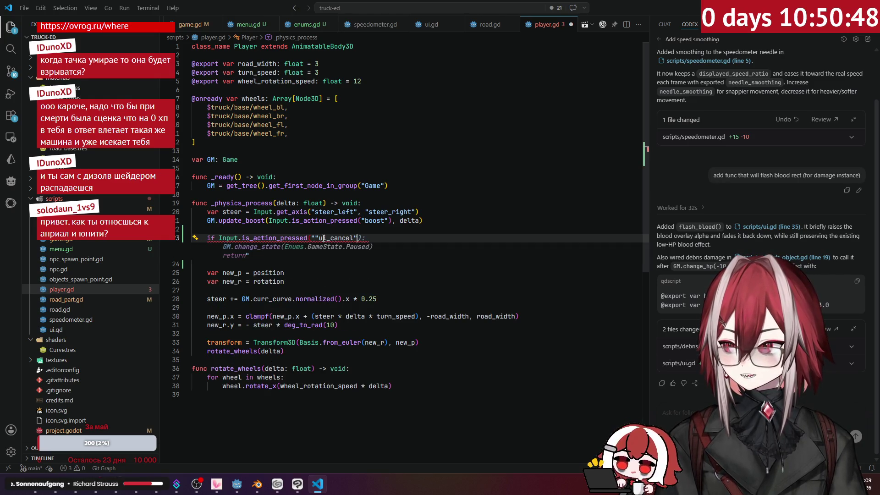
type("\"")
key("BackSpace")
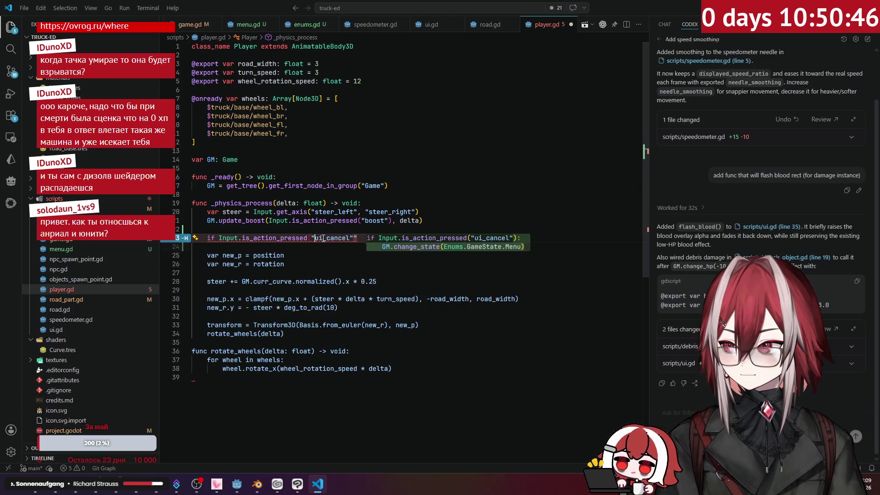
key("Delete")
type(")")
key("Tab")
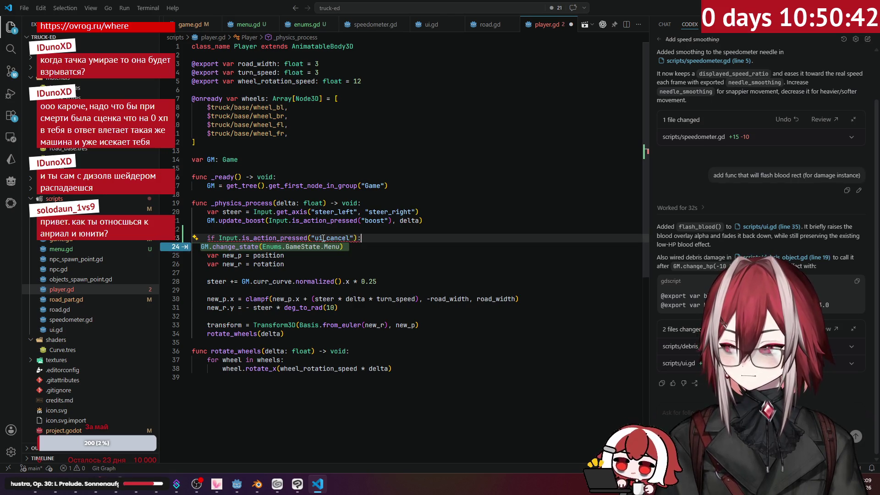
Step: Make the if body GM.change_state(Enums.GameState.Paused) and delete the extra return
key("Tab")
key("Tab")
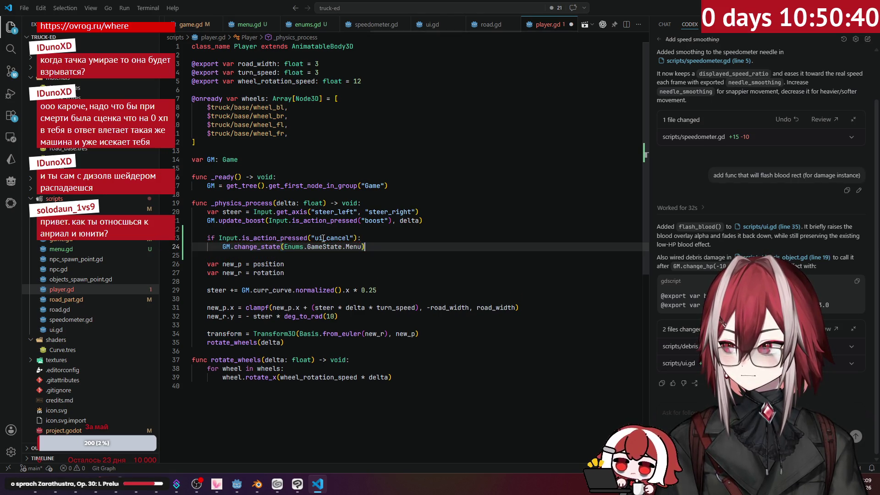
left_click(372, 273)
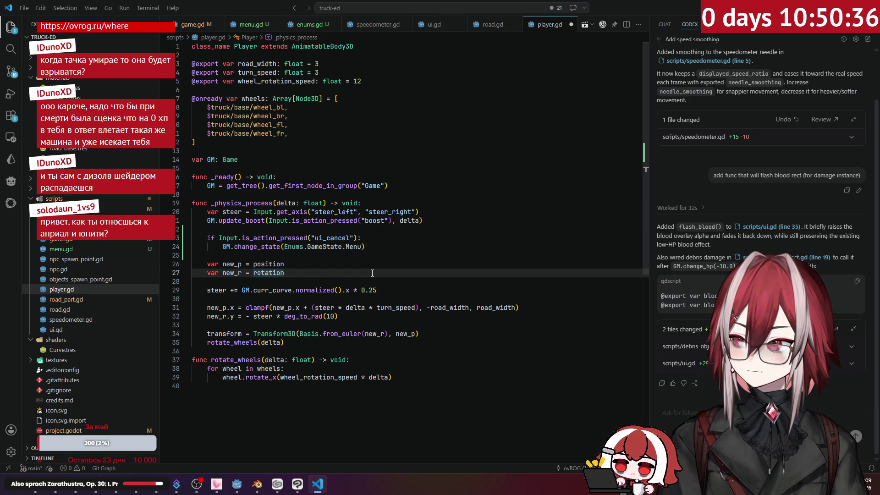
left_click(387, 248)
double_click(354, 246)
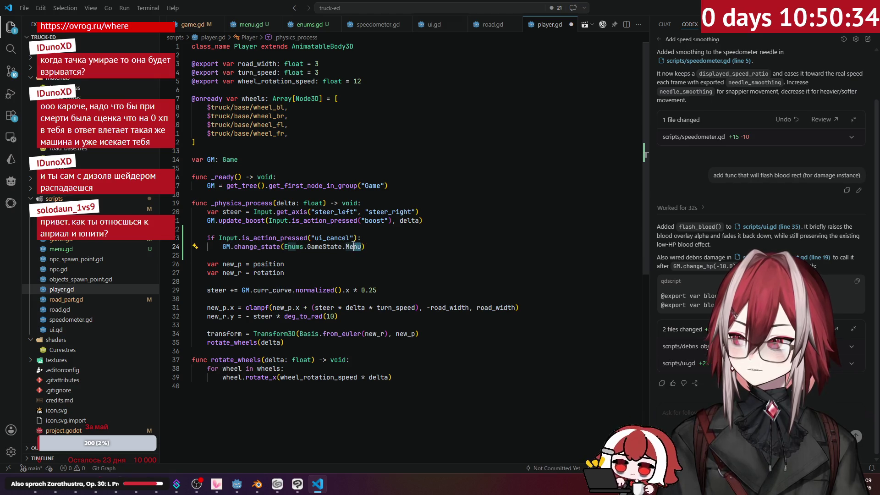
key("BackSpace")
key("Tab")
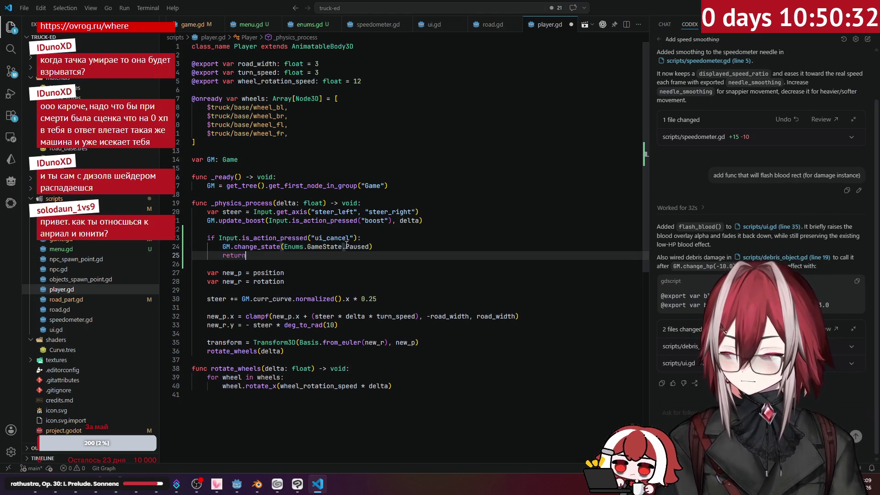
left_click(389, 242)
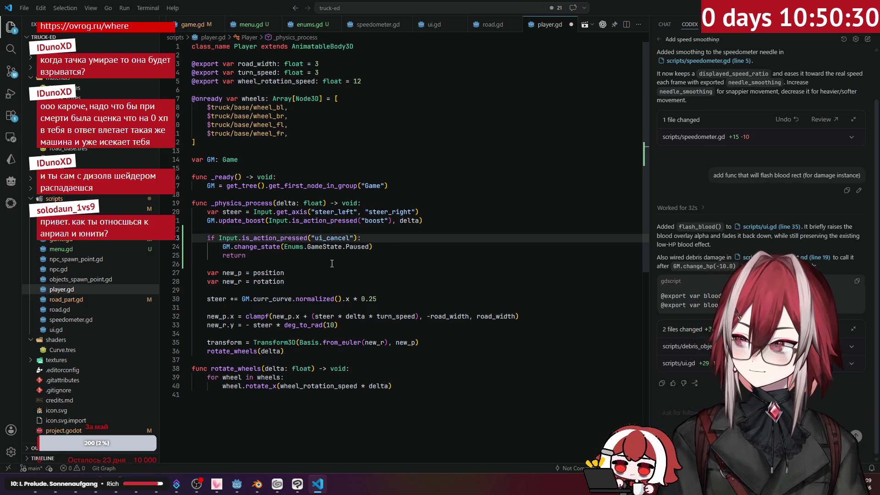
left_click(315, 260)
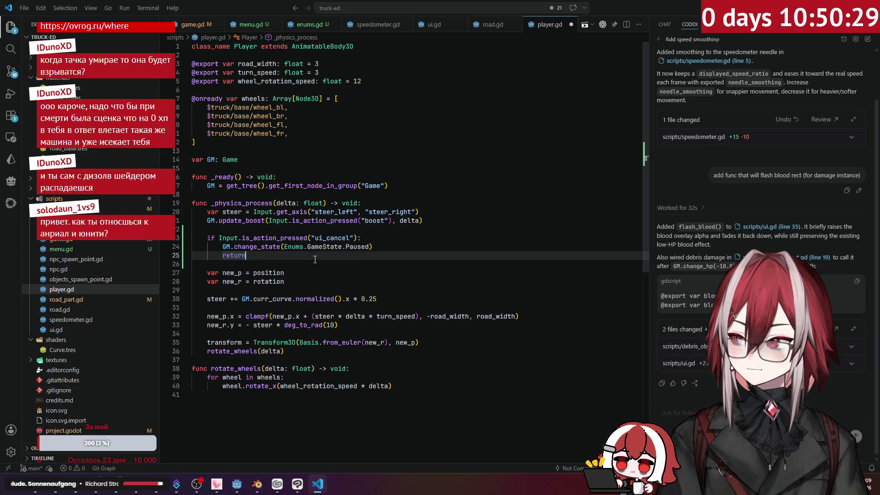
left_click(260, 261)
left_click(265, 254)
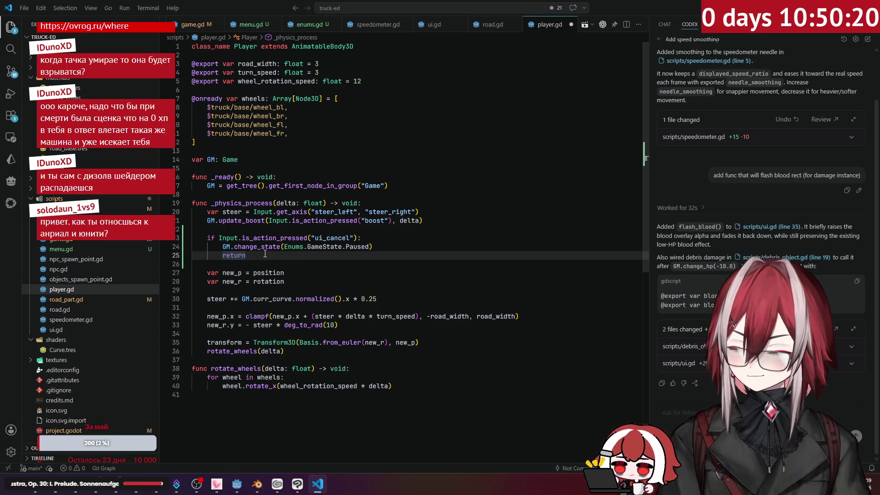
key("BackSpace")
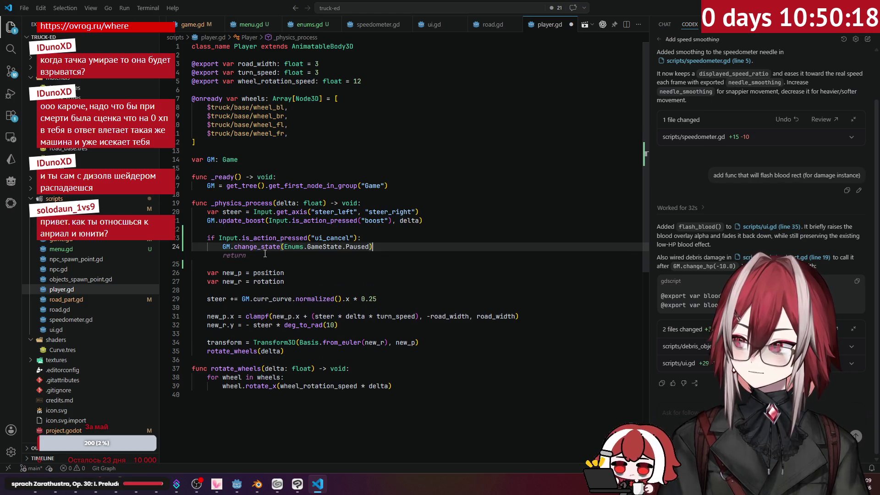
left_click(384, 232)
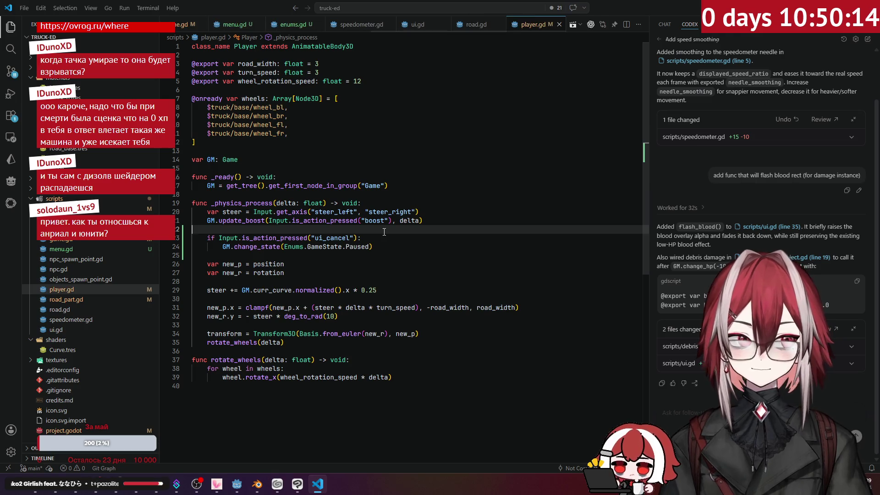
left_click(382, 257)
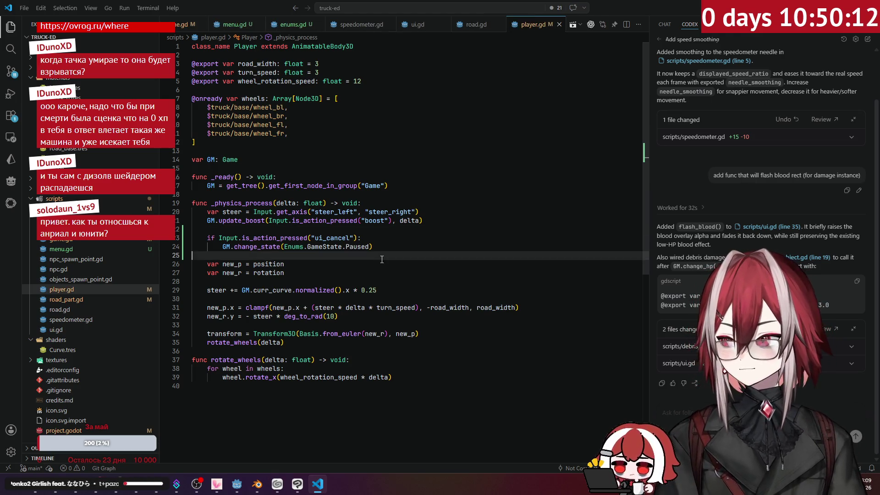
left_click(395, 247)
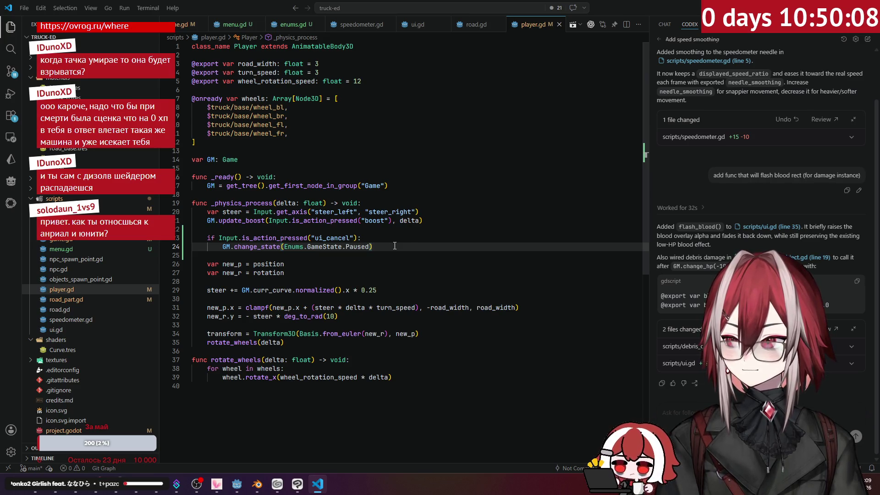
left_click(237, 484)
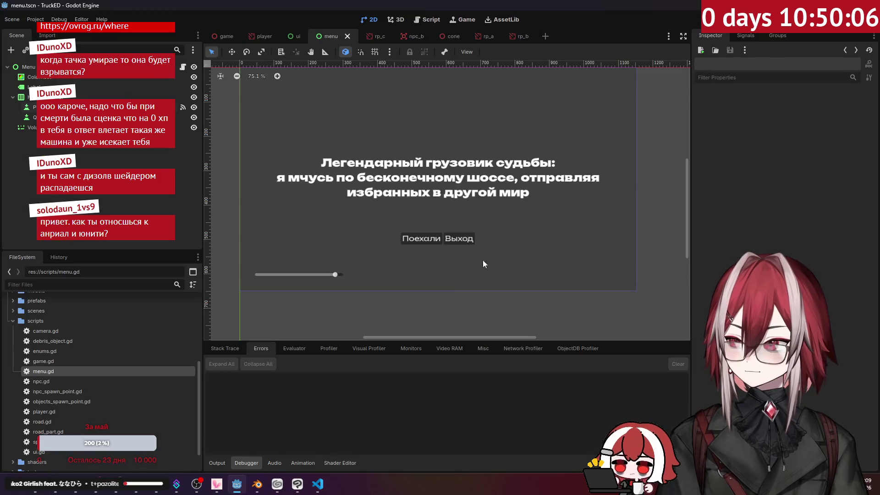
Step: Run the game, start with Поехали, pause with Esc, then stop after the menu.visible error
key("F5")
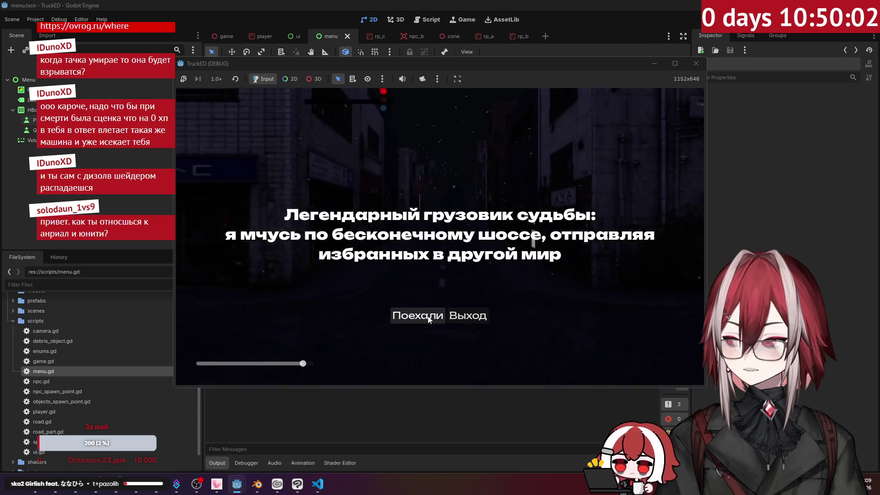
left_click(431, 317)
key("Escape")
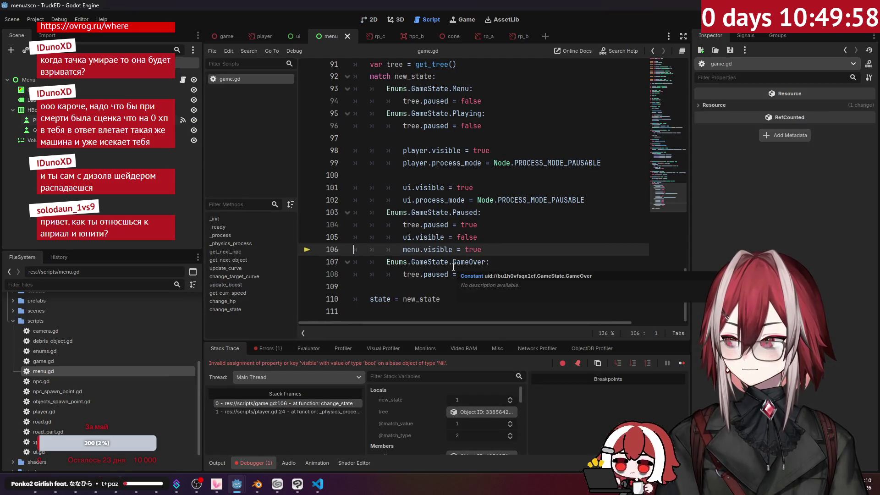
key("F8")
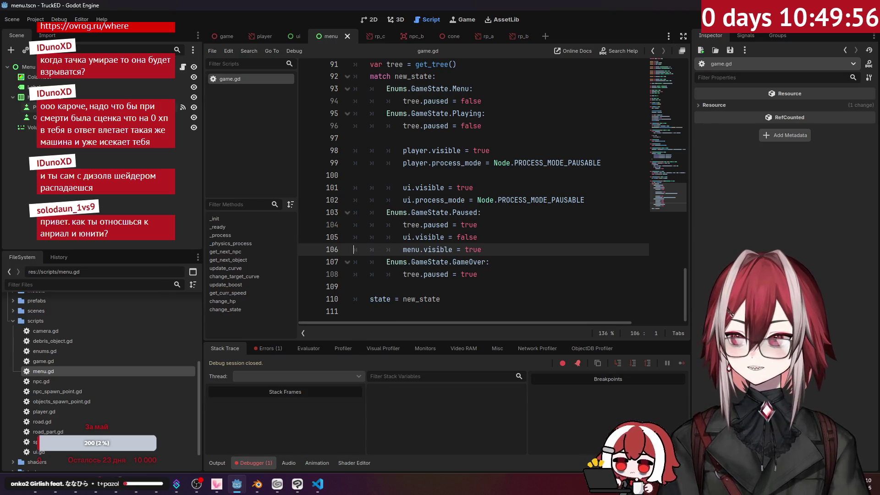
Step: In the game scene, drag the Menu node onto the Game node's Menu property
left_click(228, 39)
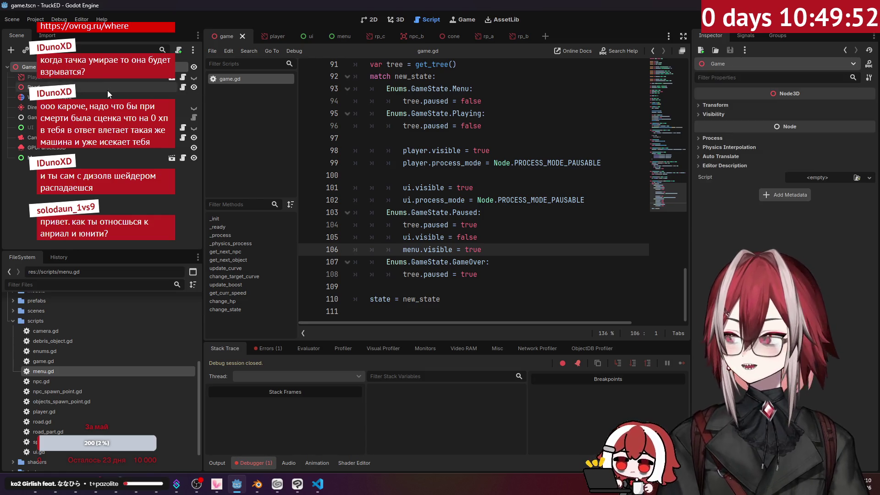
left_click(180, 118)
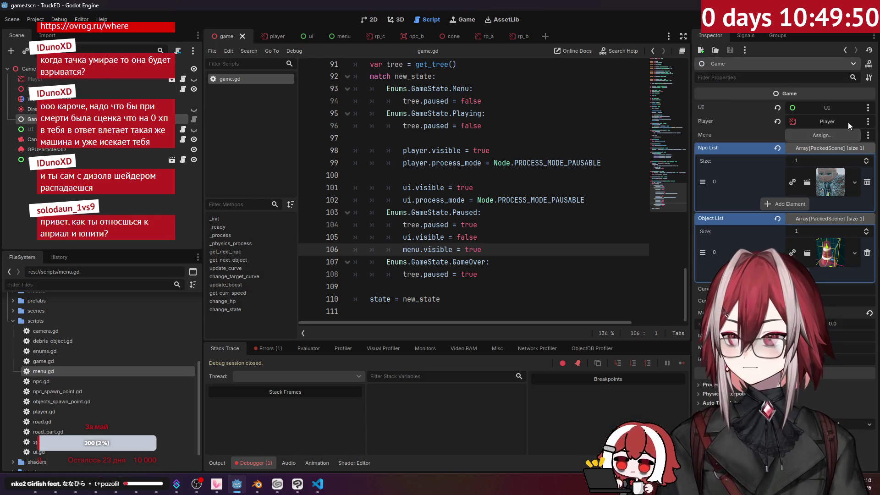
left_click_drag(28, 157, 814, 139)
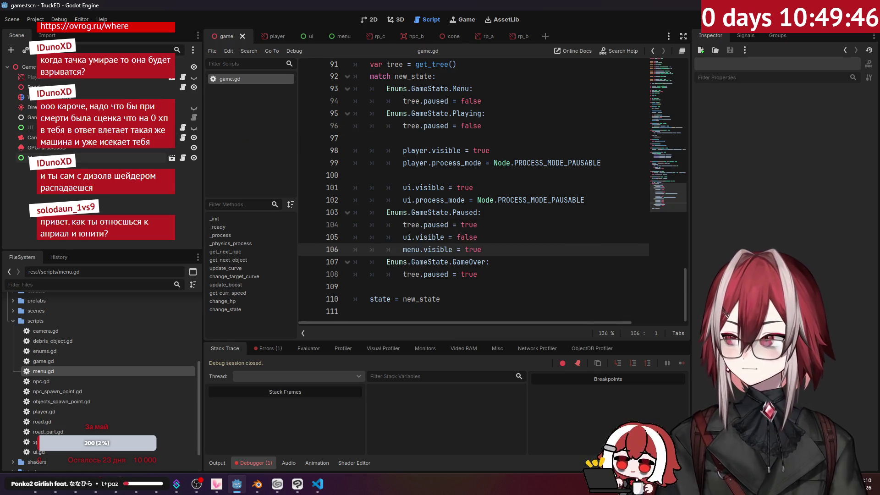
key("F5")
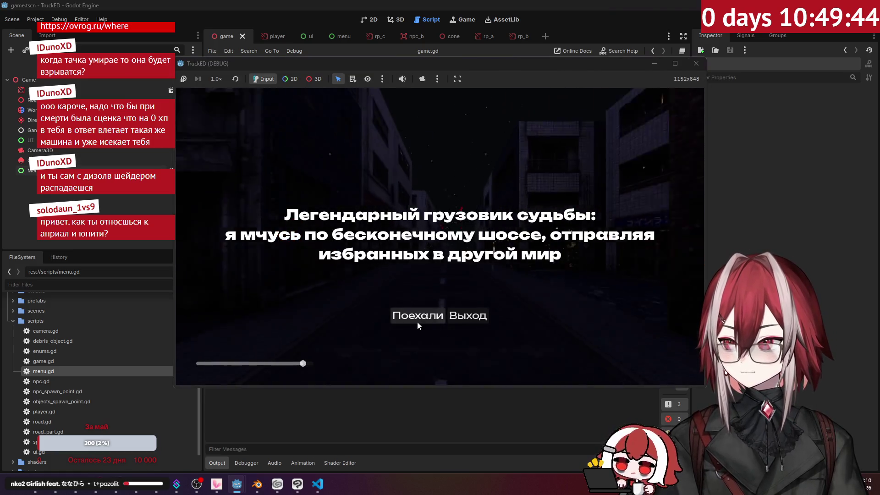
left_click(418, 321)
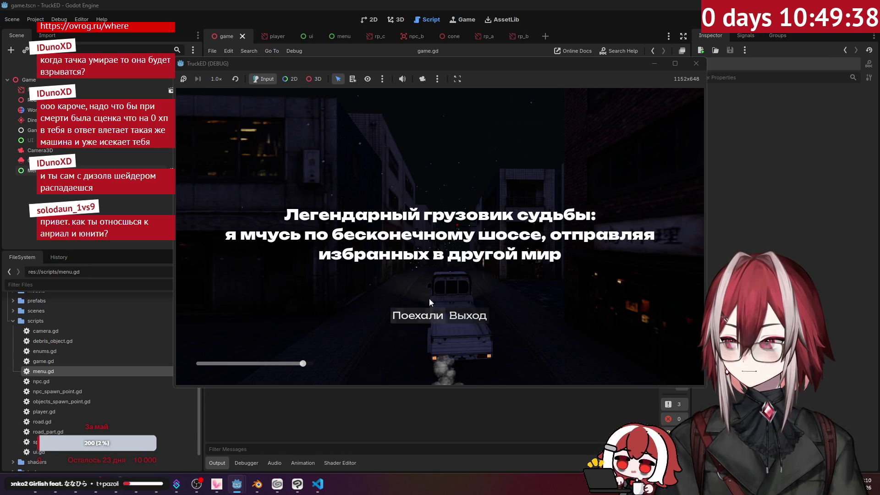
left_click(696, 64)
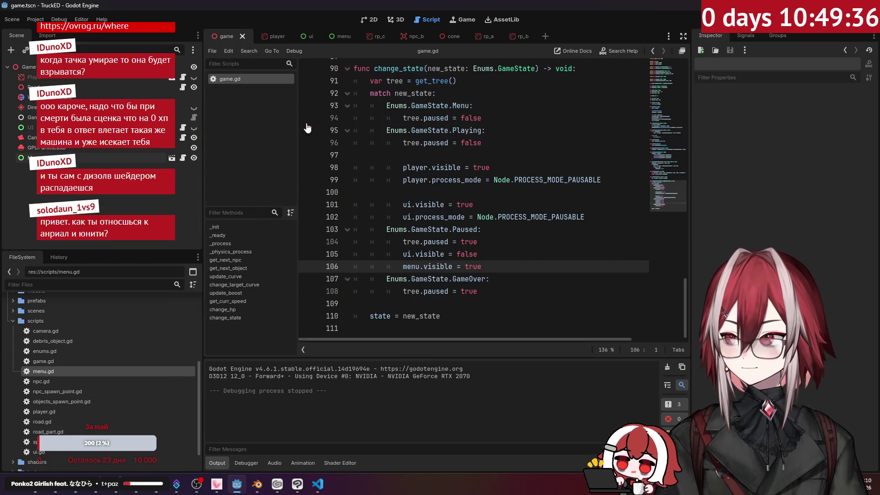
Step: Set the Menu node's Process Mode to Always and save the game scene
left_click(27, 158)
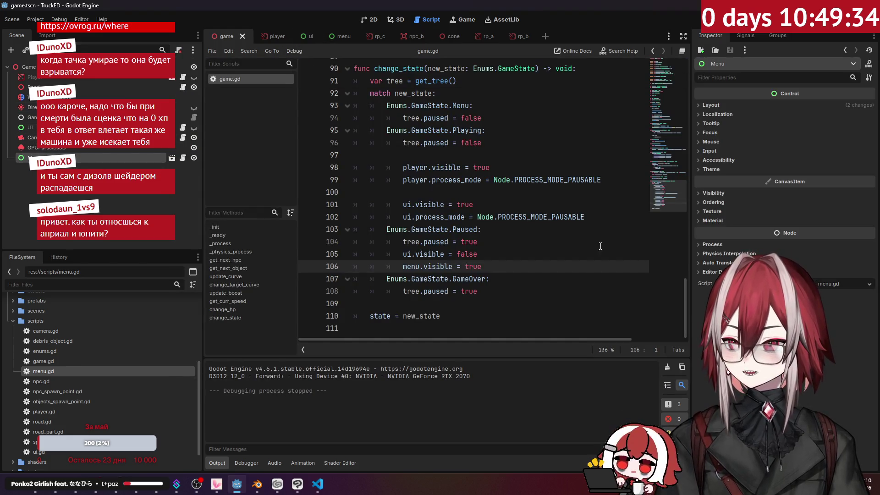
left_click(700, 246)
left_click(820, 255)
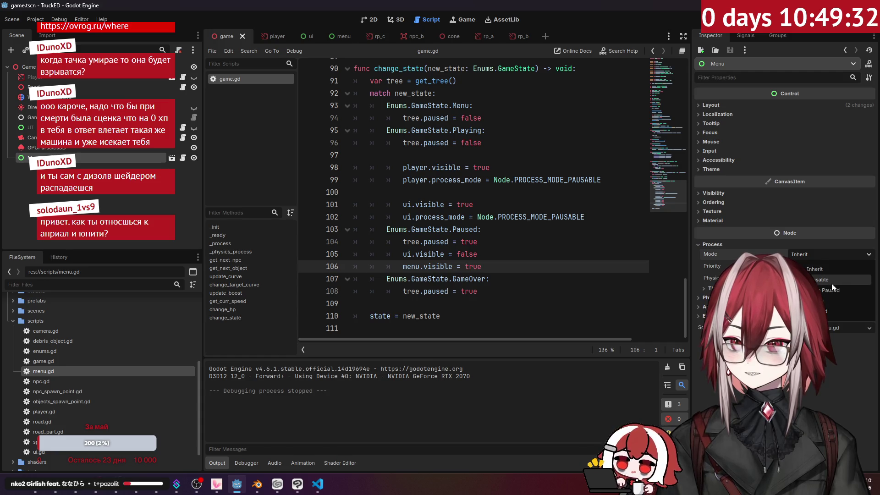
left_click(832, 282)
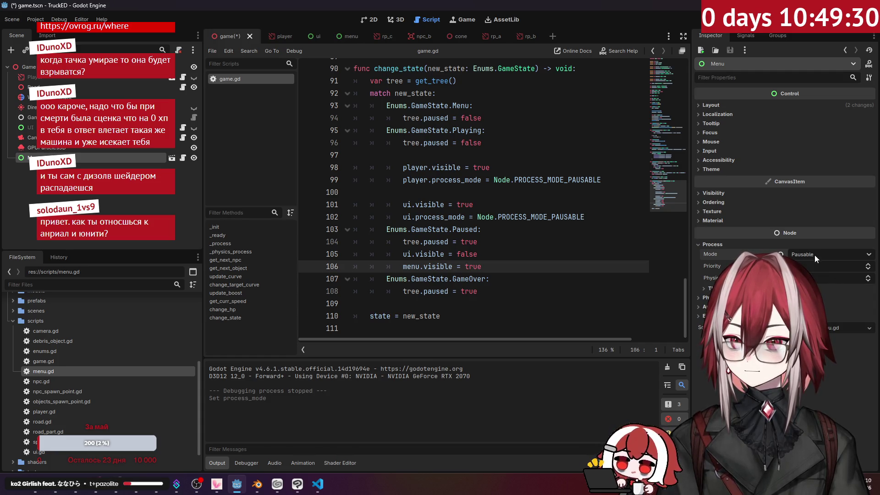
mouse_move(727, 255)
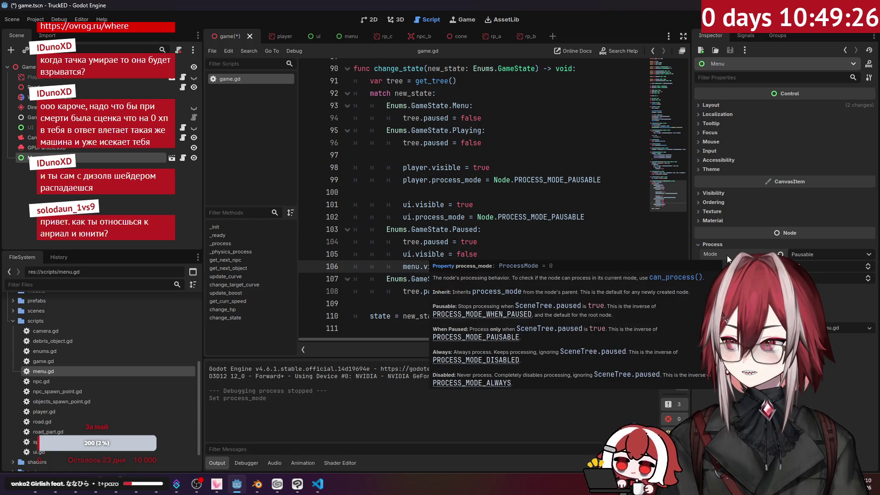
left_click(824, 255)
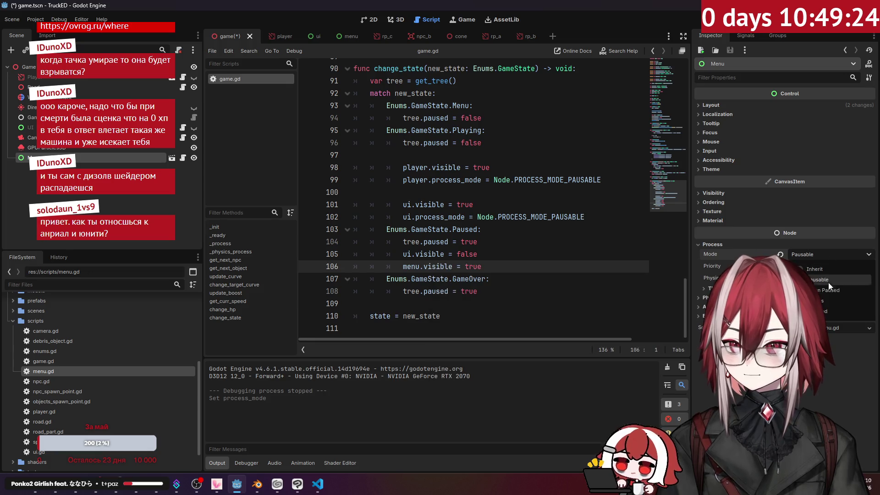
left_click(827, 301)
key("ctrl+s")
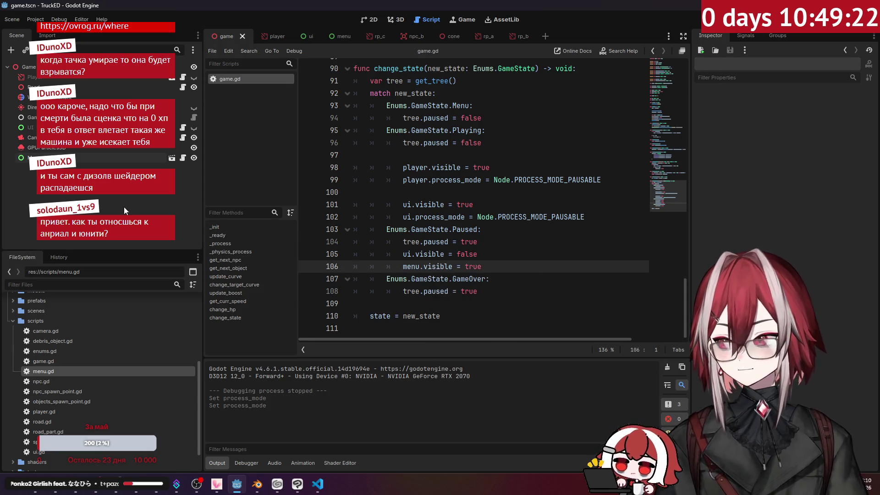
key("F5")
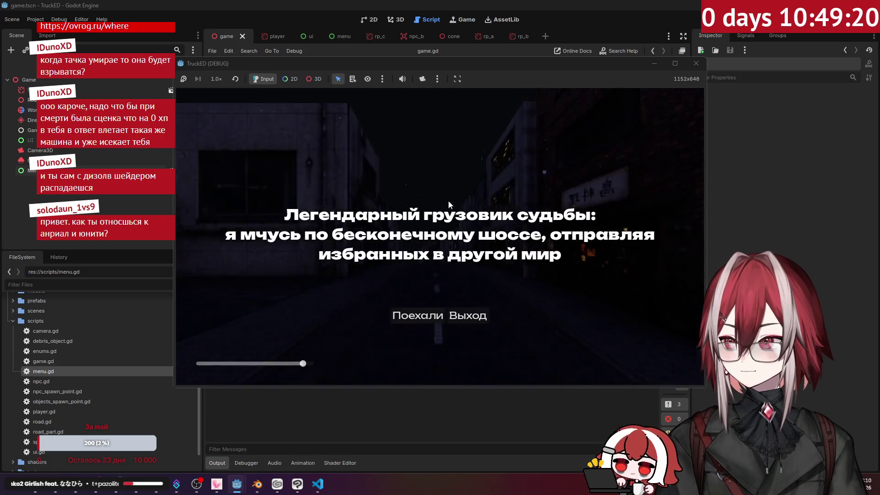
Step: Start driving with Поехали, then repeatedly pause with Esc and resume via Поехали
left_click(435, 312)
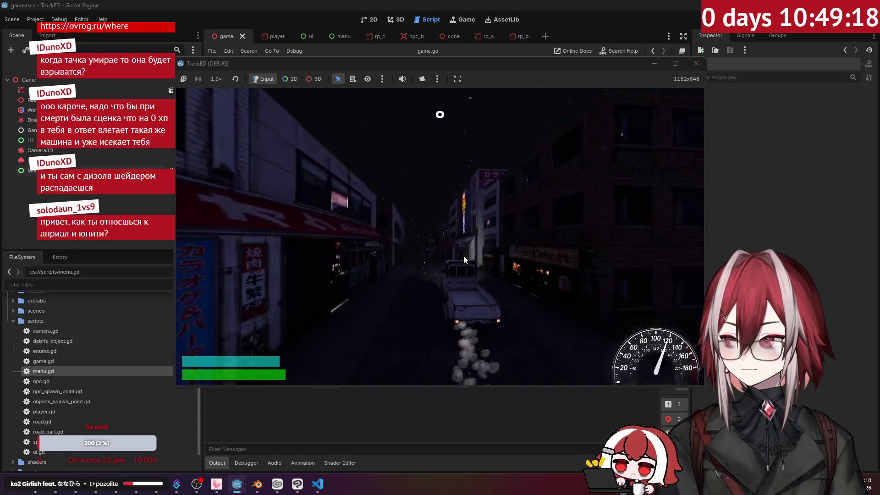
key("Escape")
left_click(425, 319)
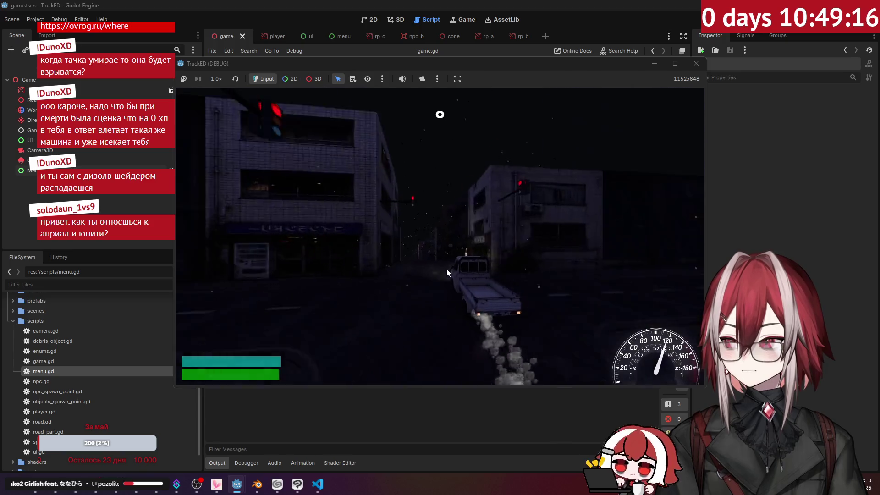
key("Escape")
left_click(408, 310)
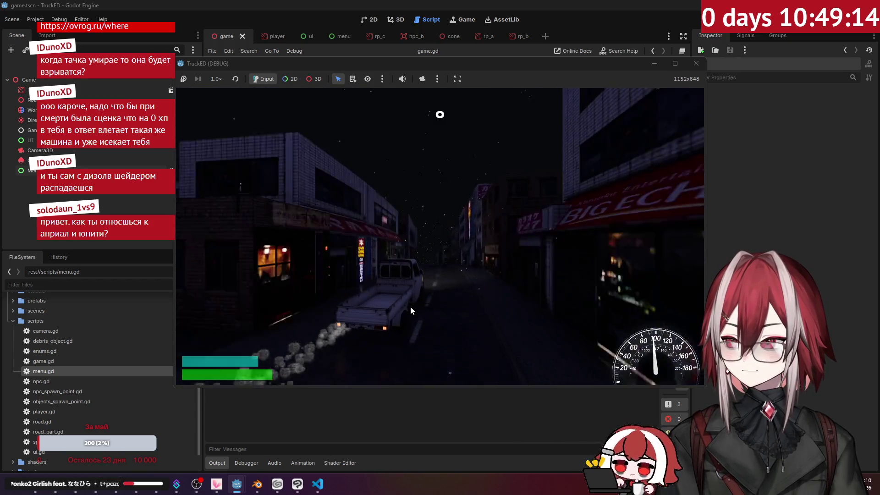
key("Escape")
key("Escape")
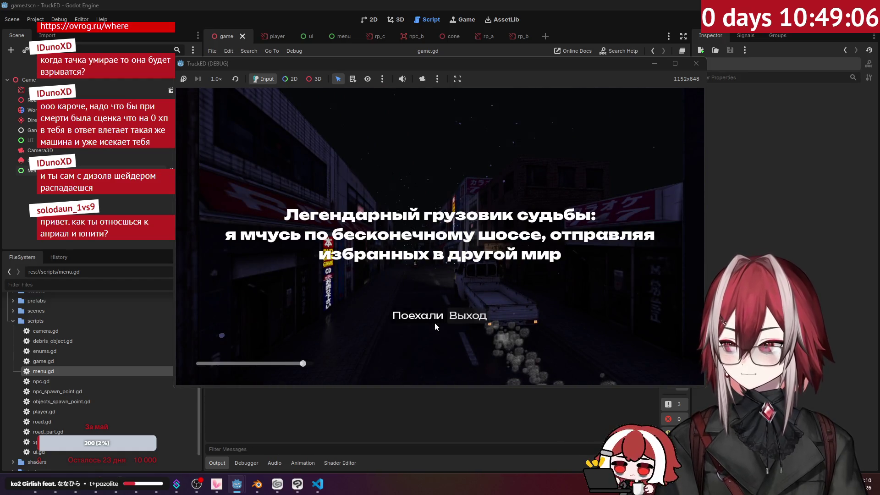
left_click(434, 322)
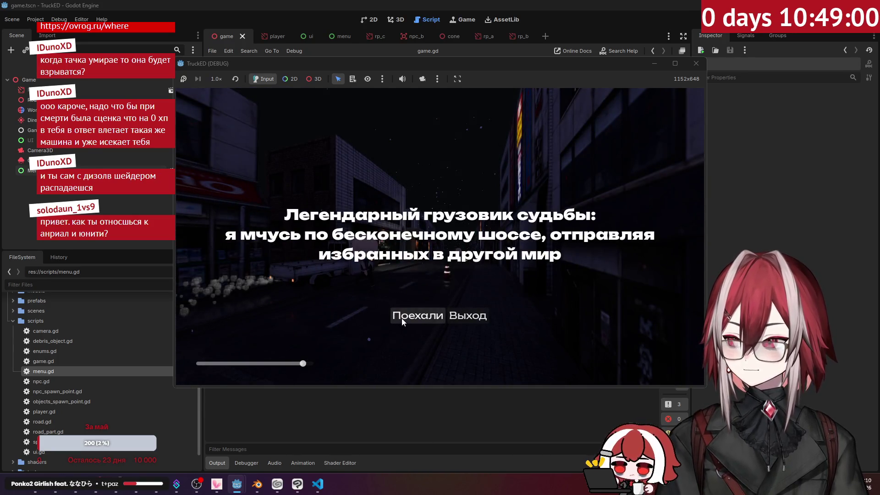
left_click(402, 319)
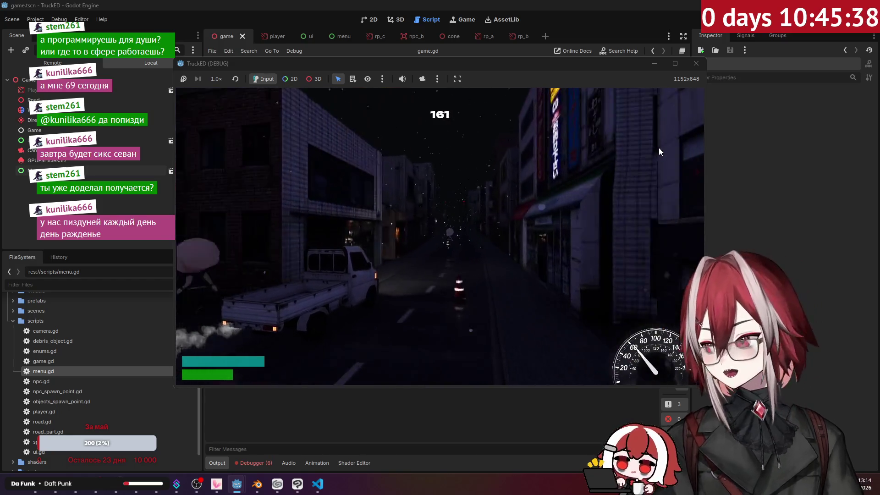
Step: Stop the running TruckED debug game after playing it
left_click(696, 63)
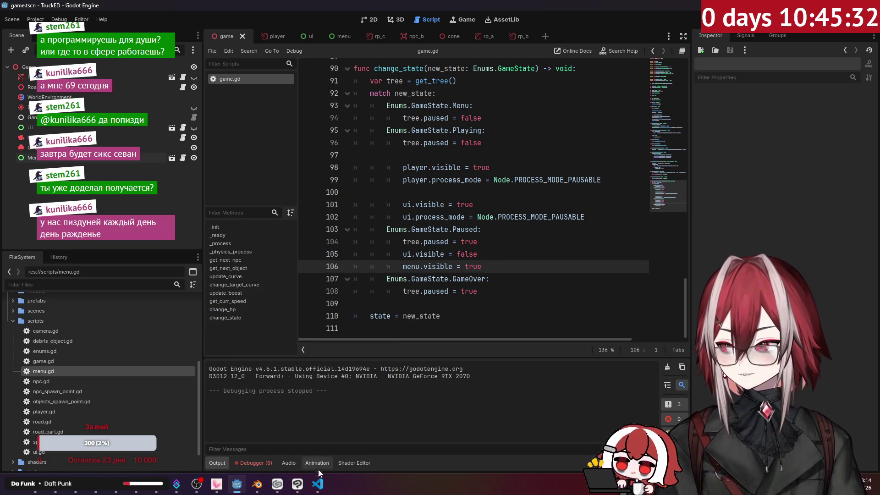
Step: Review line 39 of player.gd, then bring up the project's textures folder window
left_click(319, 484)
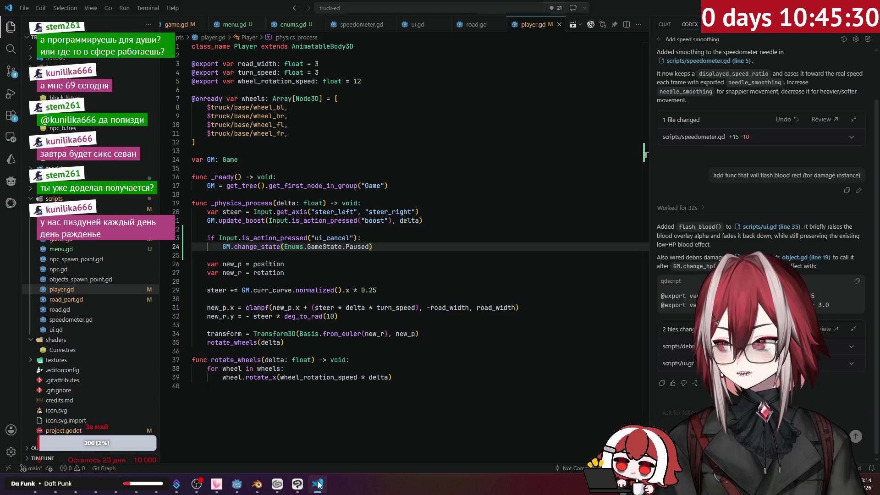
left_click(398, 377)
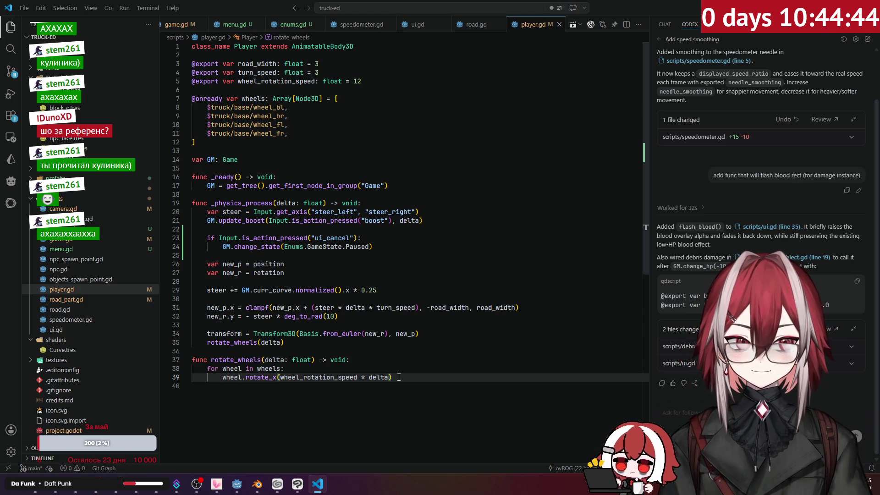
mouse_move(40, 492)
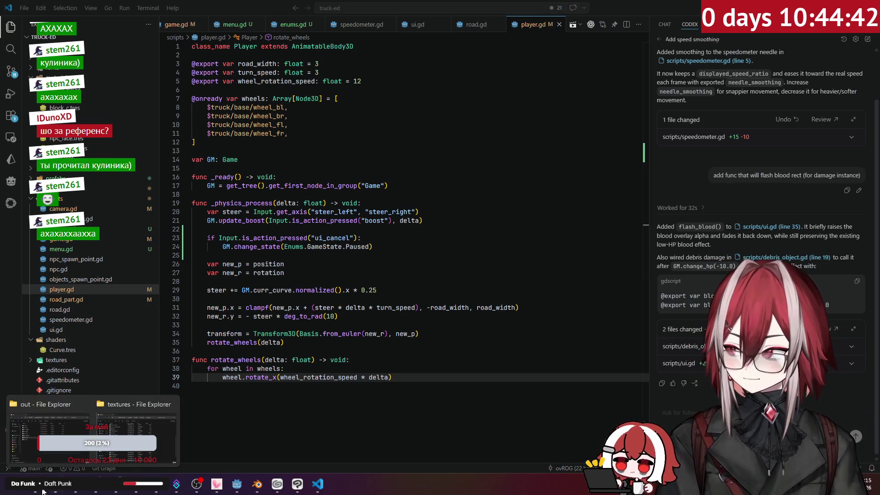
left_click(136, 438)
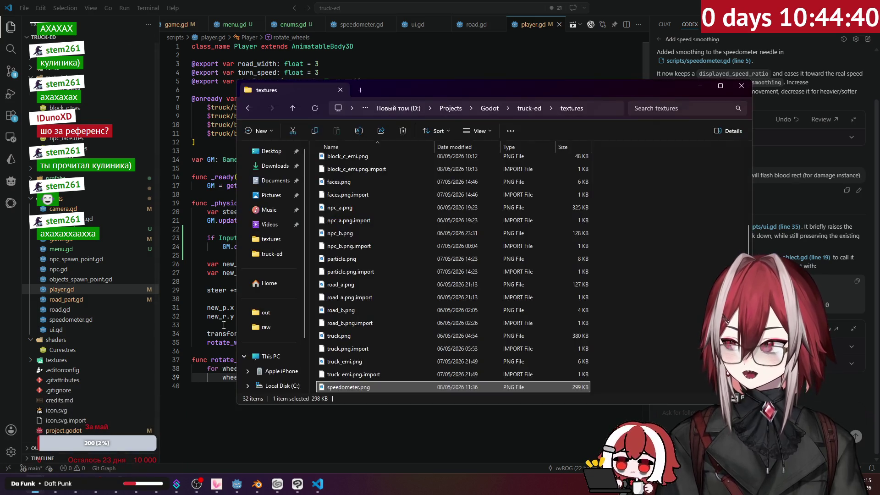
Step: Open Downloads in a new Explorer window and look inside chibi-body-base-mesh.zip
right_click(271, 170)
left_click(294, 192)
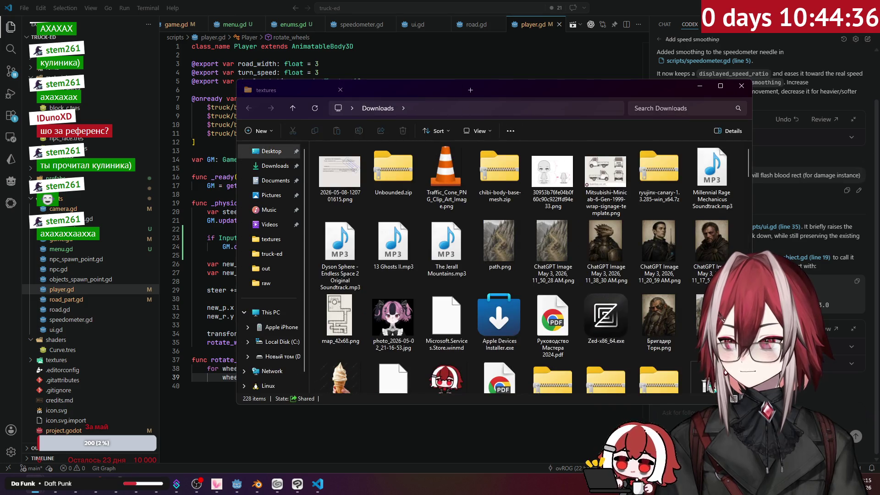
key("ctrl+w")
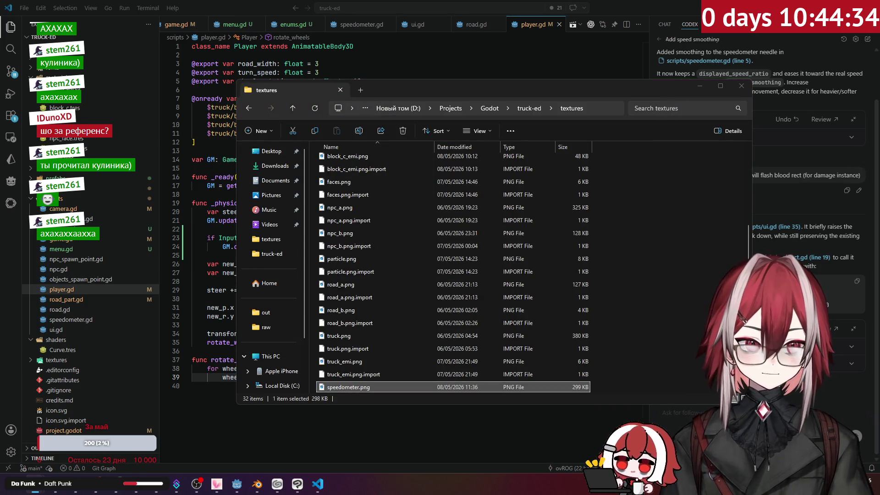
key("super+e")
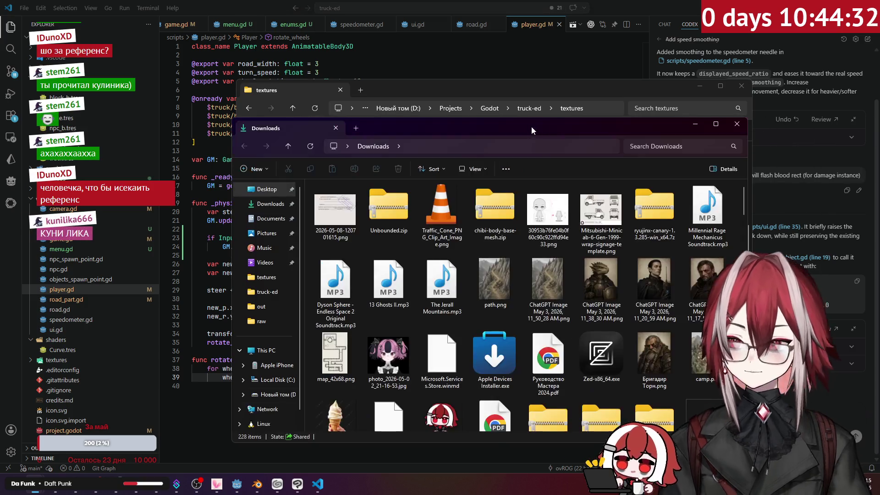
double_click(510, 205)
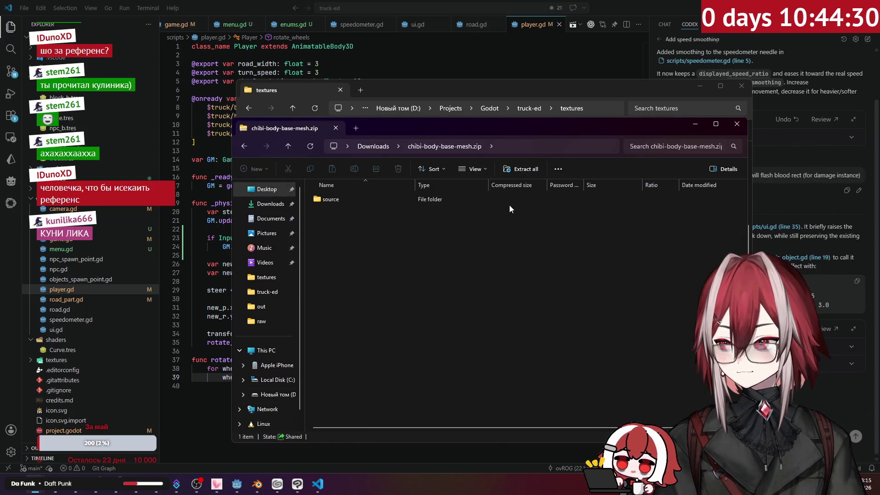
left_click(288, 147)
left_click(384, 207)
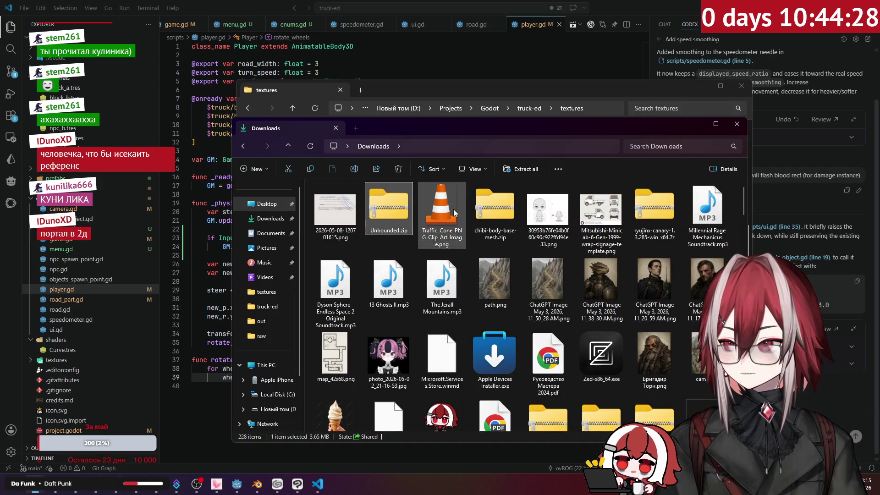
Step: Select the traffic cone image, close the Downloads window, and start a region screenshot
left_click(420, 216)
left_click(409, 243)
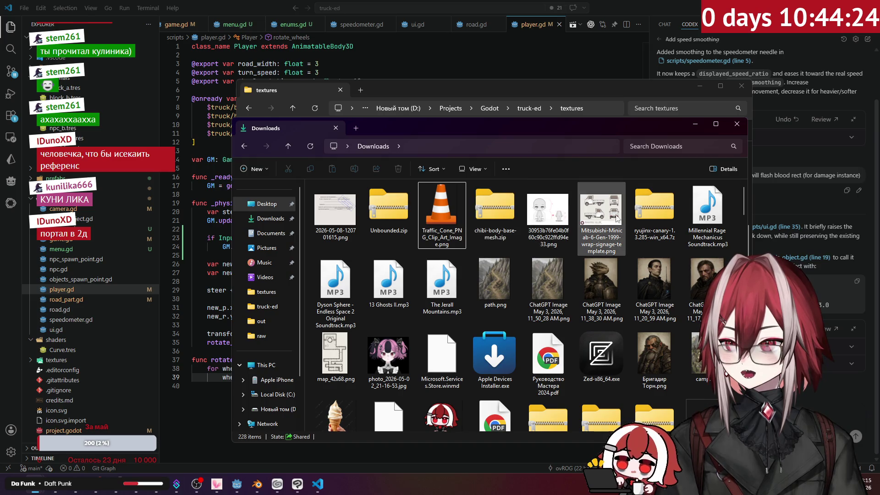
left_click(737, 124)
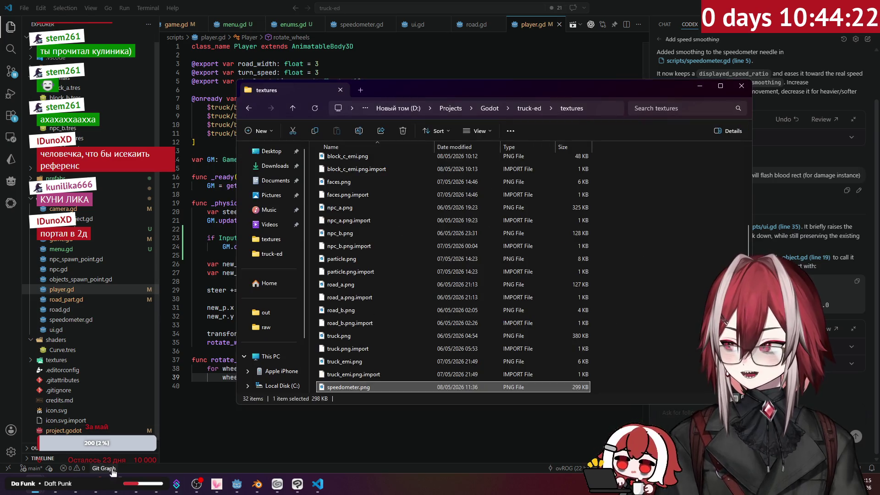
left_click(115, 487)
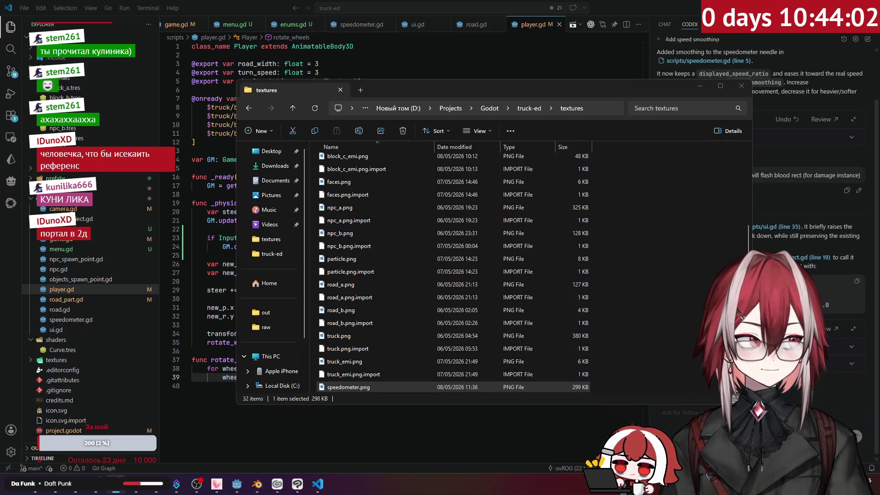
key("super+shift+s")
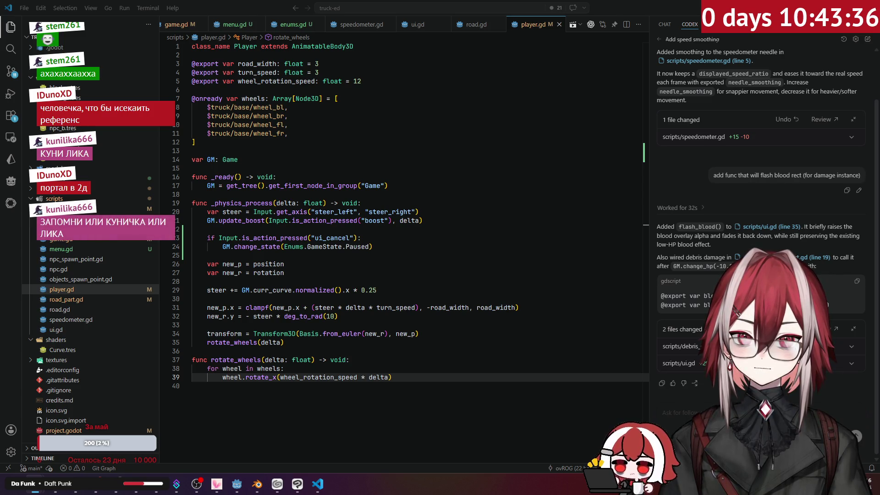
Step: Switch to Clip Studio Paint and minimise its window
key("alt+Tab")
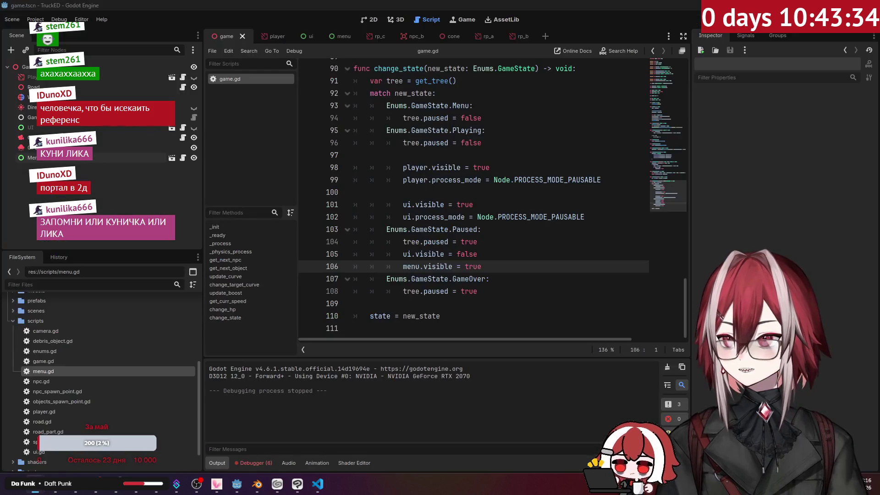
left_click(298, 484)
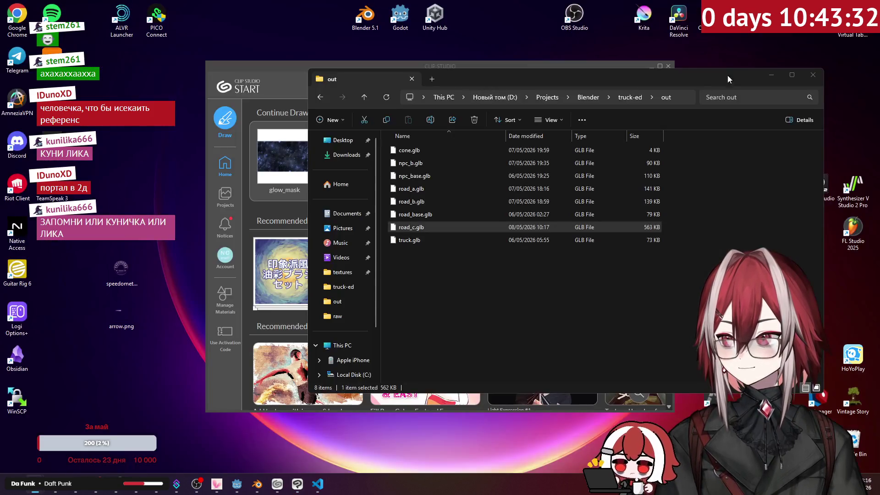
Step: Minimise Clip Studio and the out folder, then open the desktop assets folder
left_click(652, 67)
left_click(658, 65)
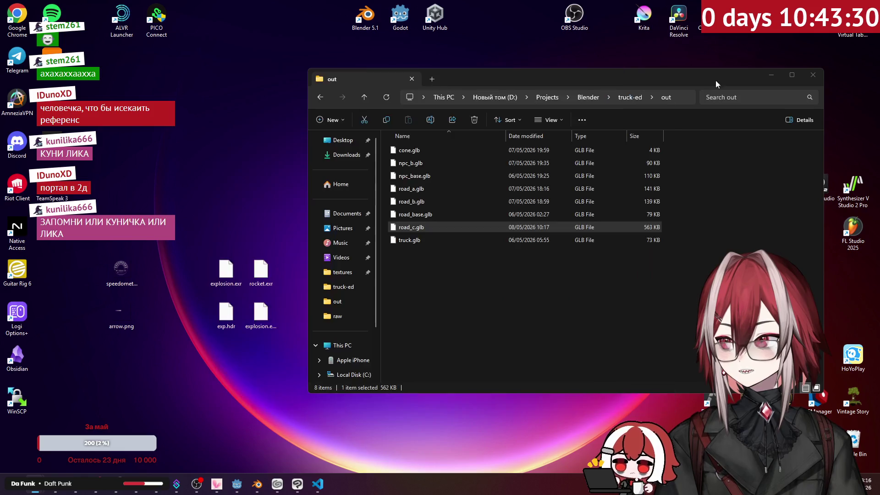
left_click(772, 75)
mouse_move(120, 268)
left_mouse_down()
mouse_move(353, 227)
mouse_move(335, 274)
left_mouse_up()
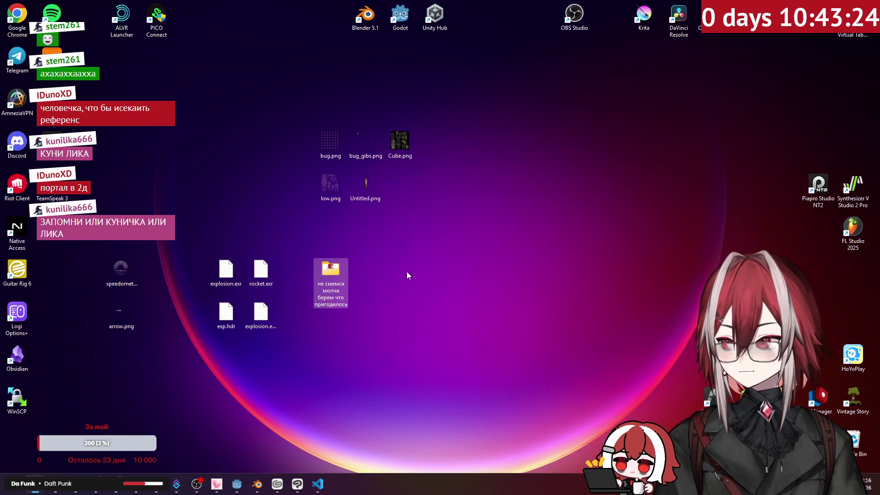
double_click(342, 274)
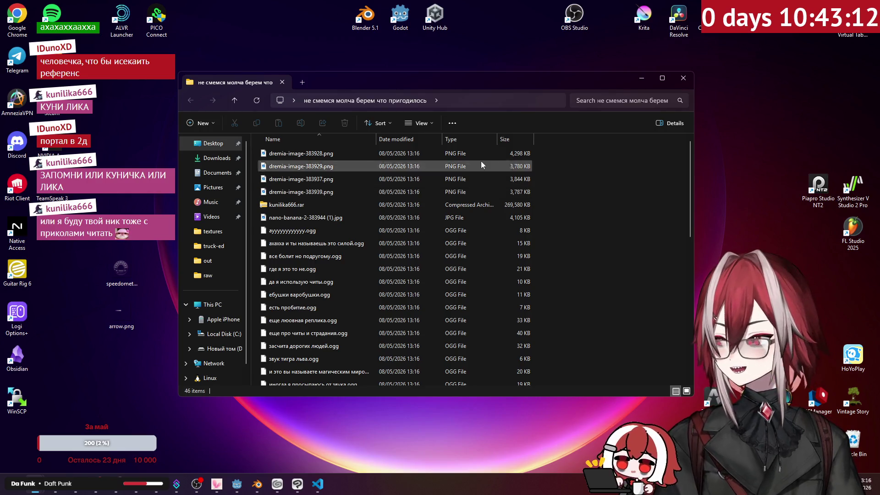
Step: Show the assets folder as Large, then Extra large icons
left_click(427, 123)
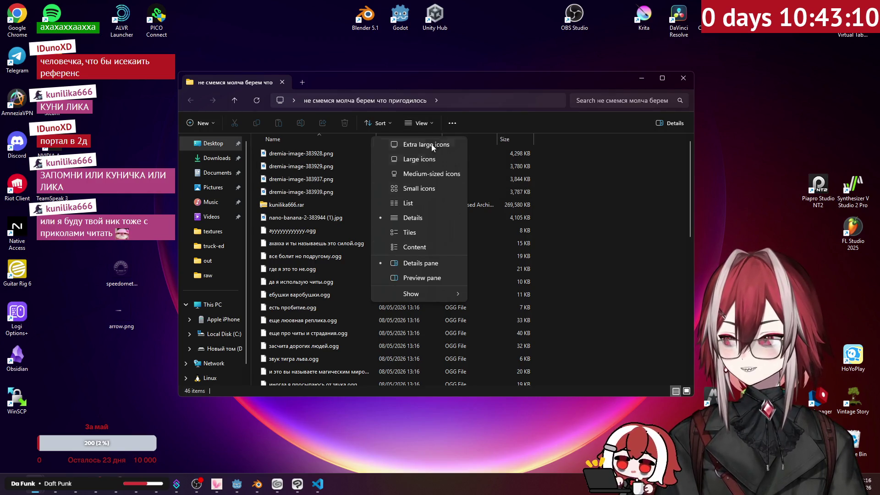
left_click(452, 123)
left_click(452, 123)
left_click(433, 122)
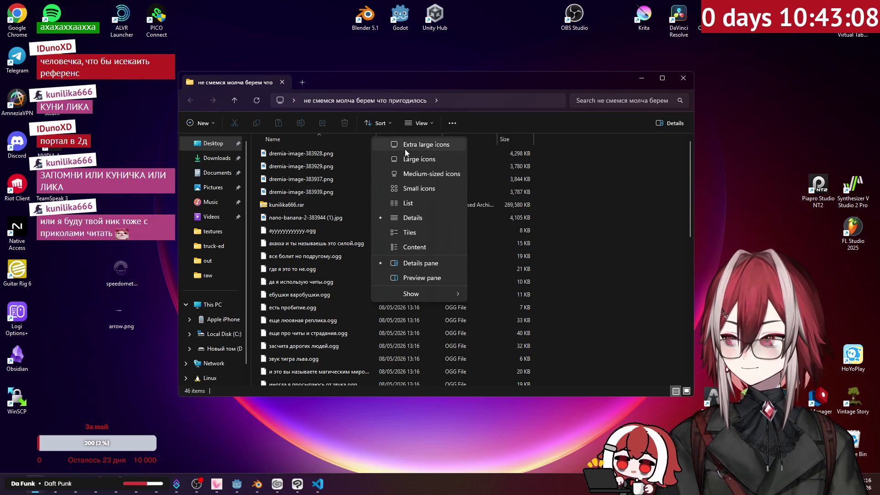
left_click(406, 159)
left_click(422, 124)
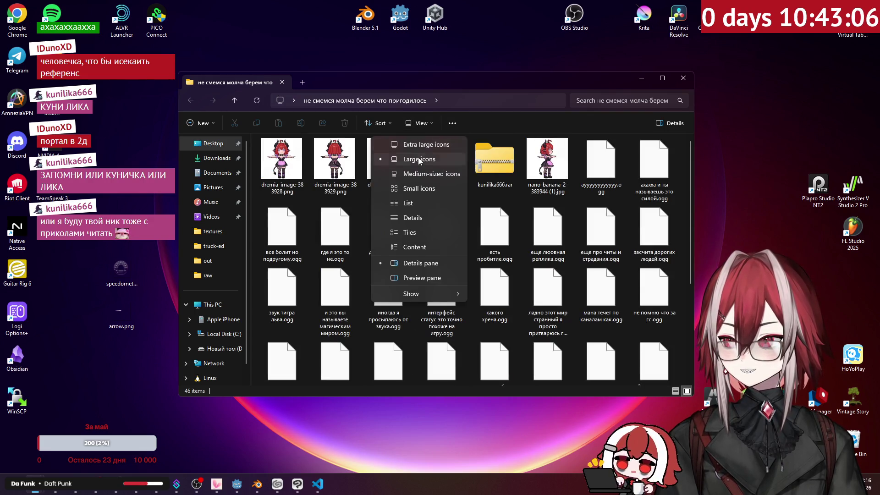
left_click(422, 148)
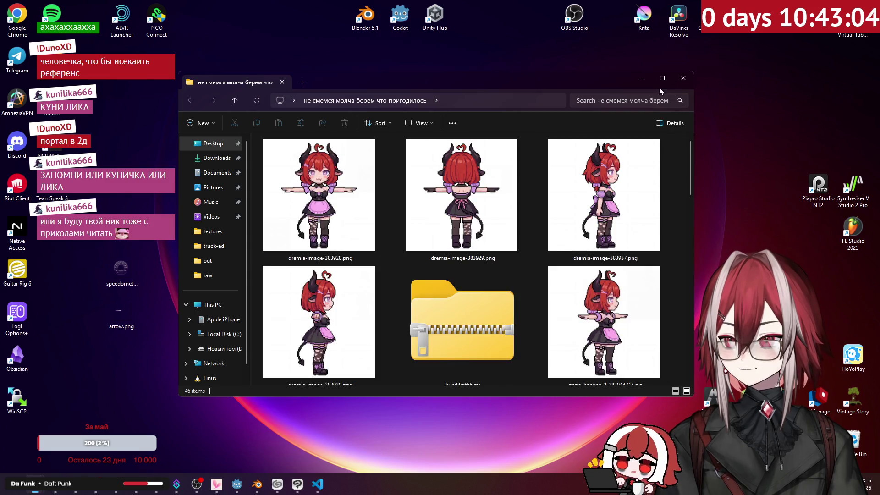
scroll(692, 172, "down", 2)
mouse_move(692, 172)
left_mouse_down()
mouse_move(697, 155)
mouse_move(692, 389)
mouse_move(687, 174)
left_mouse_up()
scroll(497, 257, "up", 2)
Step: Open the character sprite archive and preview 1.png, 13.png, 18.png and 20.png
double_click(436, 299)
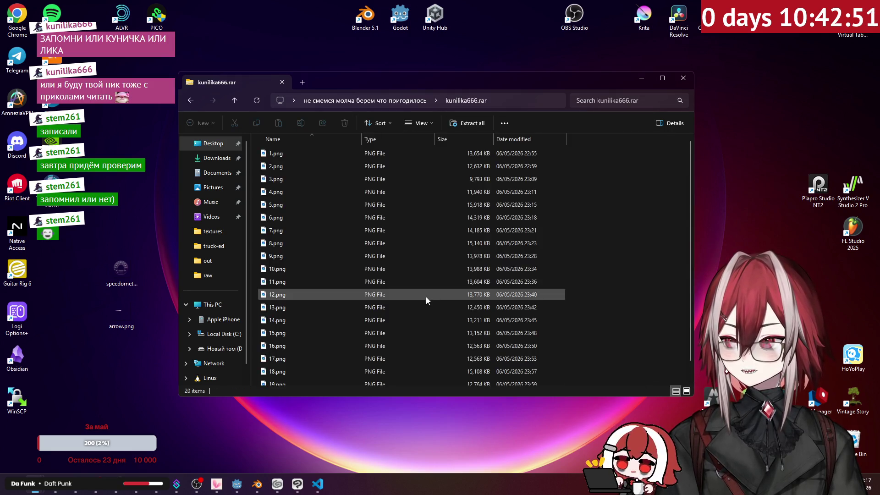
double_click(307, 155)
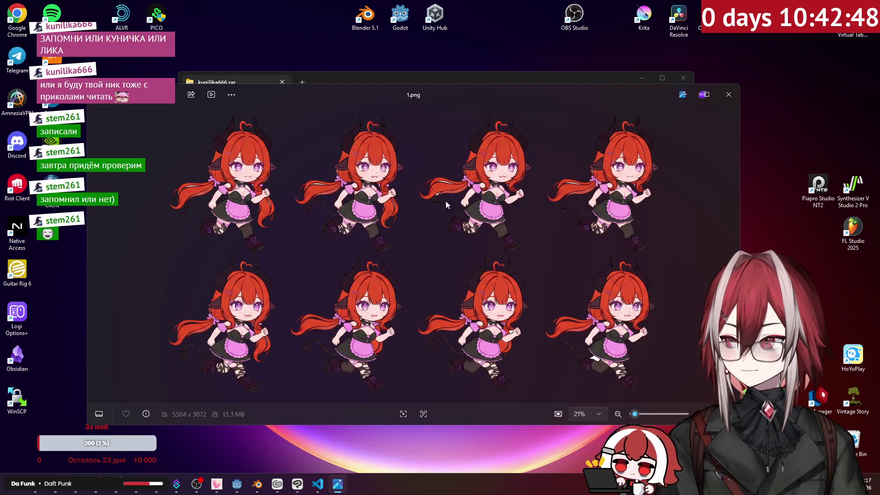
key("Escape")
double_click(344, 307)
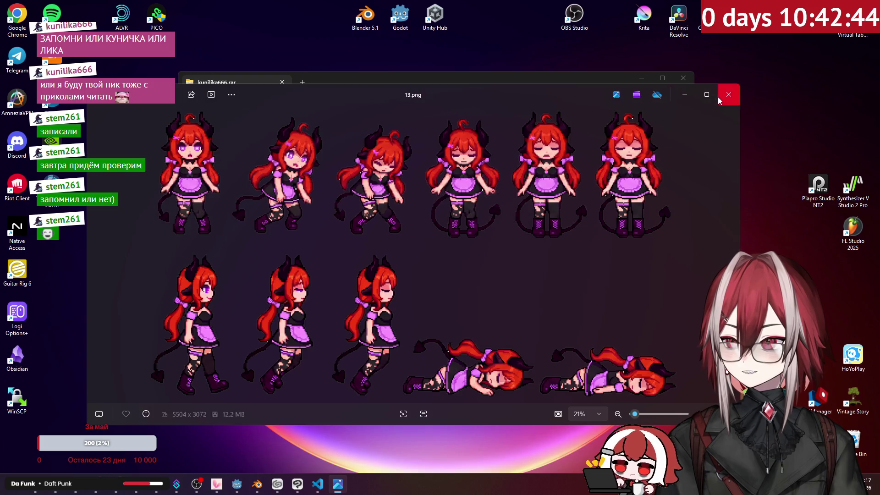
key("Escape")
double_click(347, 356)
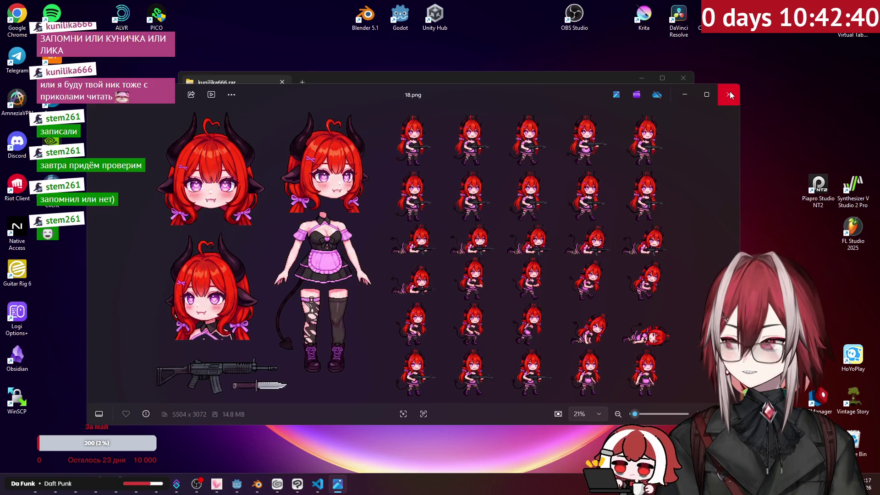
scroll(304, 201, "up", 5)
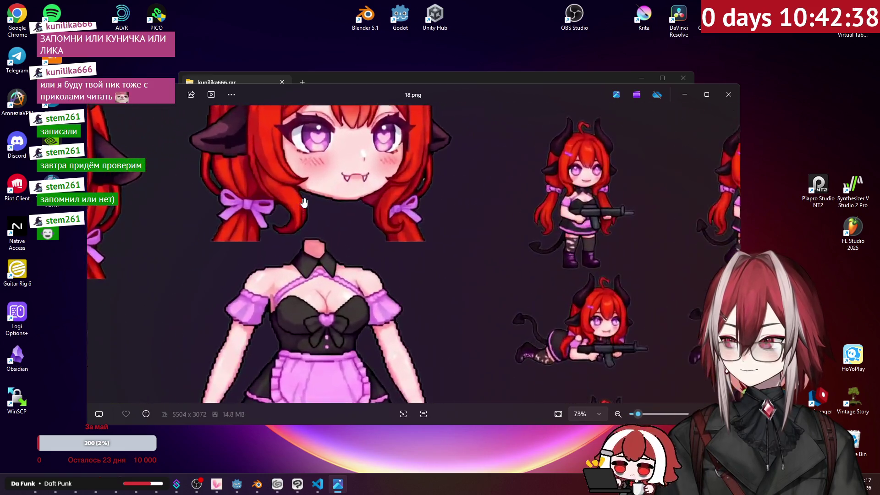
scroll(440, 217, "down", 6)
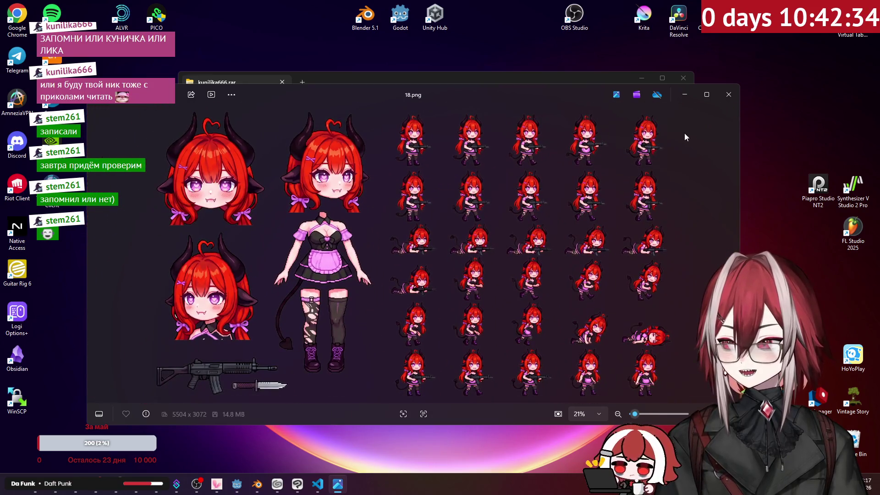
left_click(729, 94)
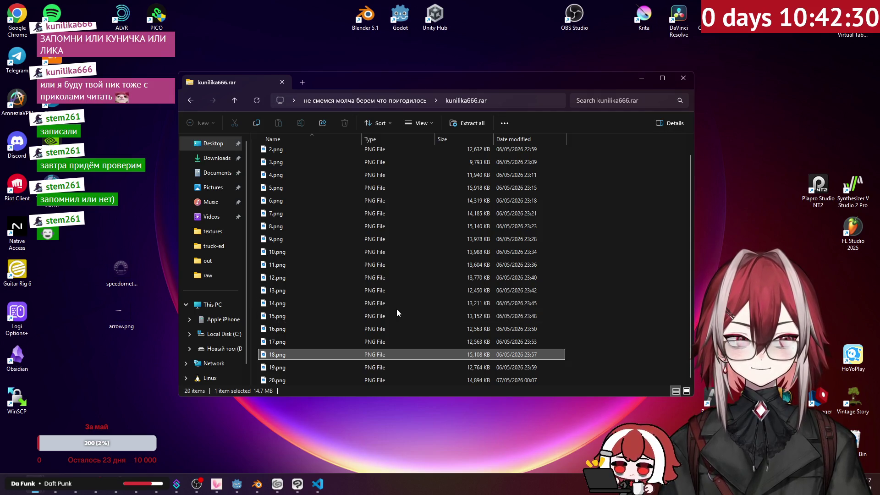
double_click(297, 379)
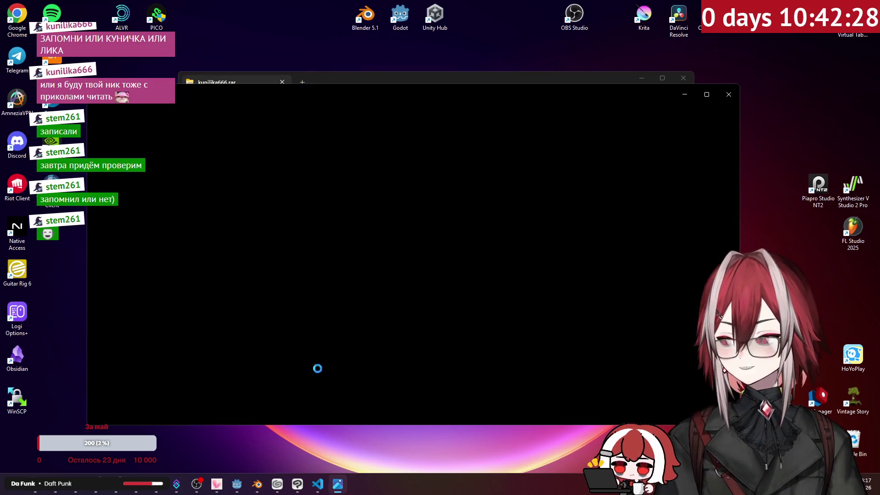
left_click(728, 95)
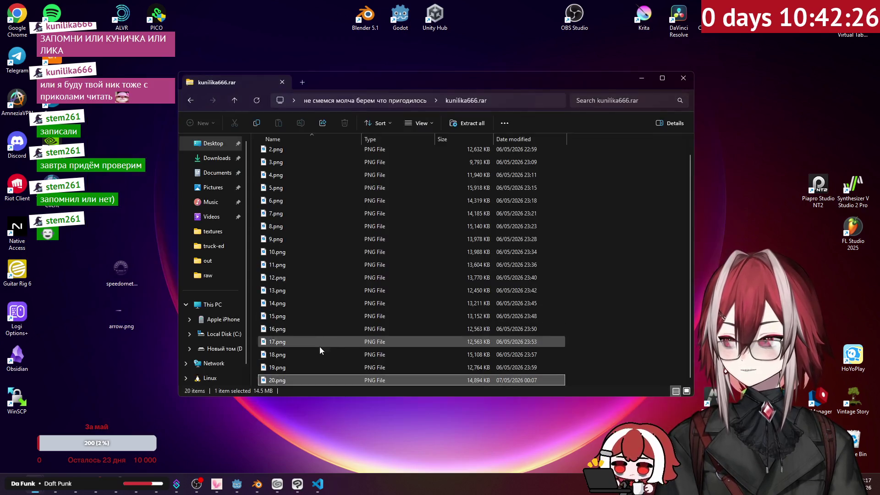
left_click(437, 122)
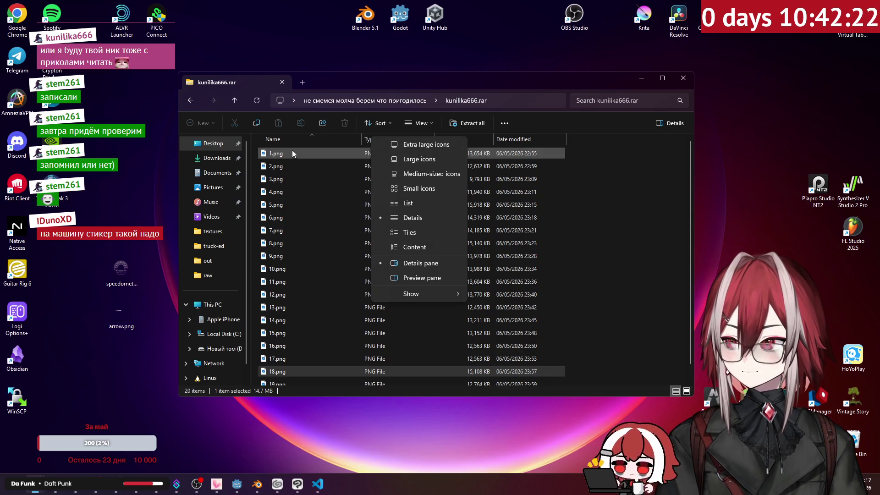
Step: Shrink the archive's icons so all 20 sprites fit, then return to the assets folder
left_click(436, 147)
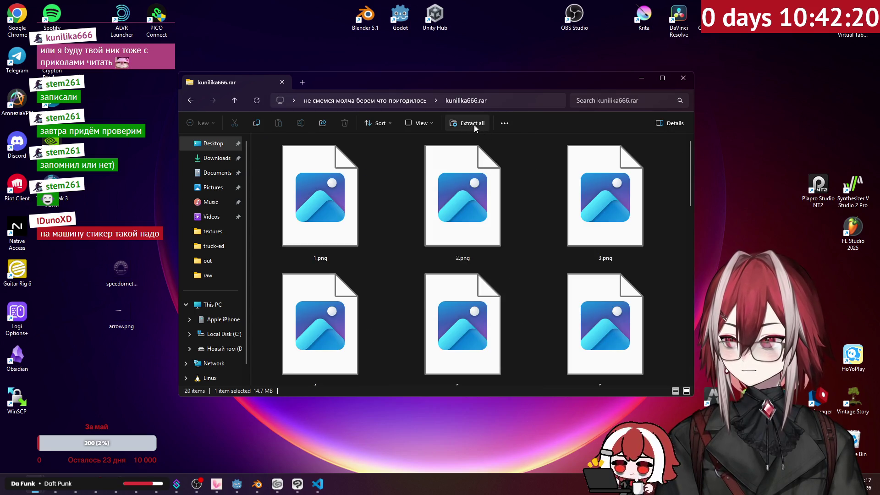
left_click(419, 124)
left_click(428, 157)
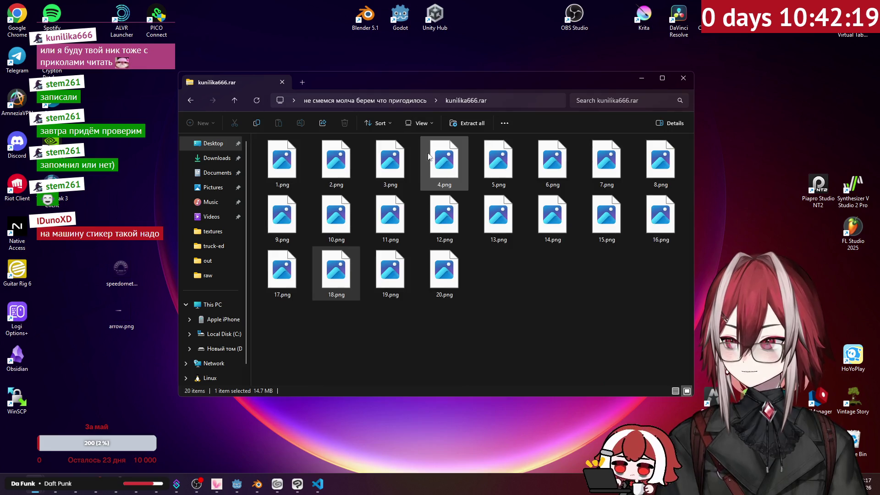
left_click(412, 104)
Step: Copy all 20 PNGs, 1.png to 20.png, from the archive into the assets folder
right_click(469, 282)
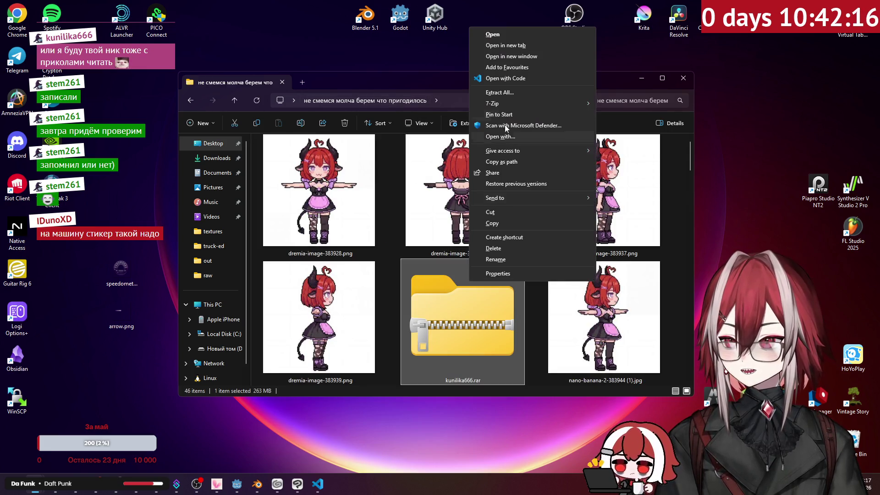
left_click(529, 56)
left_click_drag(455, 97, 655, 85)
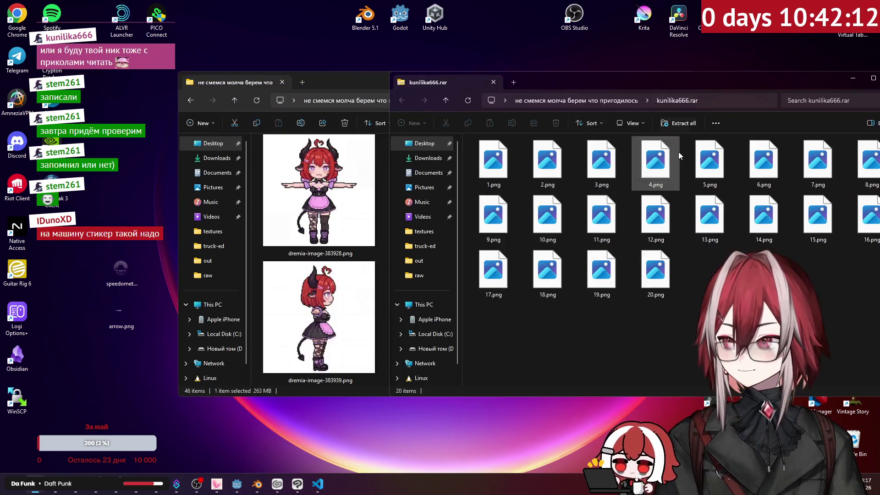
mouse_move(503, 352)
left_mouse_down()
mouse_move(619, 257)
mouse_move(780, 147)
left_mouse_up()
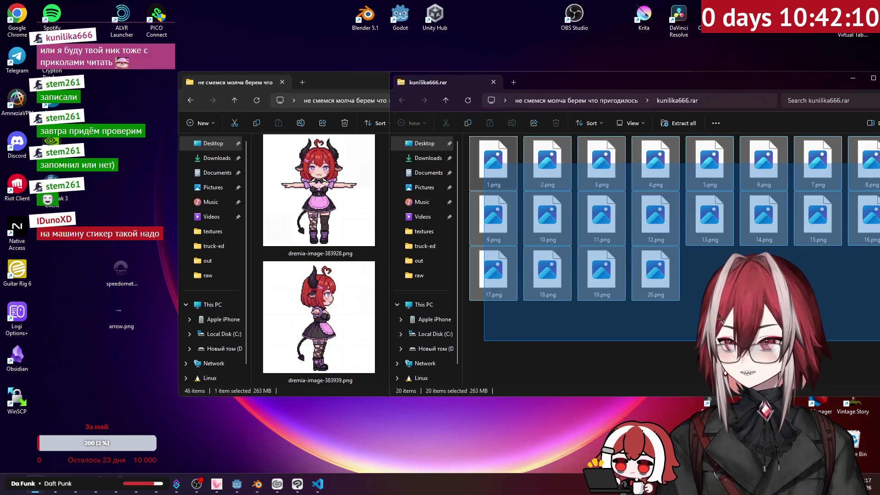
left_click_drag(488, 178, 339, 269)
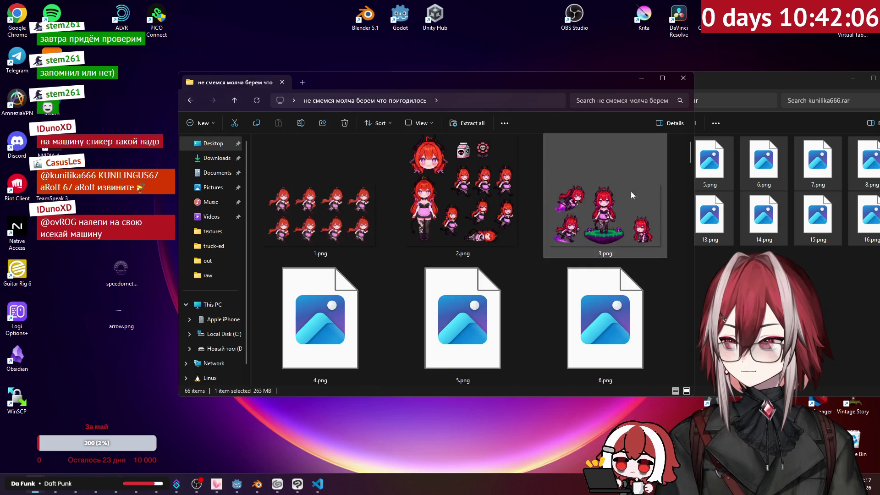
left_click_drag(879, 82, 698, 106)
left_click(713, 103)
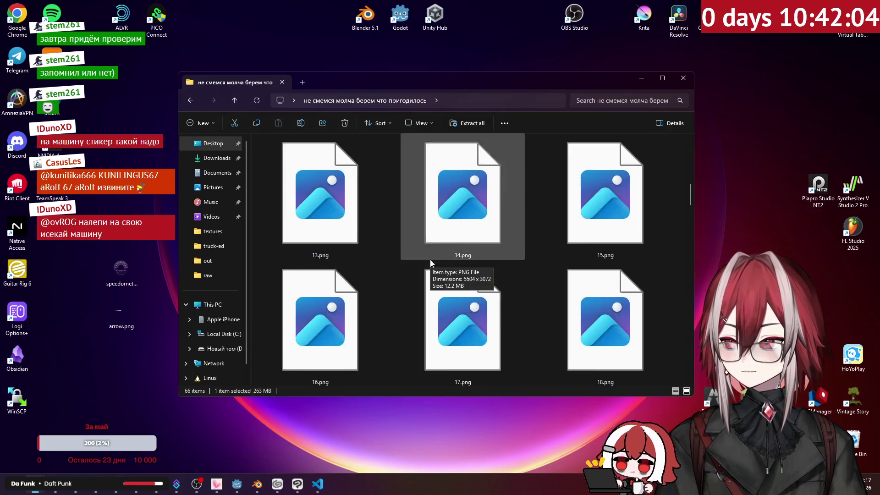
Step: Switch the assets folder view to List, then to medium icons
left_click(434, 124)
left_click(433, 123)
left_click(434, 123)
left_click(422, 205)
left_click(419, 123)
left_click(403, 176)
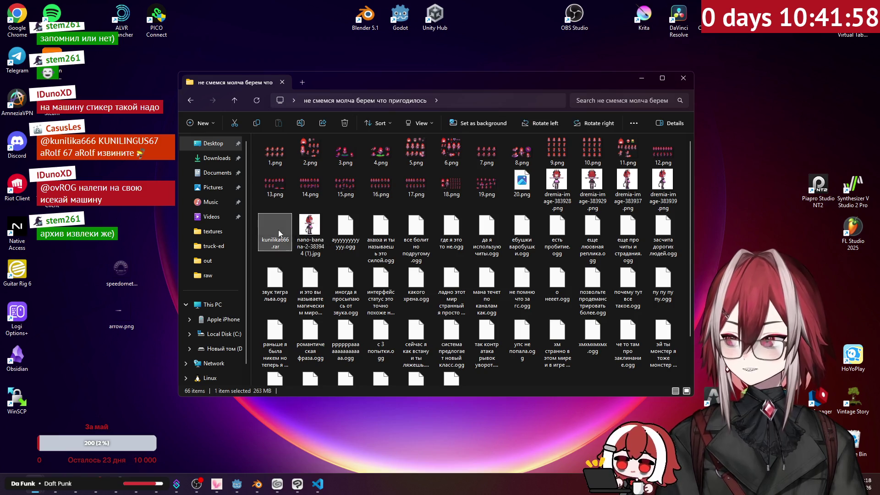
Step: Permanently delete the .rar archive and show the sprite files as large icons
key("shift+Delete")
key("Return")
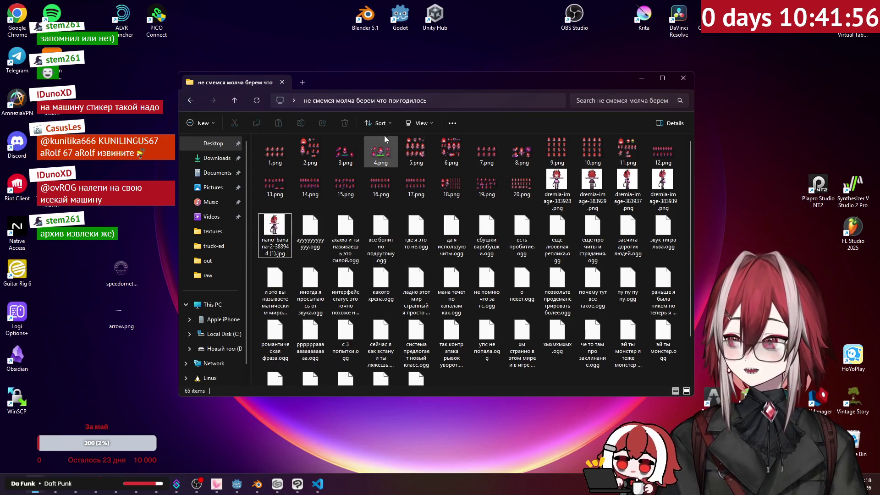
left_click(421, 122)
left_click(412, 159)
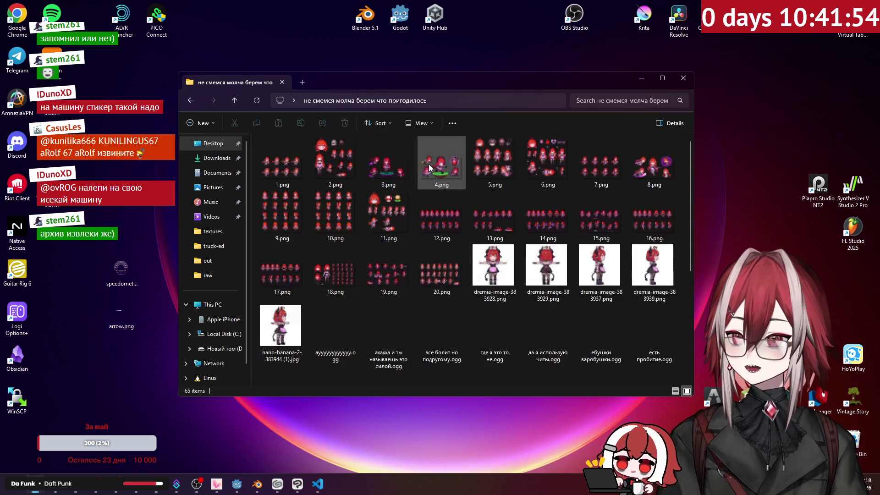
scroll(579, 213, "down", 3)
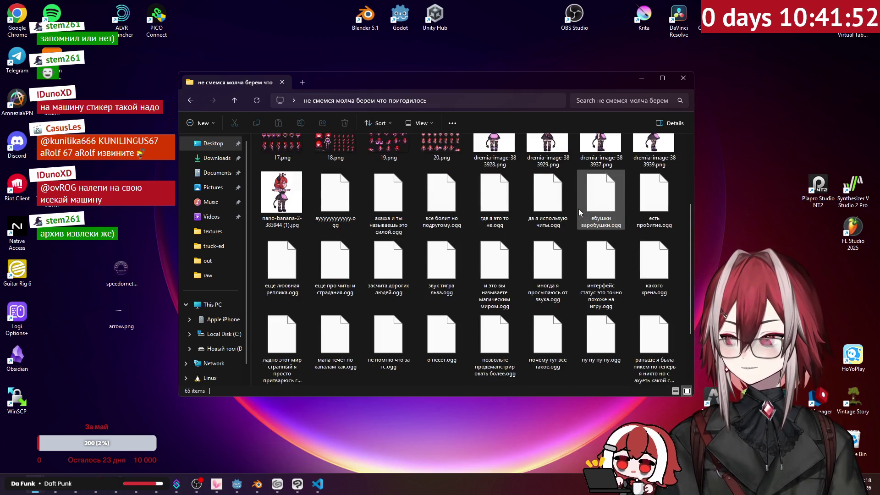
scroll(579, 212, "up", 3)
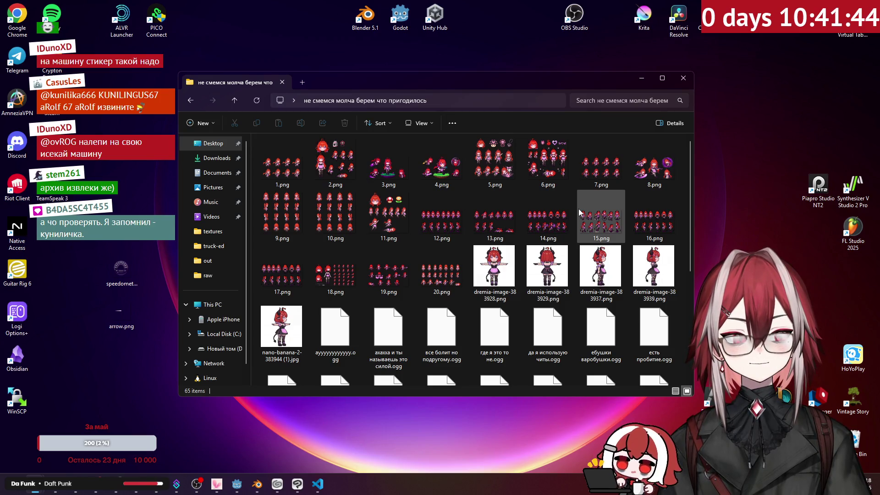
Step: Check 20.png, then bring Clip Studio Paint with speedometer.png to the front
mouse_move(533, 229)
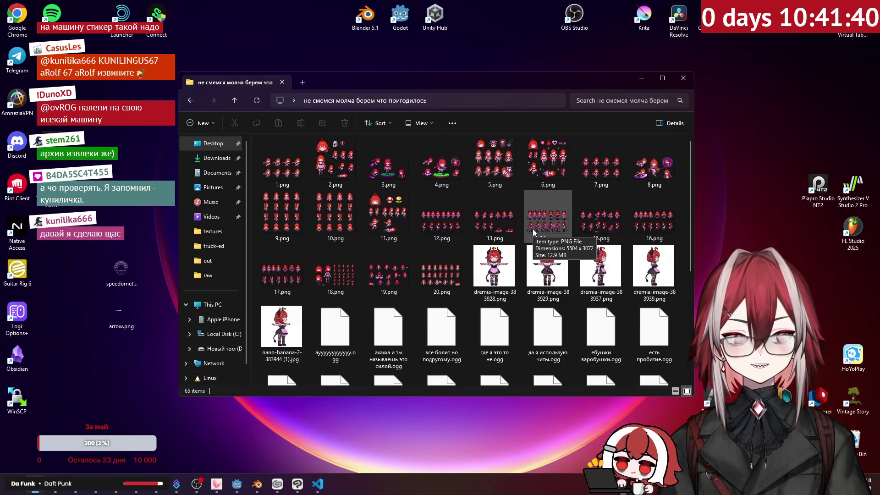
left_click(418, 248)
left_click(414, 249)
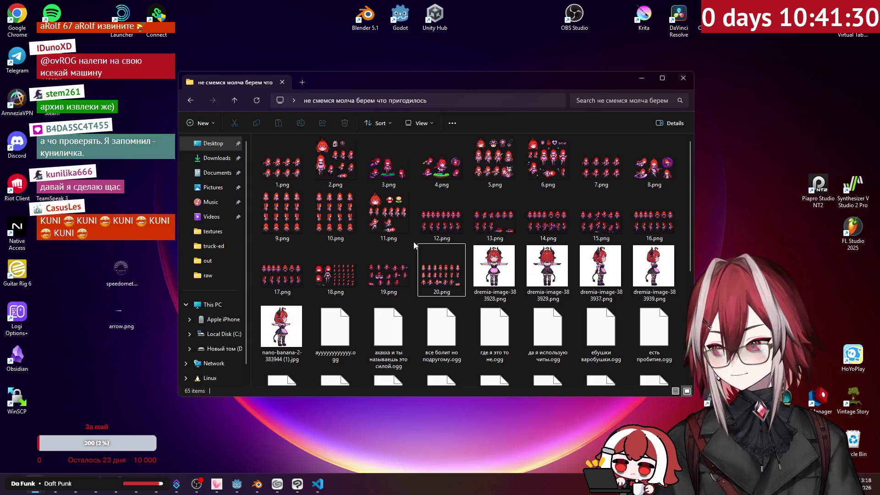
left_click(297, 484)
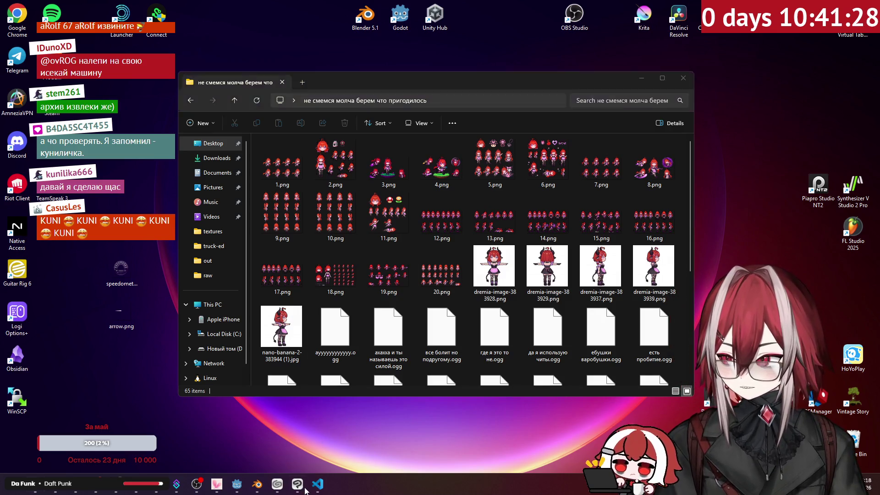
mouse_move(96, 485)
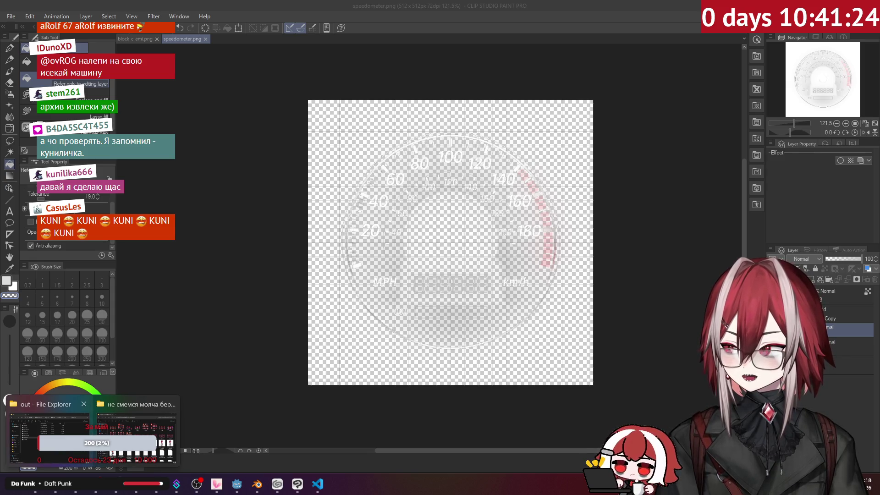
Step: Open block_a.png, the 1024×1024 street-block facade texture, from truck-ed in Clip Studio Paint
left_click(48, 433)
left_click(628, 98)
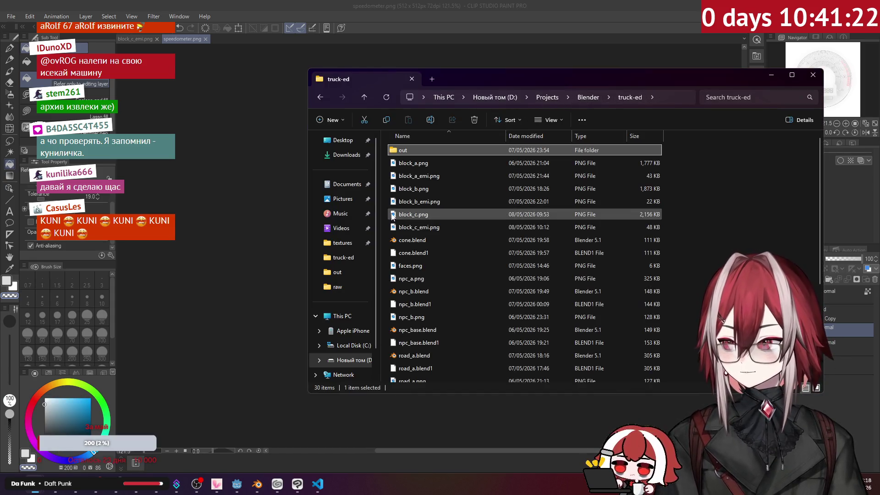
double_click(433, 165)
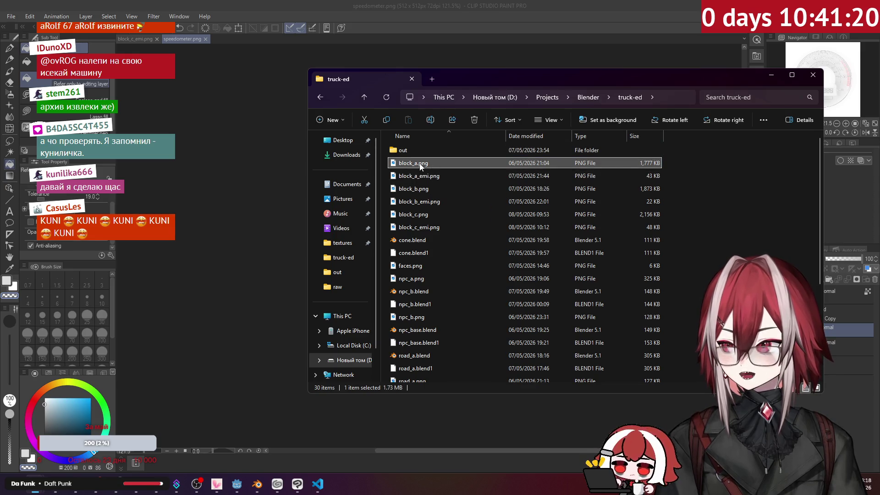
left_click(458, 30)
scroll(409, 77, "up", 2)
scroll(392, 138, "down", 3)
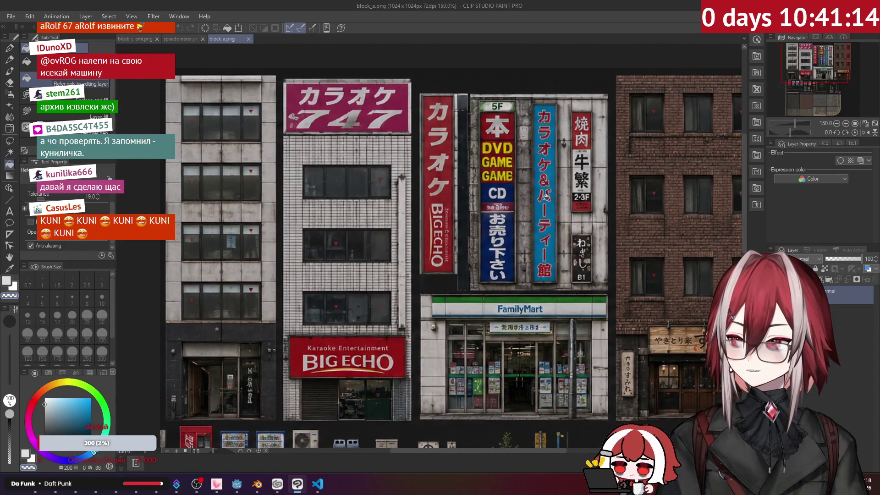
Step: Rotate the canvas a quarter turn and zoom in on the BIGECHO sign
key("shift+space")
mouse_move(545, 200)
left_mouse_down()
mouse_move(506, 149)
mouse_move(383, 126)
mouse_move(363, 136)
left_mouse_up()
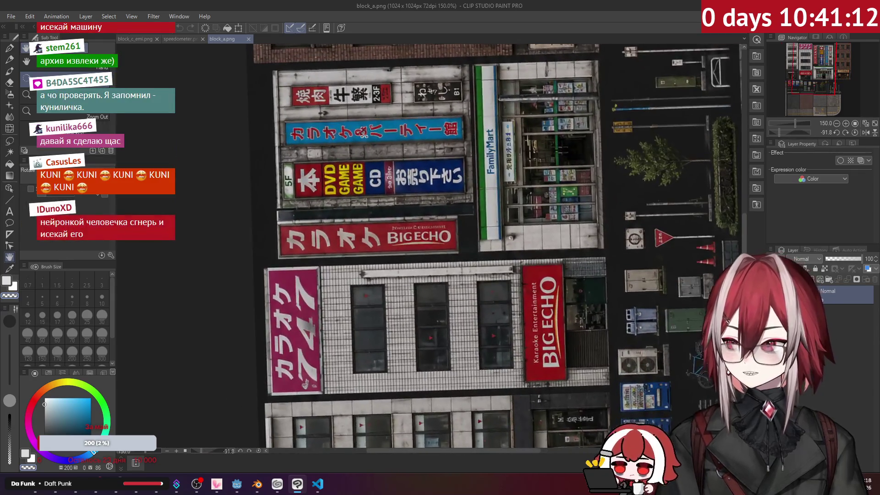
scroll(483, 258, "up", 5)
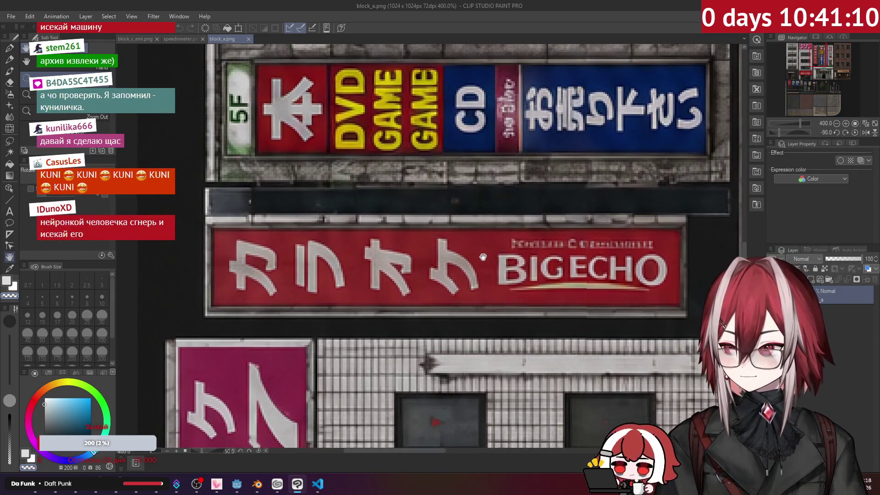
mouse_move(483, 258)
left_mouse_down()
mouse_move(497, 227)
mouse_move(428, 228)
left_mouse_up()
scroll(428, 228, "up", 2)
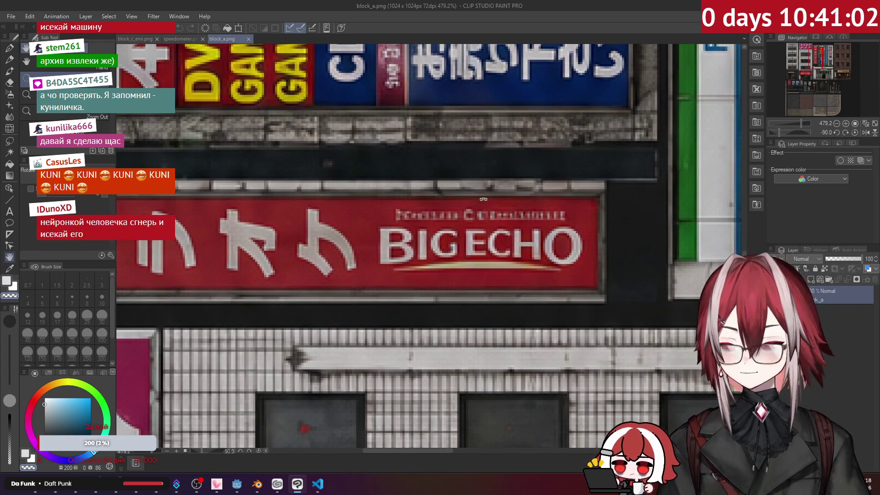
Step: On the lower layer, rectangle-select a thin plain strip at the sign's left end
left_click(11, 143)
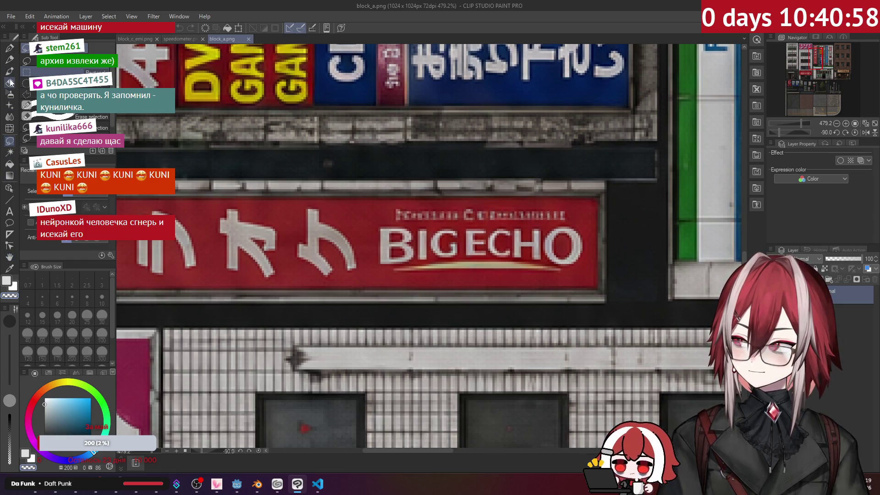
left_click_drag(509, 282, 584, 277)
key("ctrl+d")
scroll(647, 247, "down", 2)
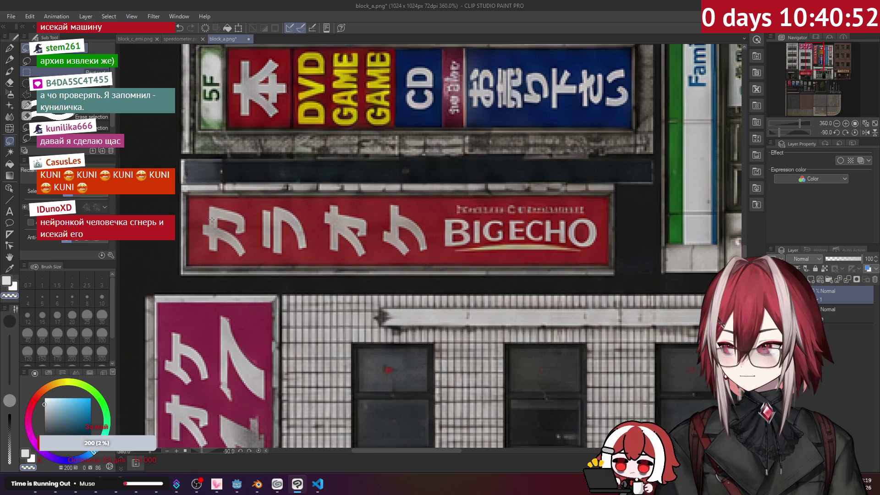
key("b")
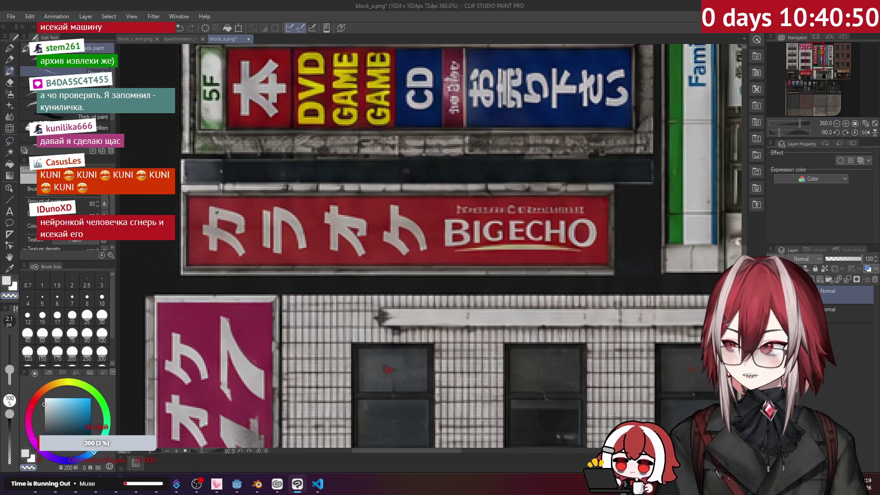
scroll(208, 210, "up", 2)
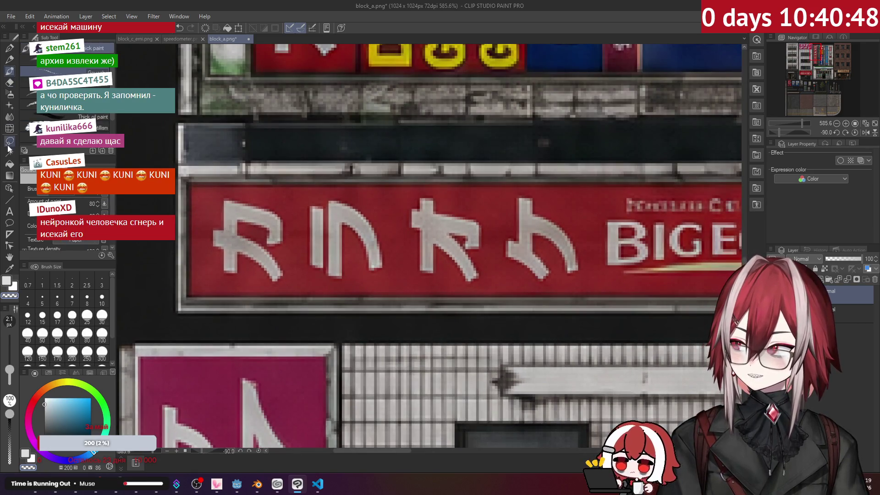
left_click(12, 140)
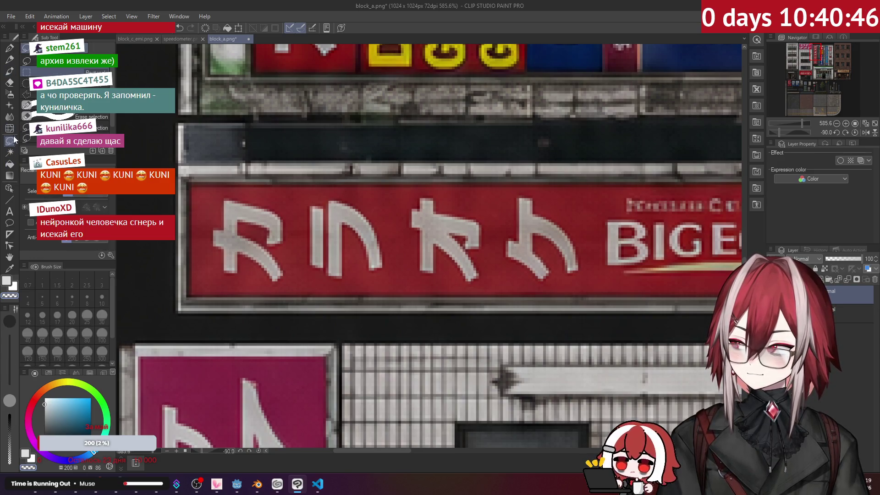
key("alt+bracketleft")
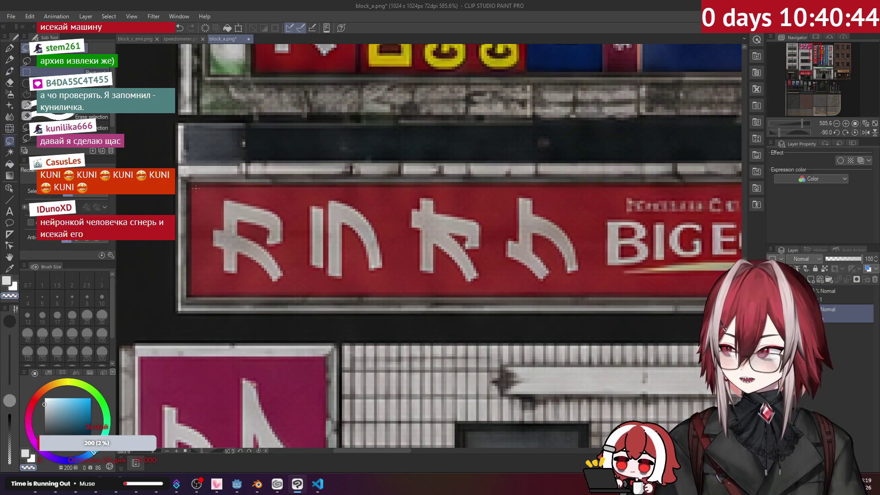
left_click_drag(209, 293, 210, 292)
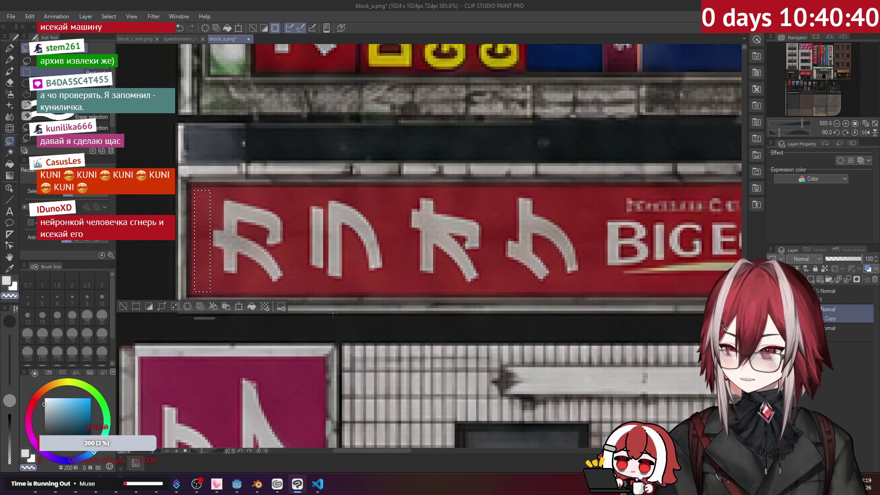
key("ctrl+t")
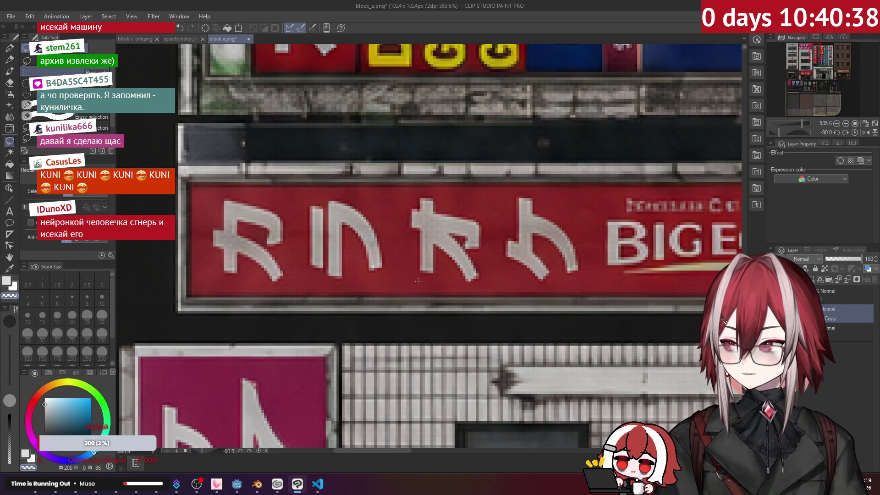
scroll(328, 252, "down", 3)
left_click_drag(269, 247, 595, 251)
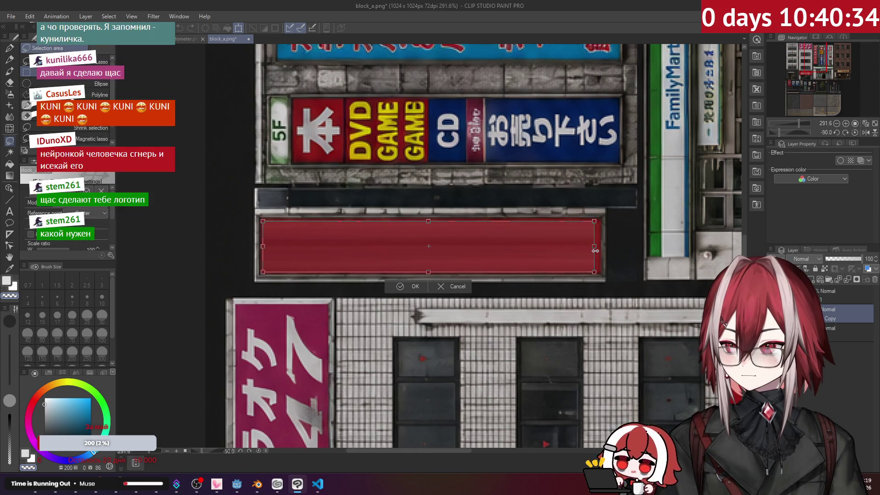
left_click(455, 291)
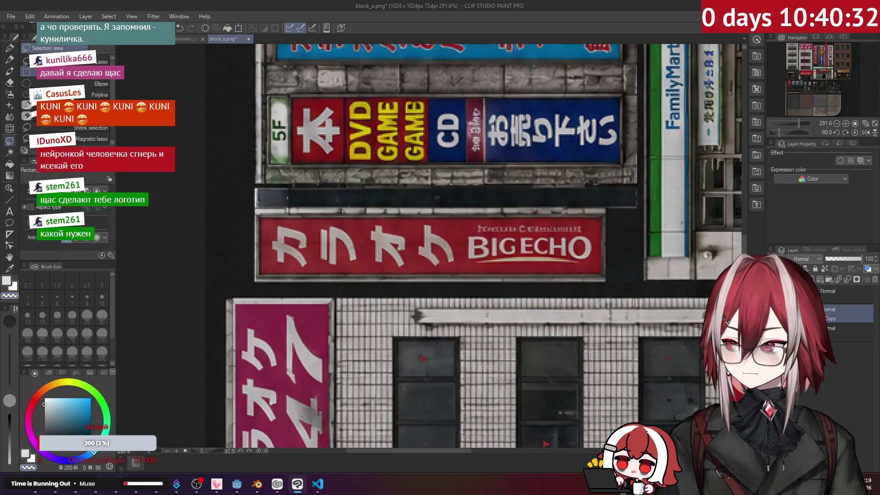
scroll(299, 258, "up", 2)
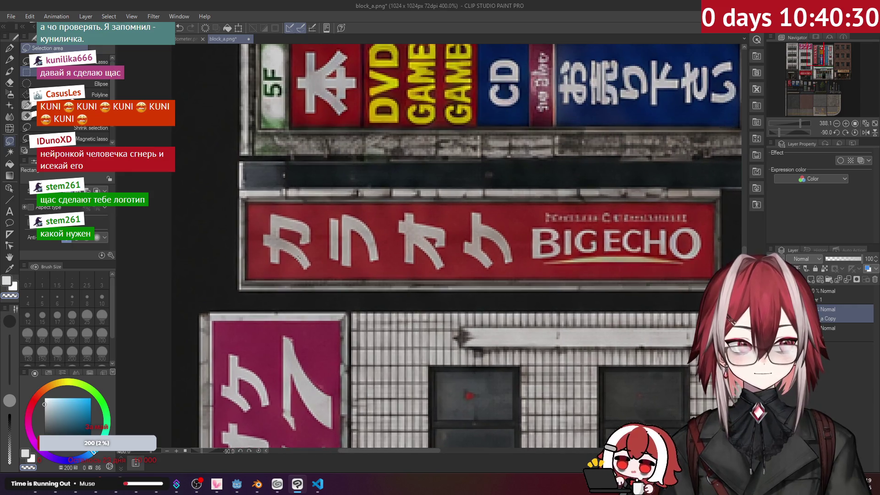
Step: Eyedrop the sign's red and cover the left katakana with thick paint and soft airbrush
scroll(298, 258, "down", 1)
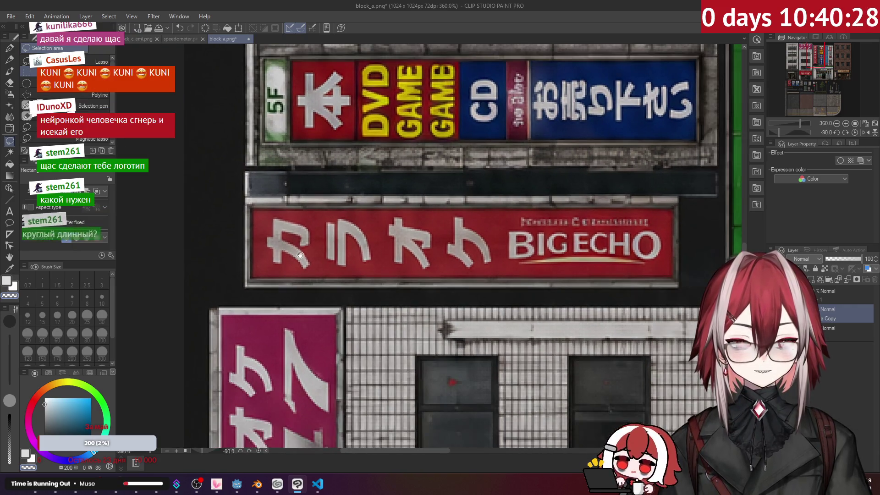
scroll(349, 252, "up", 3)
scroll(348, 252, "down", 2)
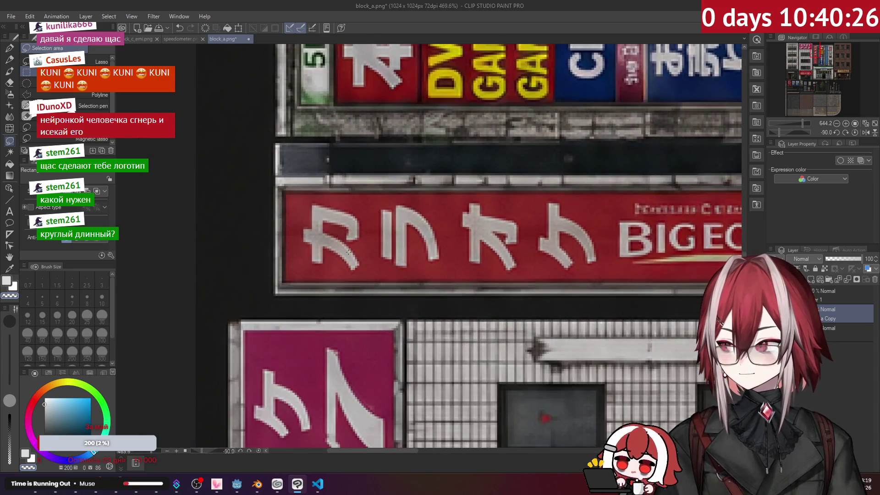
key("b")
left_click(296, 216, "alt")
mouse_move(314, 210)
left_mouse_down()
mouse_move(316, 229)
mouse_move(337, 225)
left_mouse_up()
key("b")
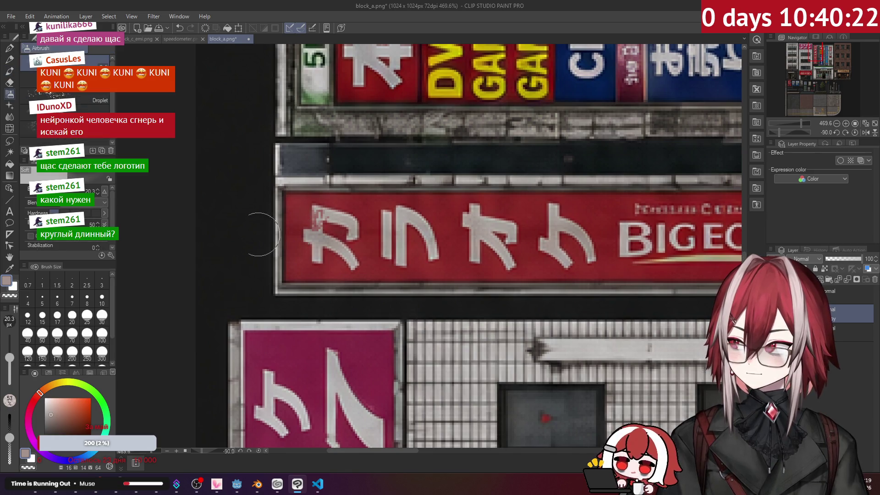
left_click(296, 218, "alt")
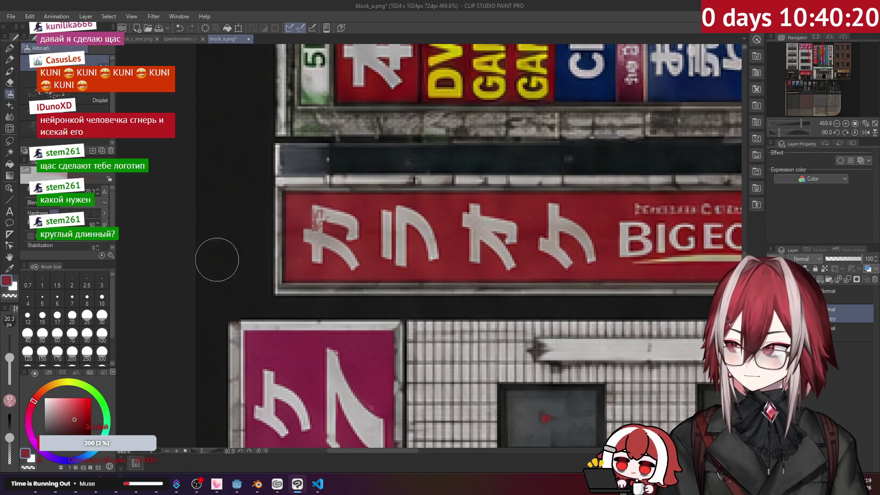
left_click_drag(338, 228, 342, 228)
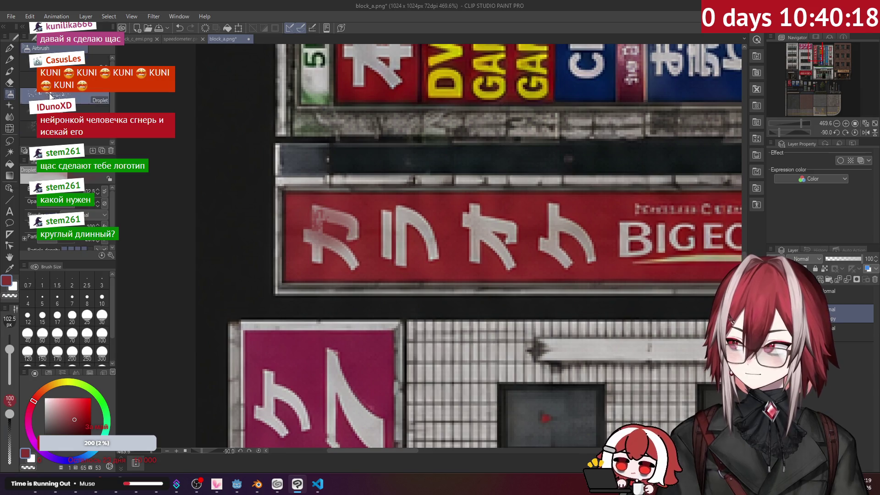
Step: Try a Charcoal pencil stroke over the left katakana, then undo it
left_click(11, 58)
left_click(59, 90)
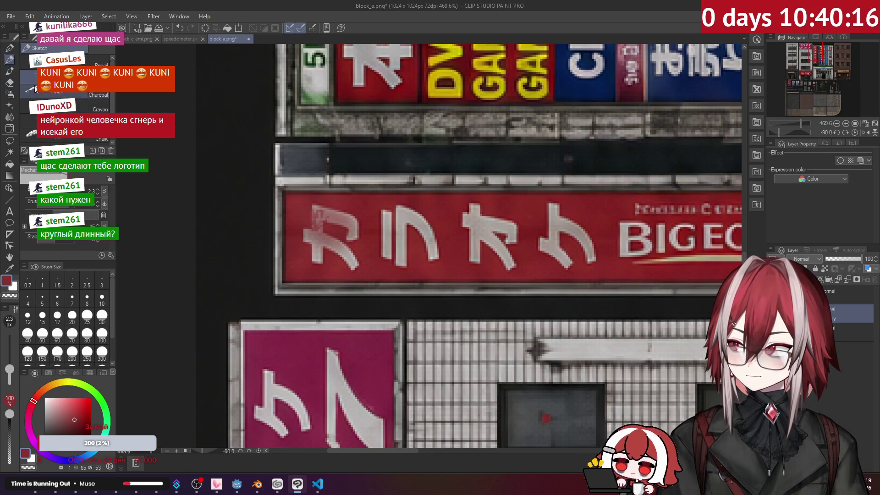
left_click_drag(300, 222, 340, 229)
key("ctrl+z")
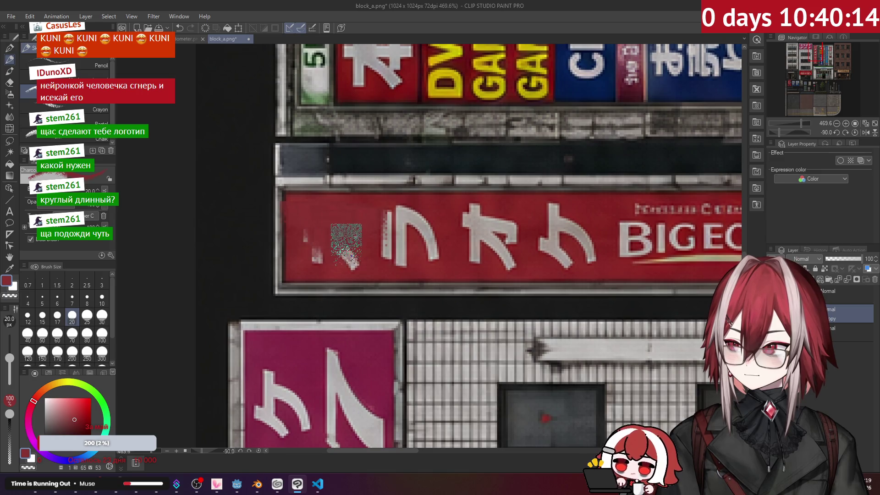
Step: Undo the earlier cover and repaint the left katakana red with a 2.3 px pencil
key("ctrl+z")
left_click(31, 76)
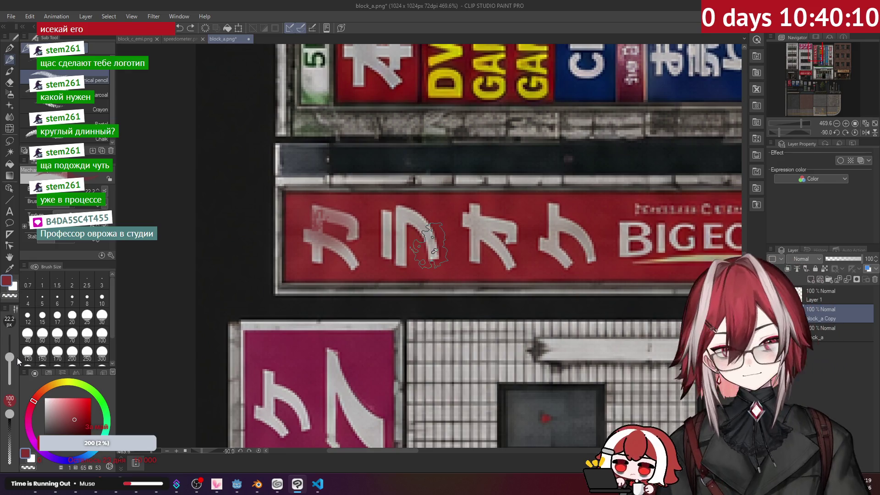
mouse_move(370, 268)
left_mouse_down()
mouse_move(312, 256)
mouse_move(330, 238)
mouse_move(321, 248)
mouse_move(353, 257)
mouse_move(335, 215)
mouse_move(358, 243)
left_mouse_up()
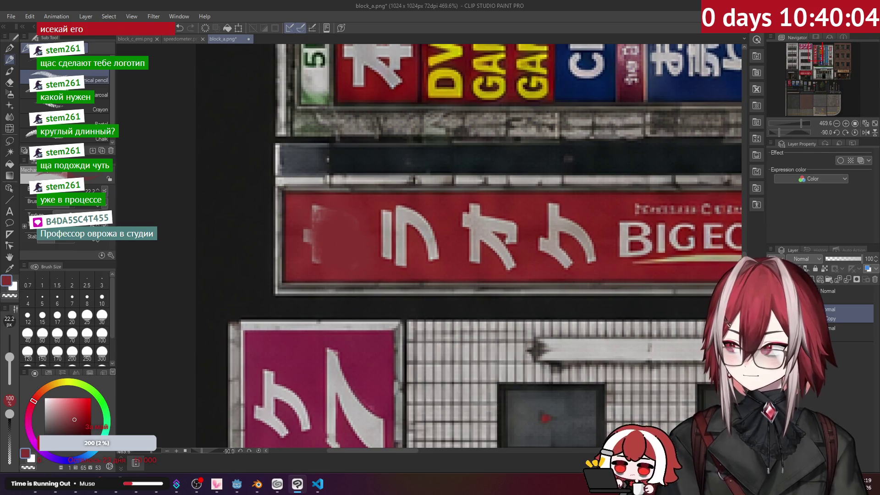
left_click_drag(15, 359, 10, 366)
scroll(382, 238, "up", 2)
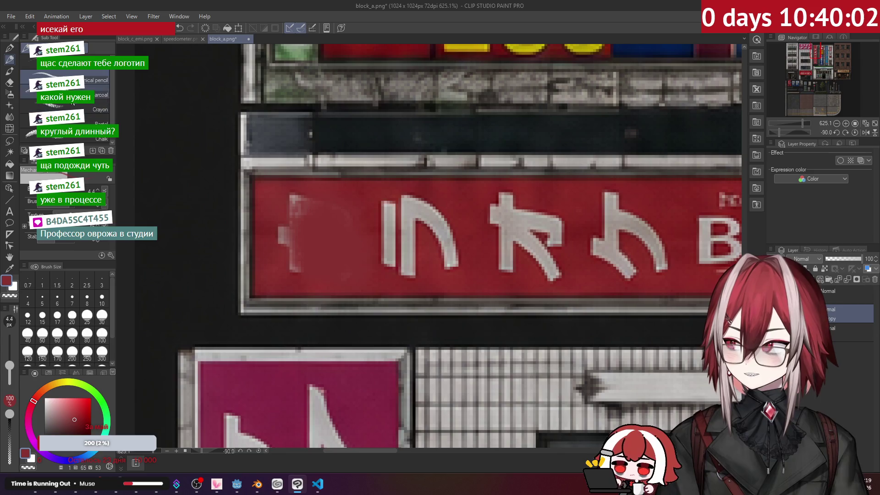
Step: Paint red over the first glyphs and two white bars with a 7.5 px Chalk brush
left_click(69, 134)
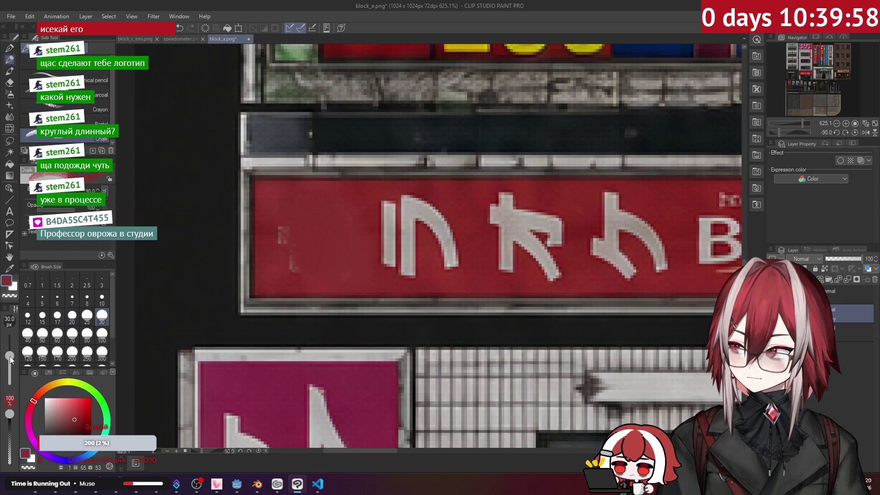
left_click_drag(11, 361, 9, 364)
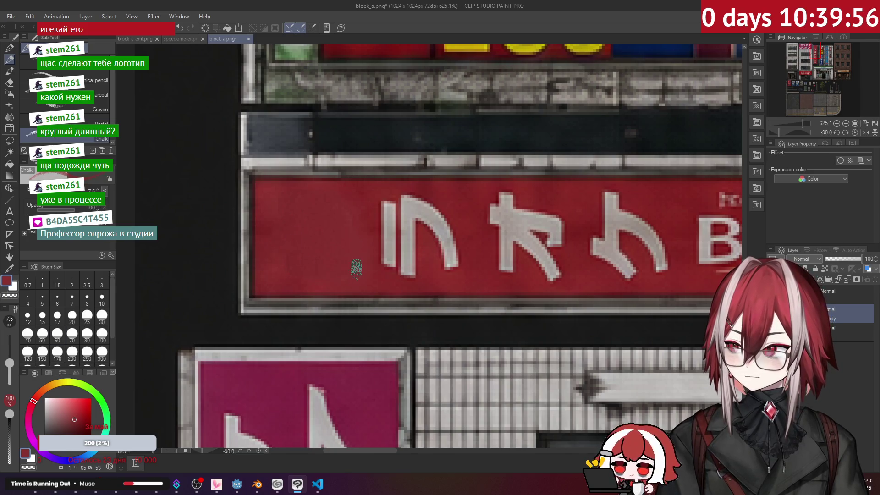
mouse_move(379, 209)
left_mouse_down()
mouse_move(395, 199)
mouse_move(437, 216)
left_mouse_up()
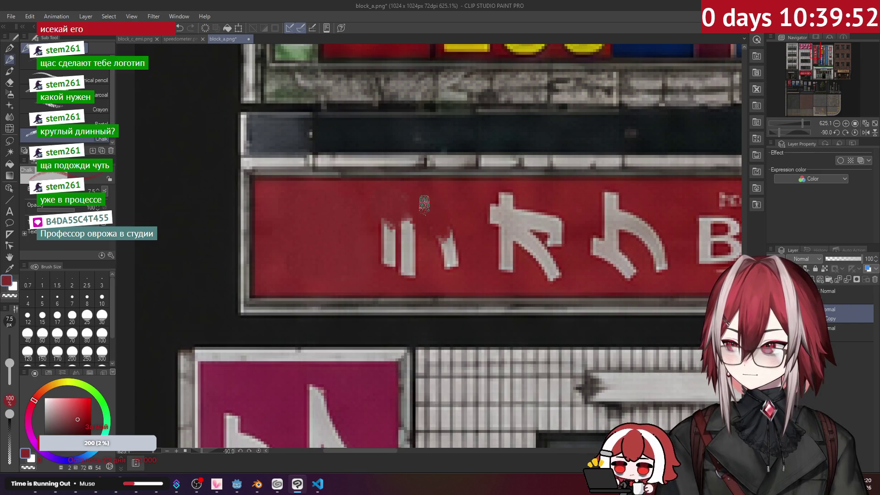
mouse_move(390, 220)
left_mouse_down()
mouse_move(389, 259)
mouse_move(428, 238)
mouse_move(450, 242)
left_mouse_up()
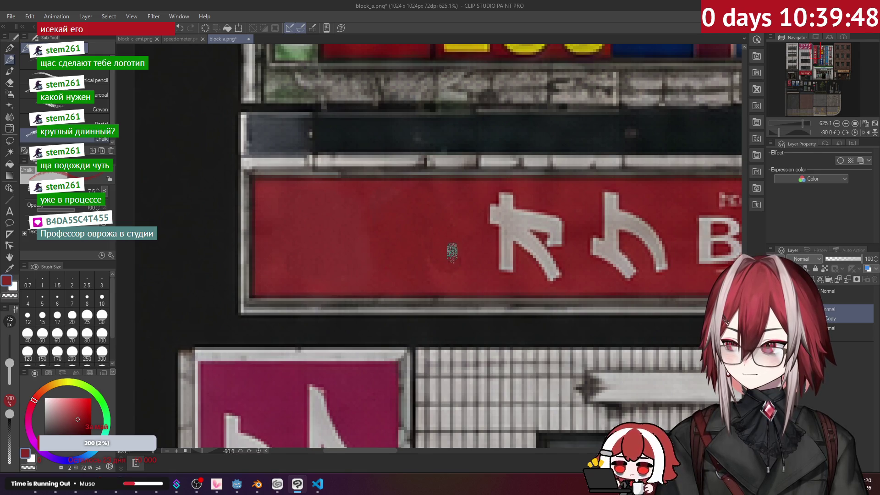
left_click(443, 274, "alt")
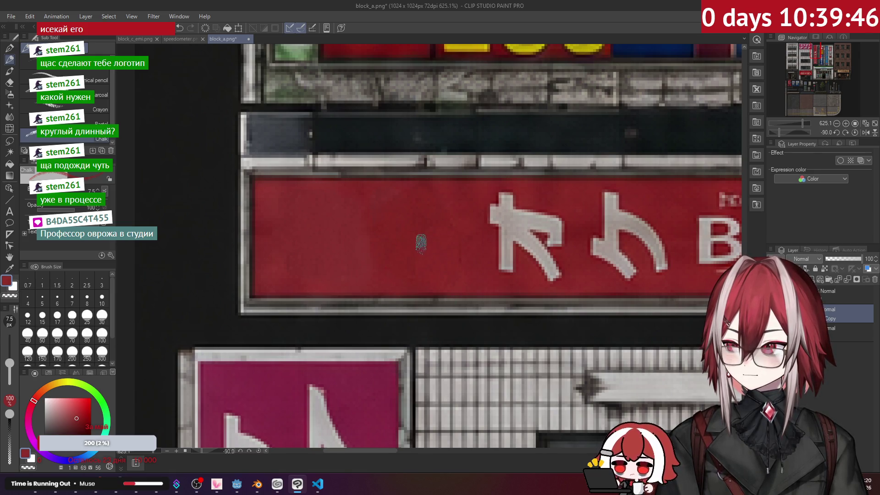
left_click_drag(477, 248, 335, 253)
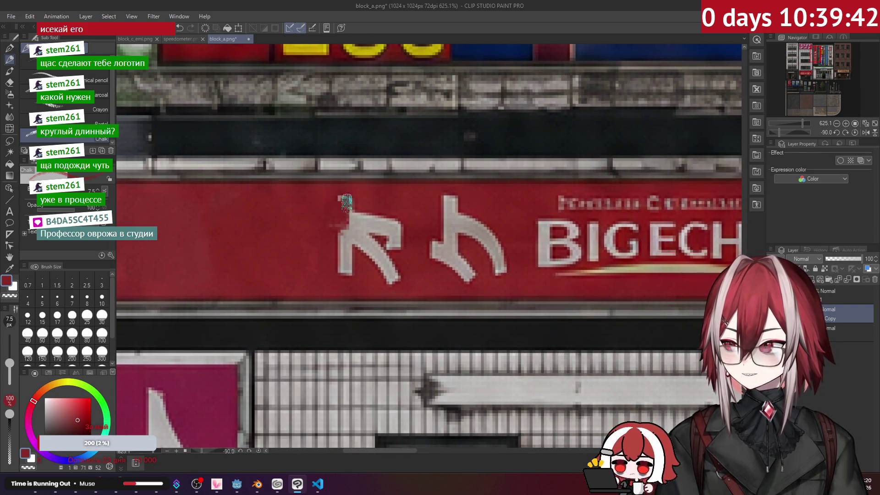
Step: Paint the remaining white arrow and arc katakana red with Chalk, resampling the sign's red
mouse_move(349, 206)
left_mouse_down()
mouse_move(346, 252)
mouse_move(351, 258)
mouse_move(370, 243)
mouse_move(395, 278)
left_mouse_up()
mouse_move(367, 223)
left_mouse_down()
mouse_move(390, 238)
mouse_move(357, 223)
left_mouse_up()
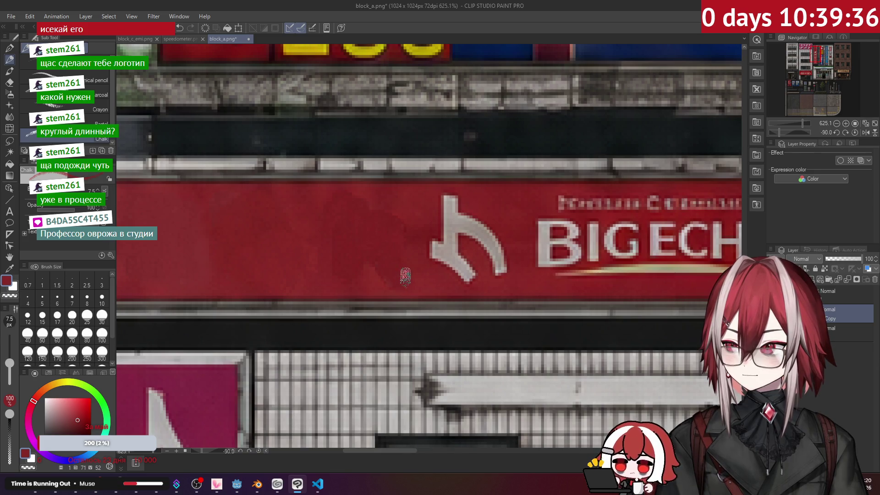
mouse_move(418, 260)
left_mouse_down()
mouse_move(374, 260)
mouse_move(300, 240)
left_mouse_up()
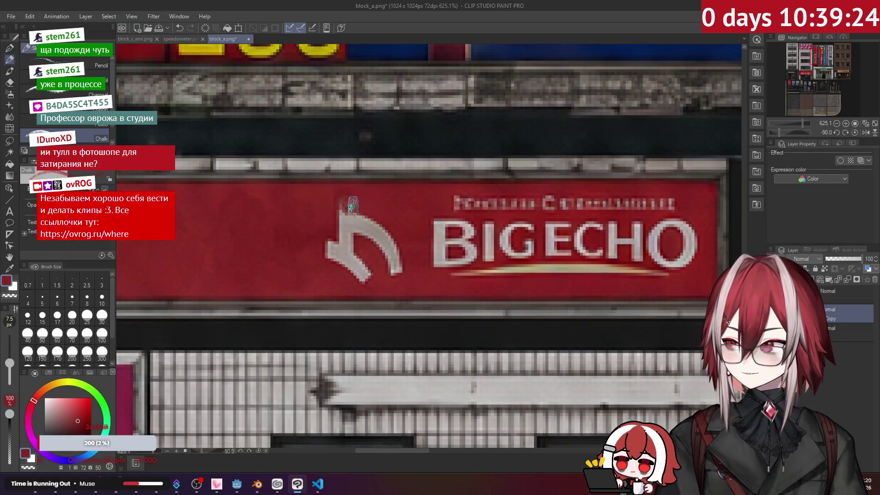
mouse_move(323, 210)
left_mouse_down()
mouse_move(338, 212)
mouse_move(342, 250)
mouse_move(358, 269)
mouse_move(349, 264)
left_mouse_up()
left_click(386, 280, "alt")
left_click(398, 227, "alt")
left_click_drag(384, 237, 388, 262)
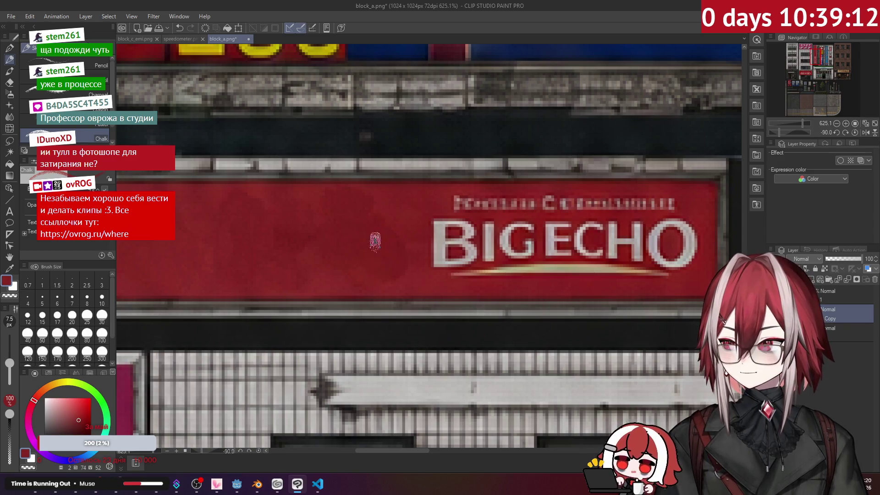
left_click(395, 276, "alt")
Step: Paint red over the small text and BIGECHO letters, redoing the first BIGECHO stroke
scroll(371, 274, "down", 2)
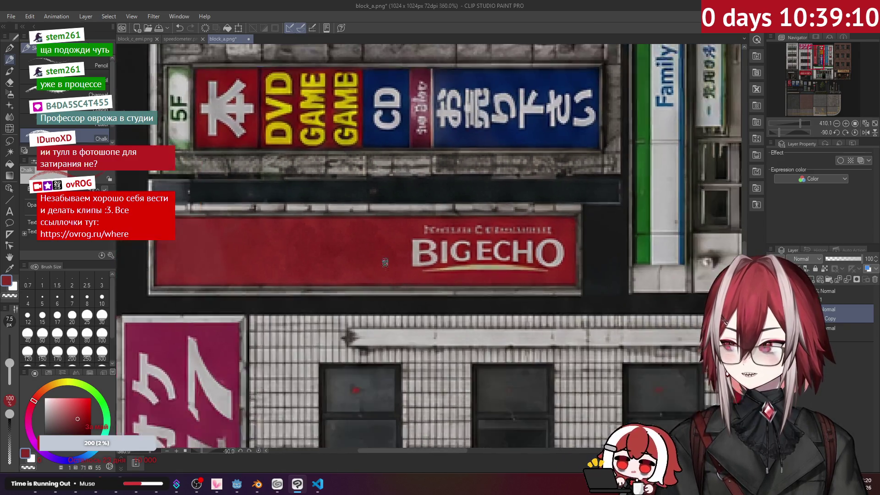
scroll(473, 252, "up", 3)
left_click_drag(473, 252, 427, 256)
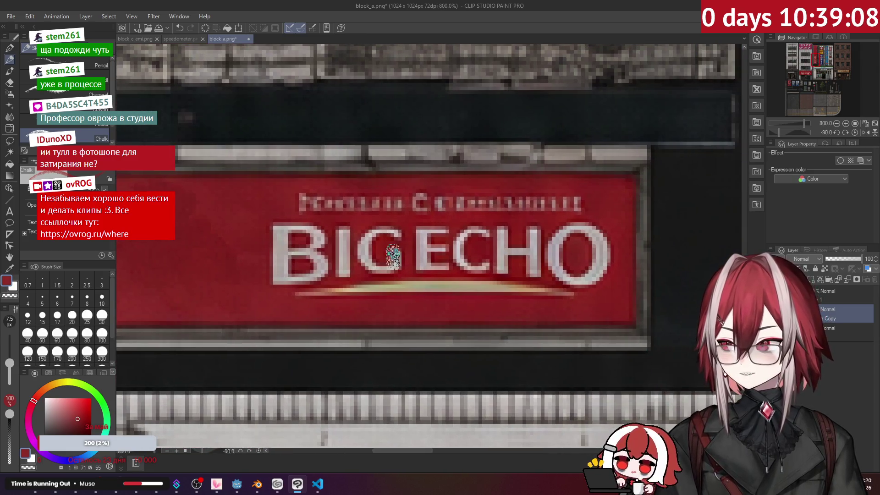
left_click_drag(297, 201, 529, 204)
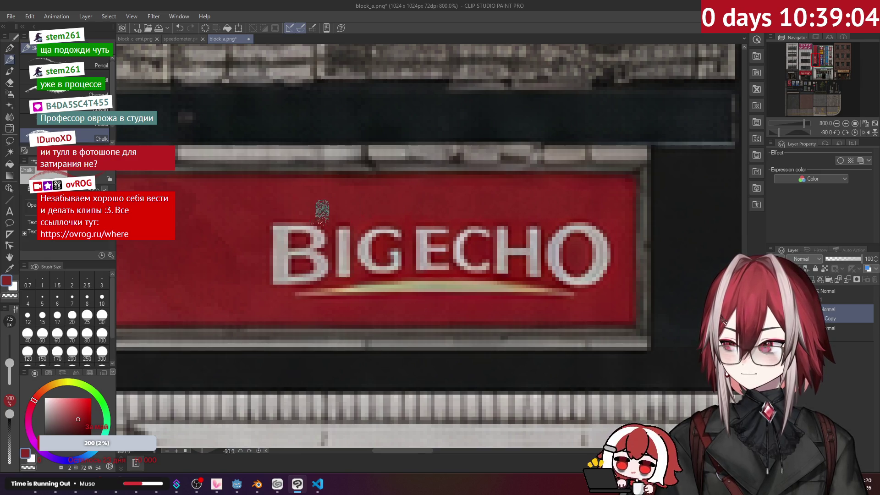
left_click_drag(275, 225, 547, 231)
key("ctrl+z")
mouse_move(279, 227)
left_mouse_down()
mouse_move(513, 236)
mouse_move(603, 224)
mouse_move(551, 274)
mouse_move(575, 282)
mouse_move(278, 282)
mouse_move(270, 245)
mouse_move(275, 265)
mouse_move(302, 252)
mouse_move(268, 213)
mouse_move(479, 252)
mouse_move(467, 232)
mouse_move(506, 253)
mouse_move(549, 252)
mouse_move(568, 228)
mouse_move(594, 277)
left_mouse_up()
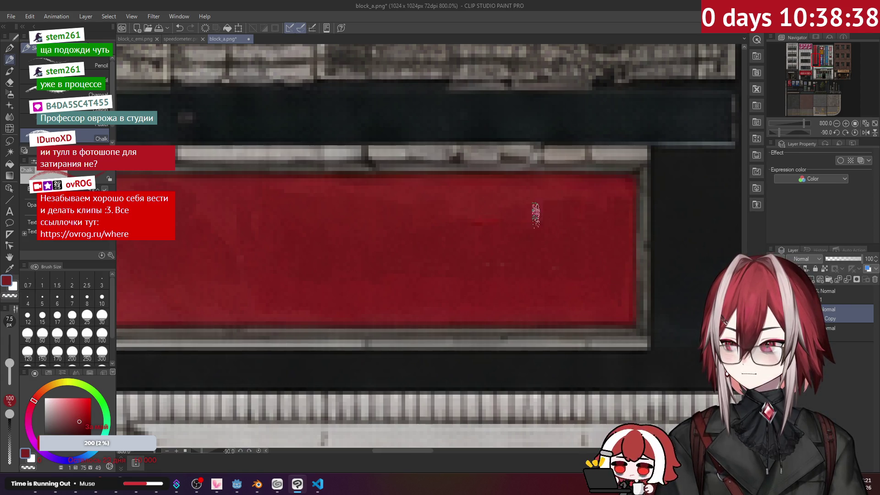
scroll(461, 219, "down", 5)
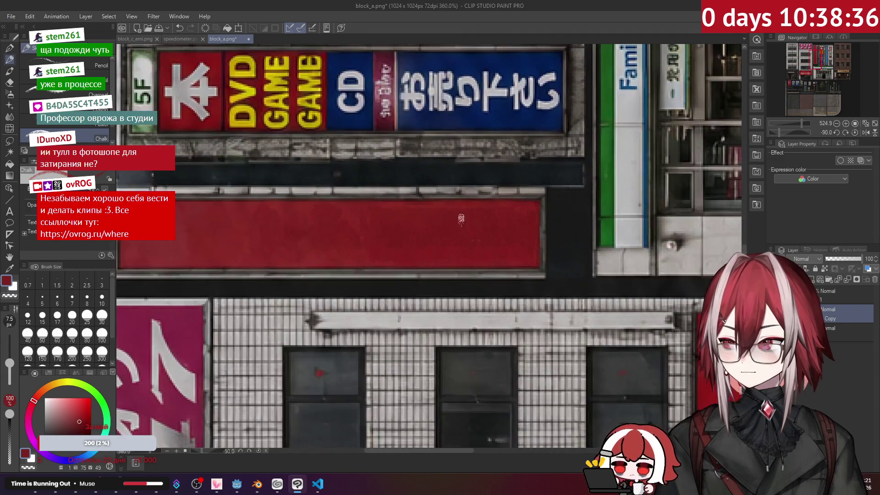
mouse_move(447, 147)
left_mouse_down()
mouse_move(486, 192)
mouse_move(535, 192)
left_mouse_up()
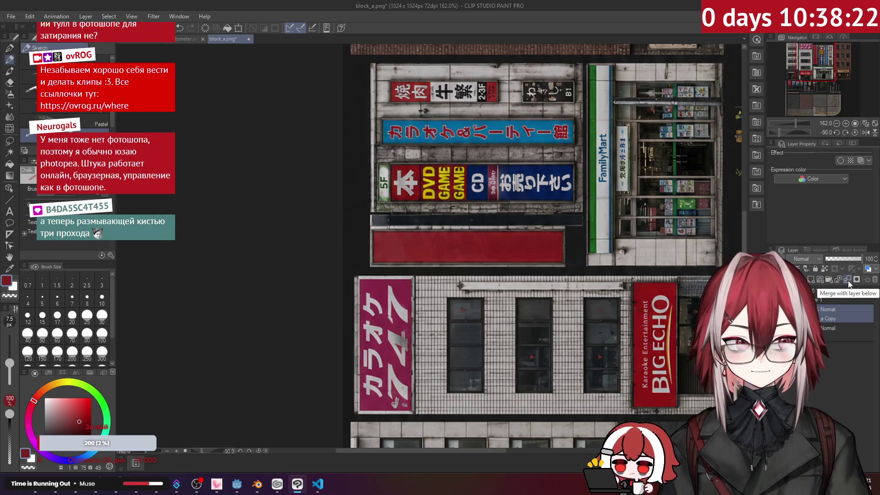
key("ctrl+plus")
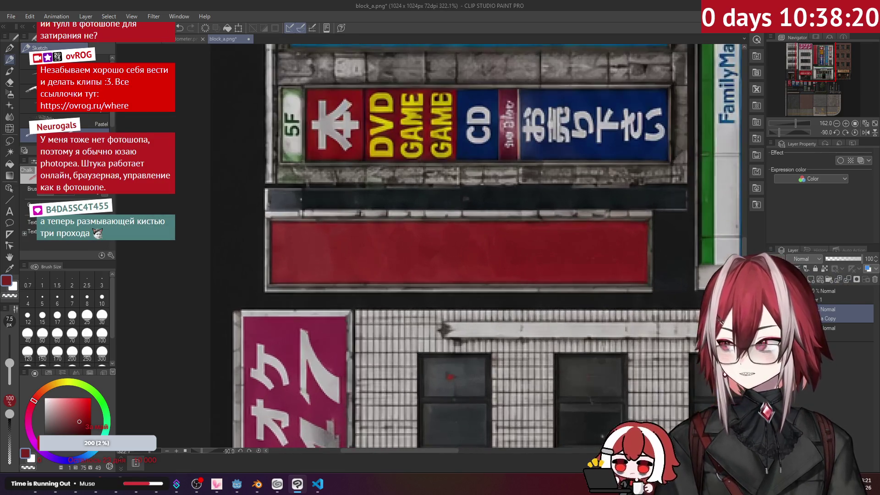
Step: Blur the brush streaks in the red panel and merge the paint-over layer down
key("j")
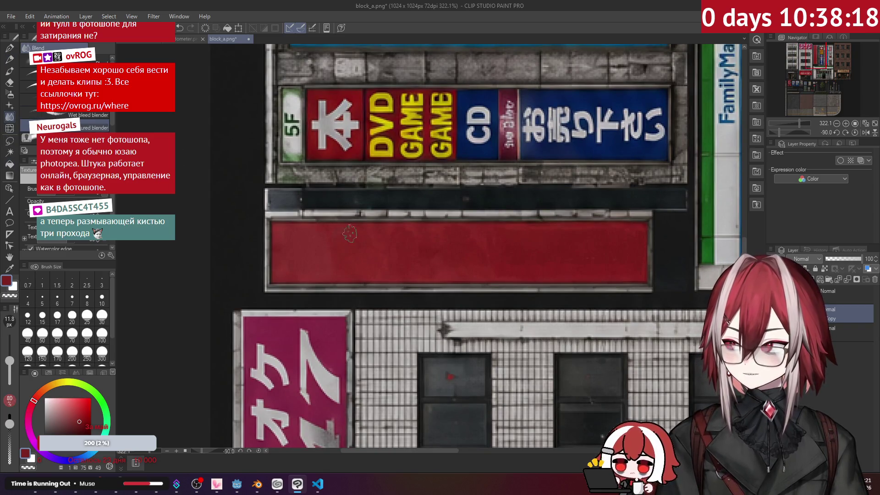
scroll(305, 238, "up", 5)
scroll(297, 222, "down", 2)
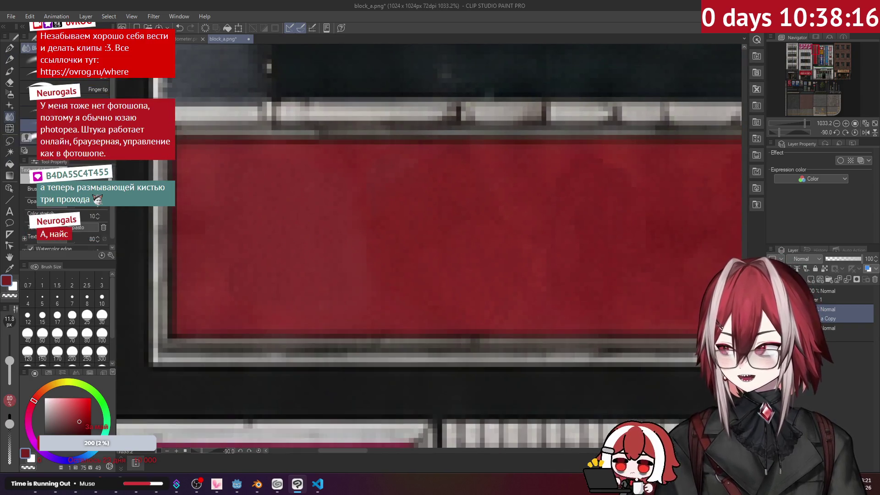
left_click(69, 81)
mouse_move(308, 202)
left_mouse_down()
mouse_move(444, 232)
mouse_move(422, 265)
mouse_move(442, 236)
left_mouse_up()
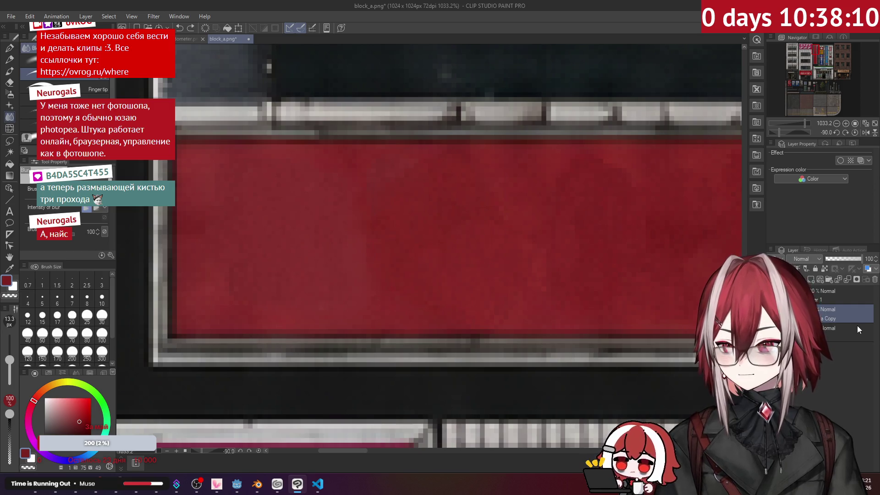
left_click(849, 281)
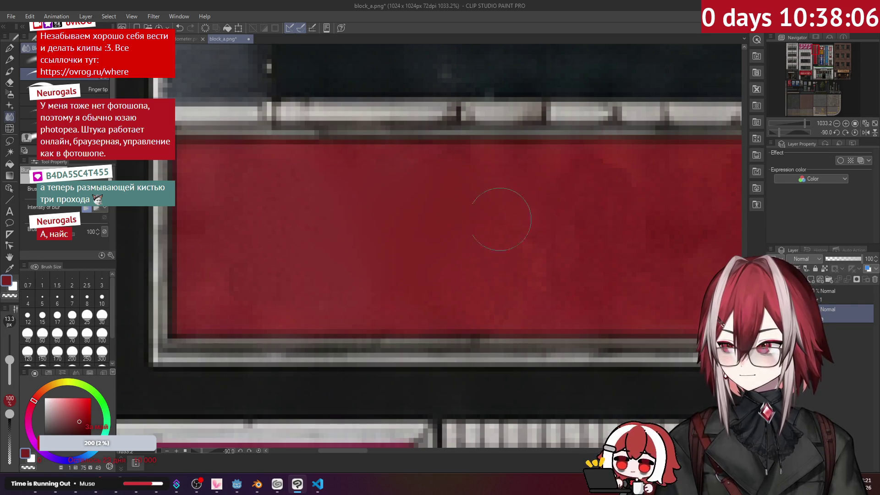
Step: Even out the red panel further with the Finger tip and a smaller blending brush
scroll(505, 206, "down", 5)
scroll(498, 222, "up", 2)
scroll(498, 222, "up", 2)
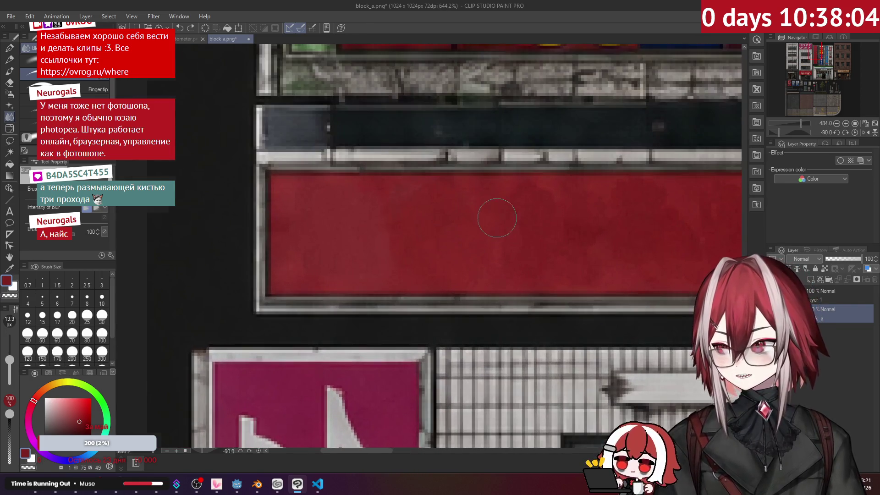
key("j")
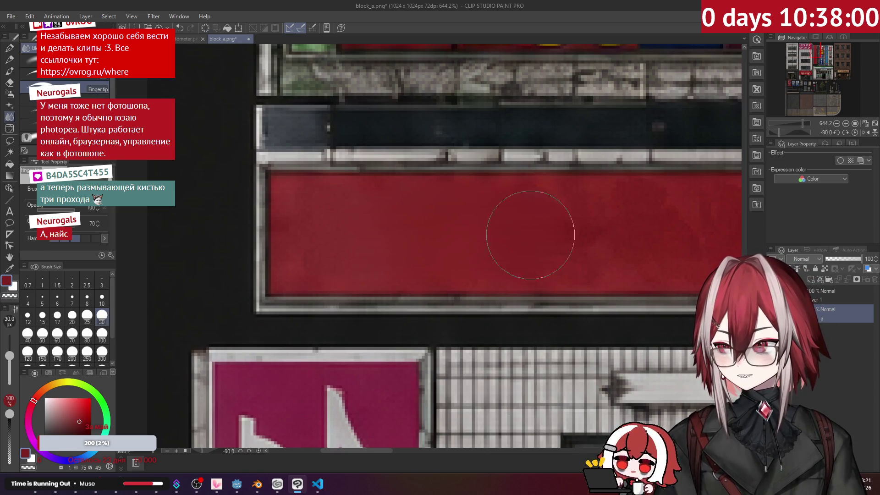
scroll(574, 224, "down", 5)
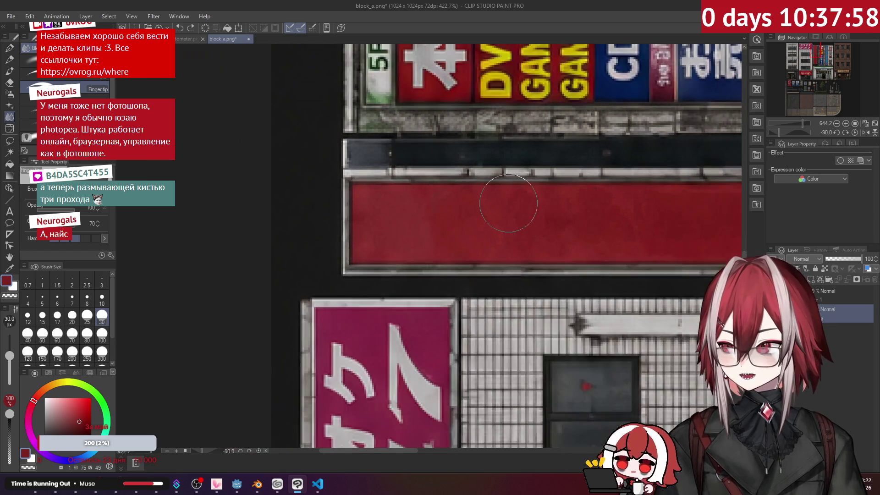
left_click_drag(570, 158, 501, 191)
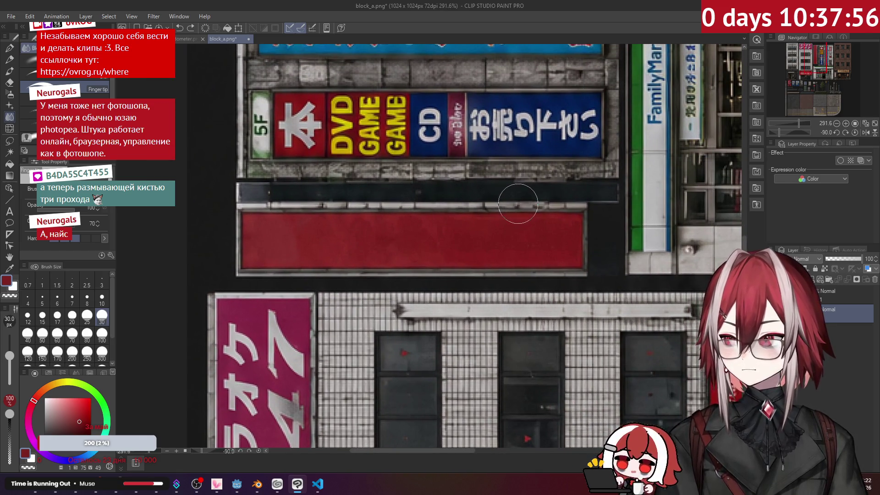
scroll(515, 196, "up", 2)
left_click(69, 125)
scroll(486, 243, "up", 2)
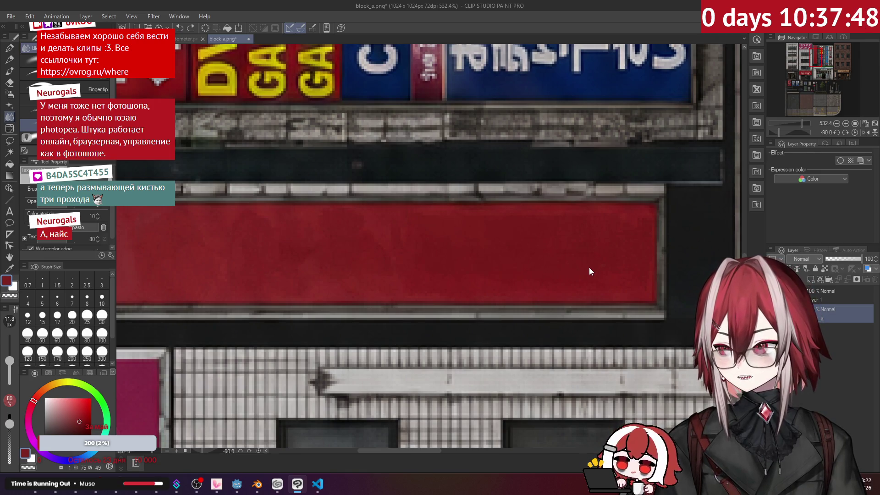
scroll(546, 257, "down", 4)
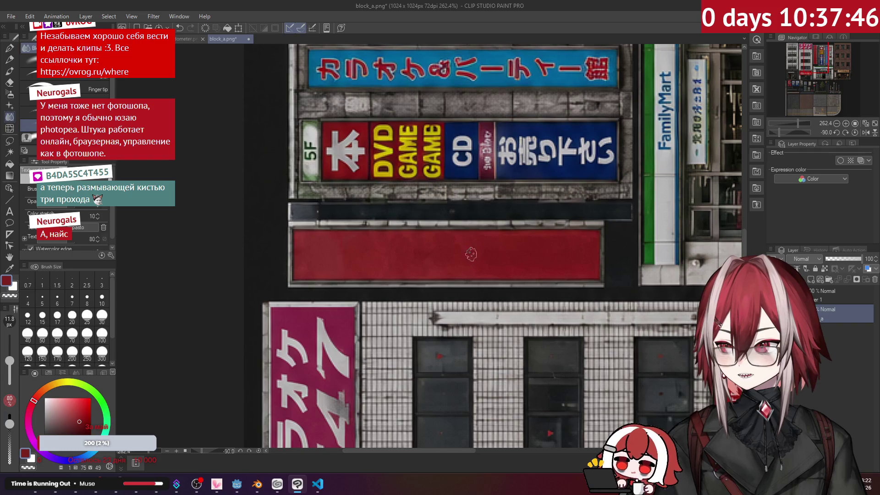
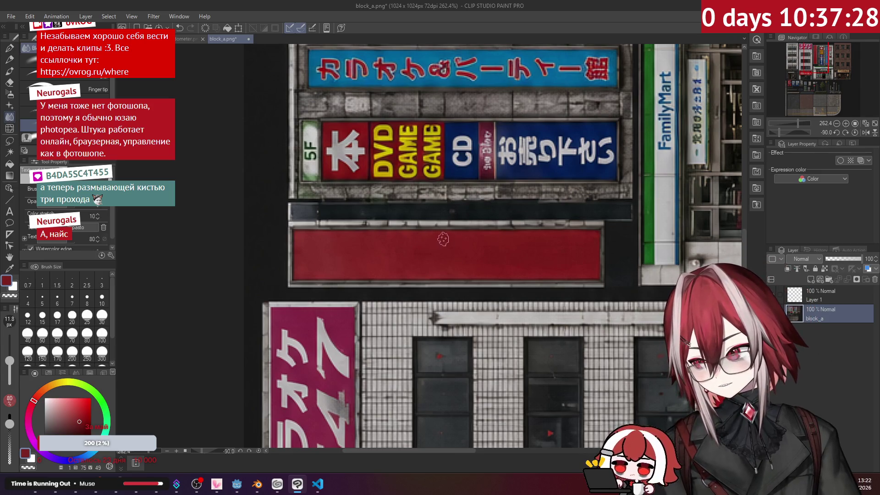
Step: Zoom in and marquee-select the empty red band below the DVD GAME sign
scroll(443, 239, "down", 4)
scroll(524, 262, "up", 4)
scroll(523, 262, "up", 4)
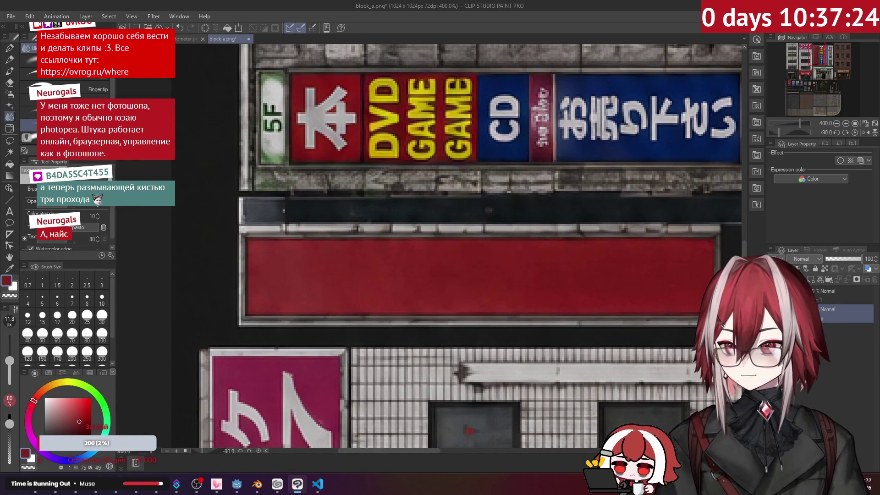
left_click(9, 223)
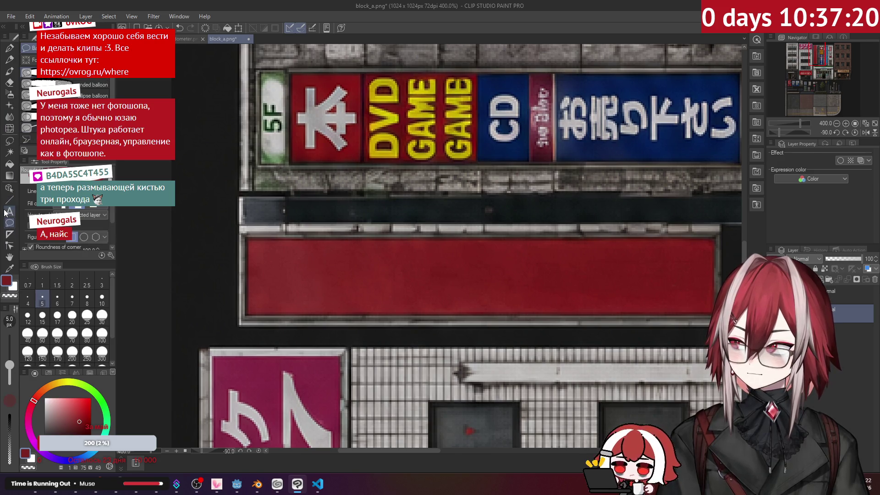
left_click(9, 142)
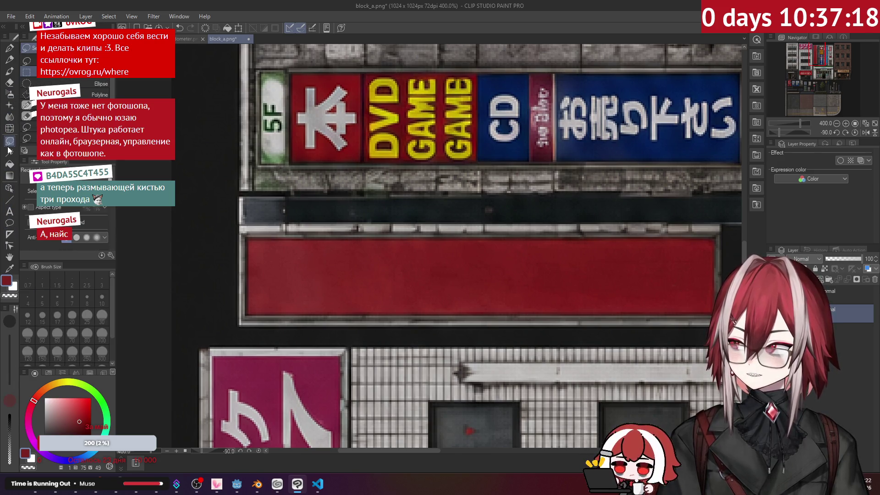
scroll(247, 244, "up", 5)
scroll(248, 229, "up", 2)
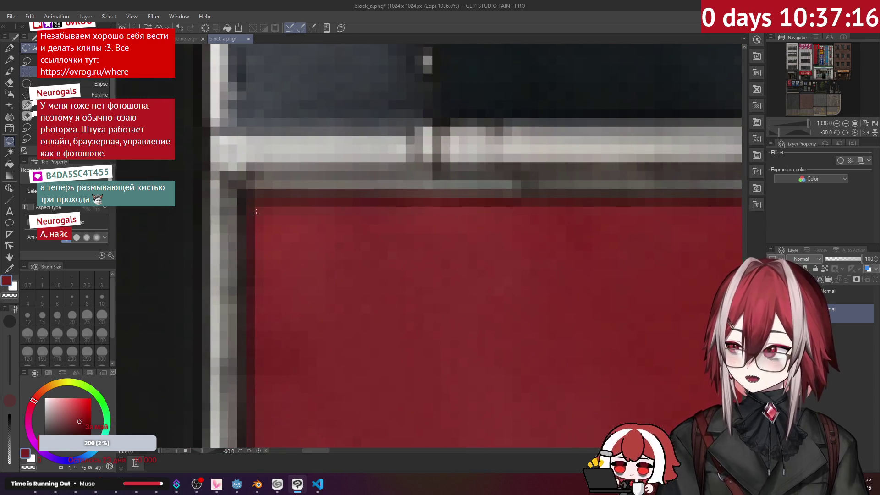
mouse_move(414, 287)
left_mouse_down()
mouse_move(403, 137)
mouse_move(413, 321)
mouse_move(321, 298)
mouse_move(275, 229)
mouse_move(453, 220)
left_mouse_up()
scroll(454, 220, "down", 9)
scroll(368, 189, "down", 2)
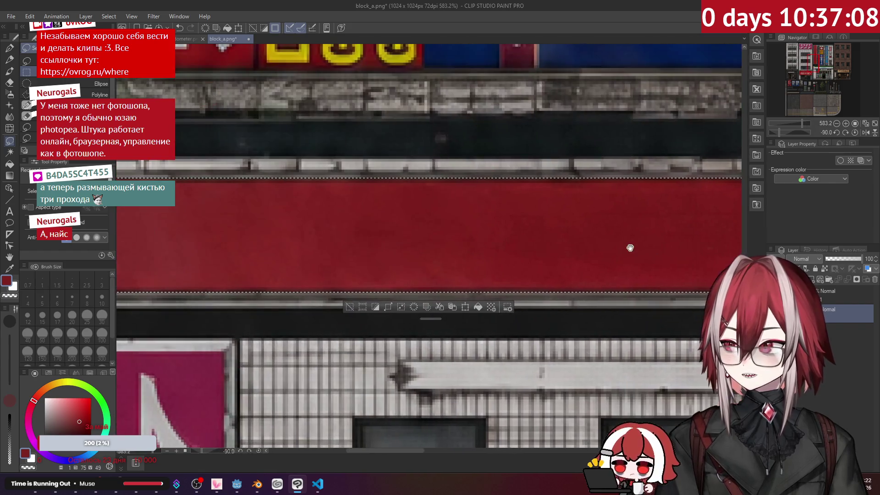
left_click(20, 17)
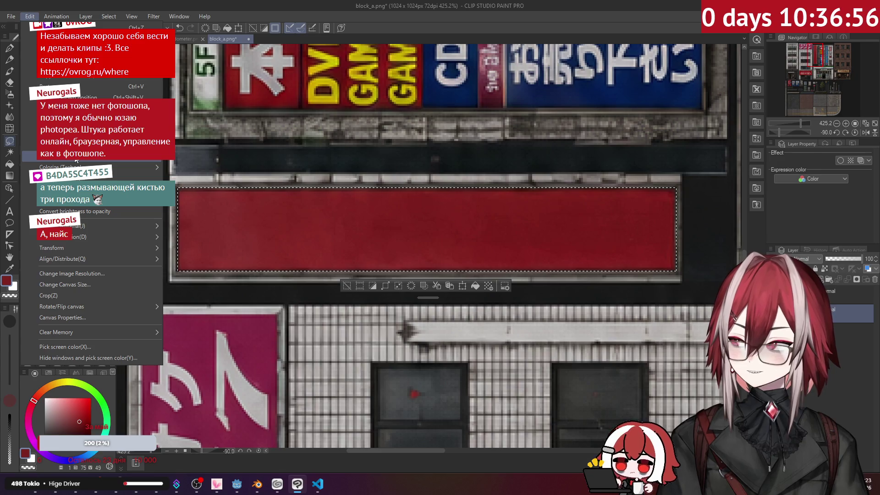
Step: Shift the band's hue to -92 with Hue/Saturation/Luminosity, turning it purple
mouse_move(117, 233)
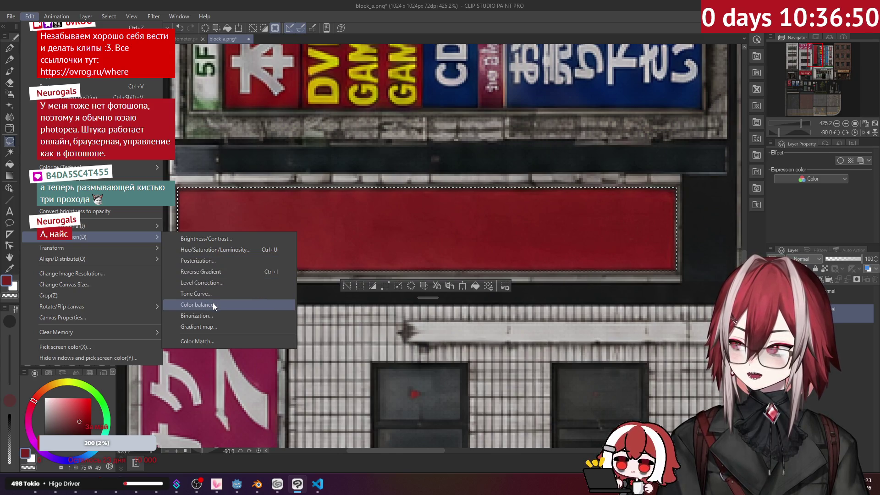
left_click(211, 249)
left_click(227, 337)
mouse_move(271, 344)
left_mouse_down()
mouse_move(292, 342)
mouse_move(153, 336)
mouse_move(180, 337)
left_mouse_up()
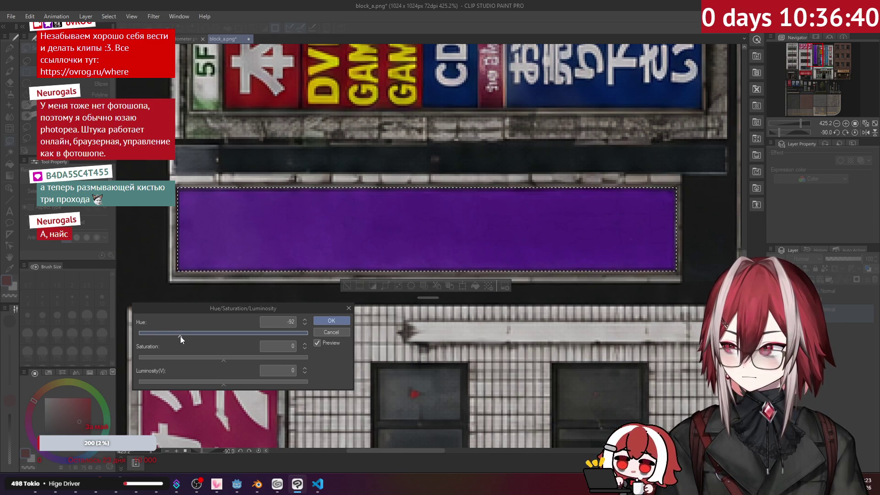
left_click(322, 319)
Step: Deselect and zoom out to view the whole sign block
key("ctrl+d")
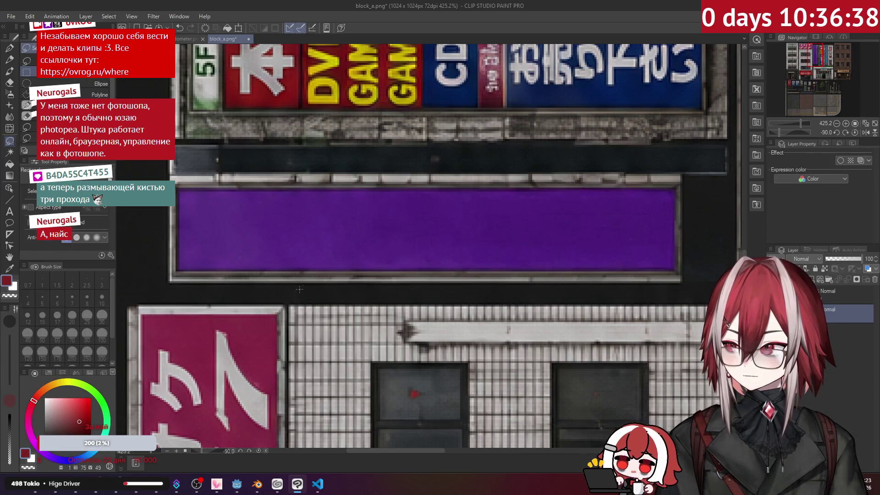
scroll(297, 289, "down", 5)
scroll(317, 278, "up", 3)
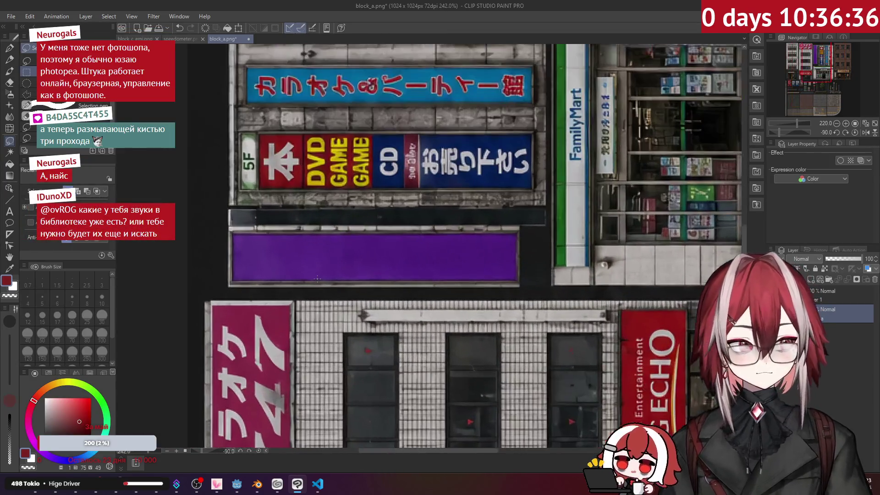
left_click_drag(318, 278, 361, 267)
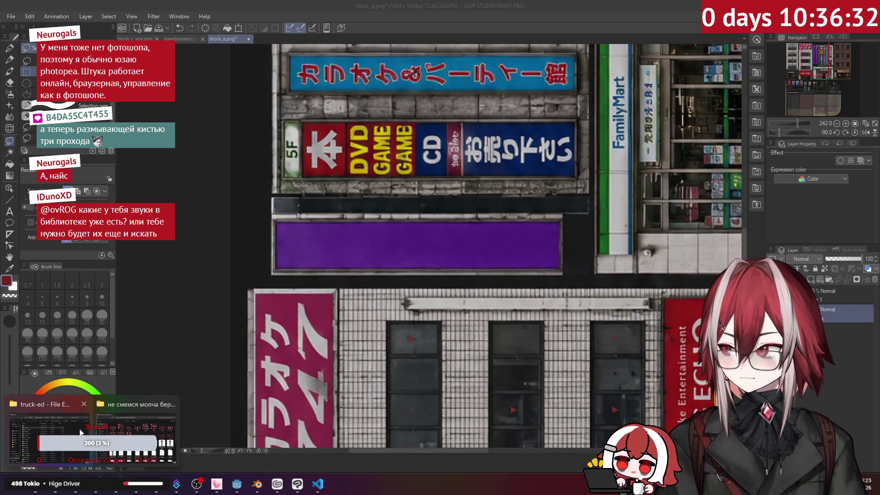
key("alt+Tab")
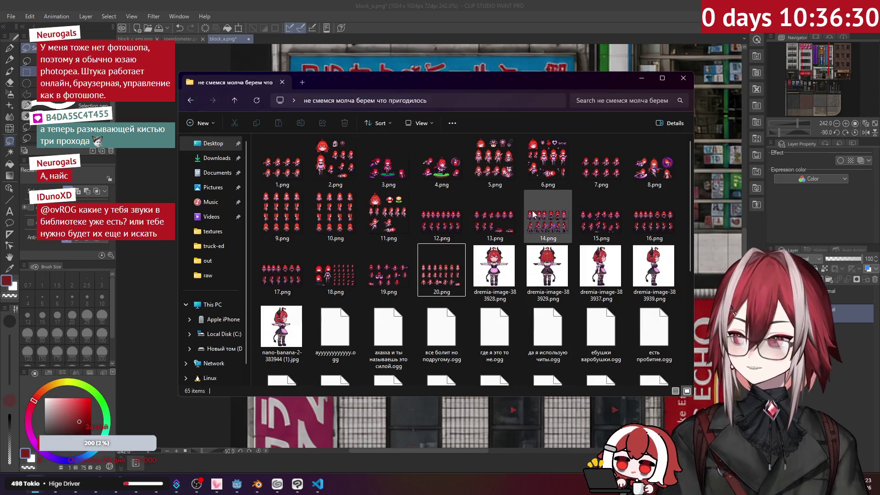
Step: Try opening the first .ogg voice clip in Windows Media Player Legacy
scroll(531, 213, "down", 5)
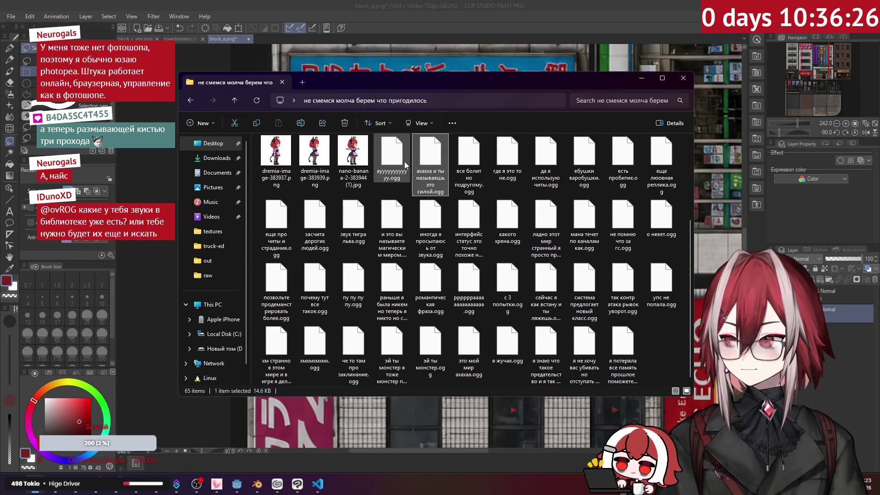
left_click(405, 165)
right_click(405, 166)
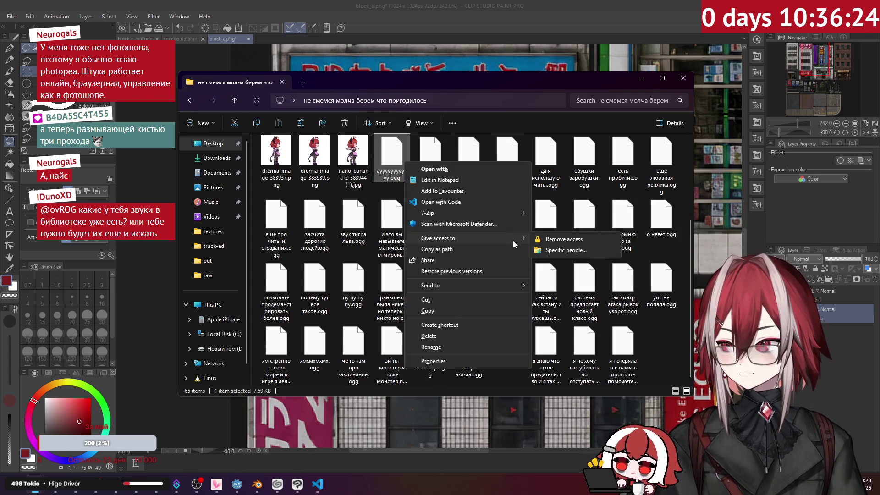
mouse_move(483, 238)
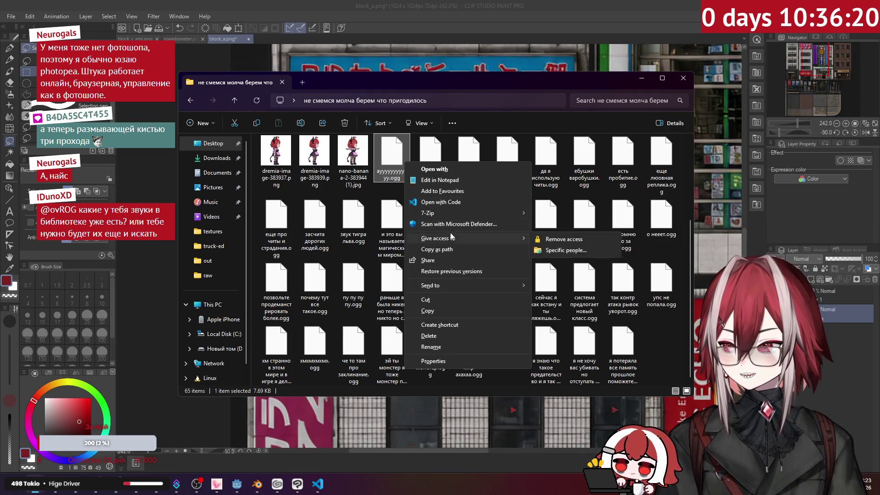
left_click(429, 169)
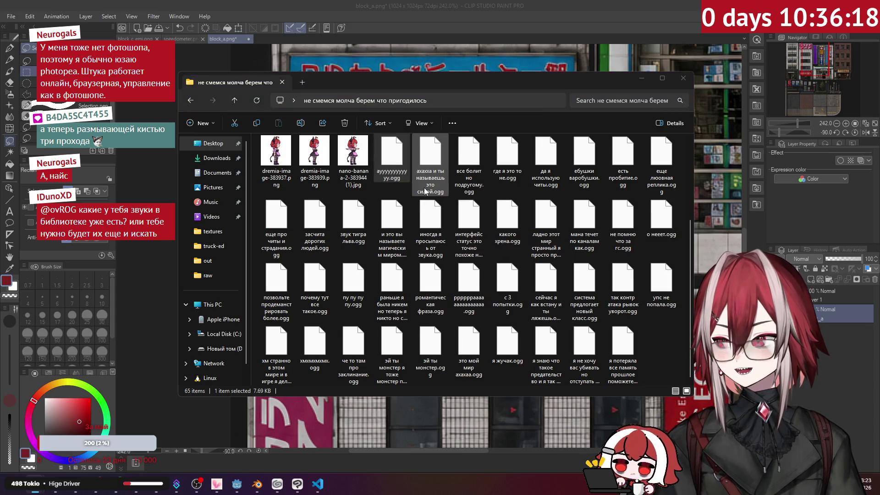
left_click(396, 301)
left_click(429, 375)
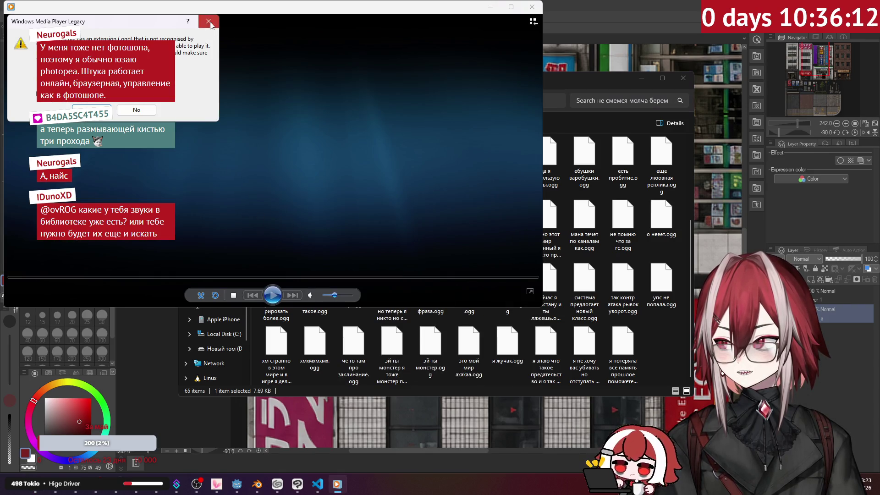
Step: Dismiss the unsupported-format warning, close the player and show the desktop
left_click(209, 21)
left_click(533, 7)
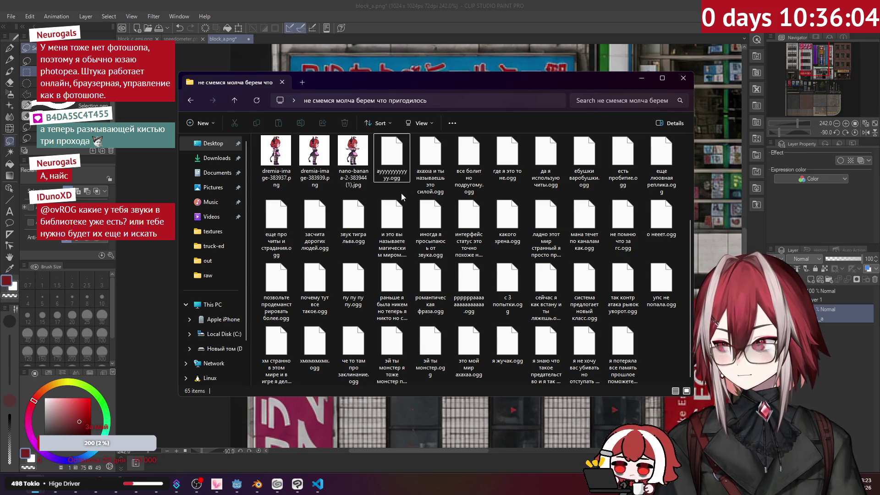
key("super+d")
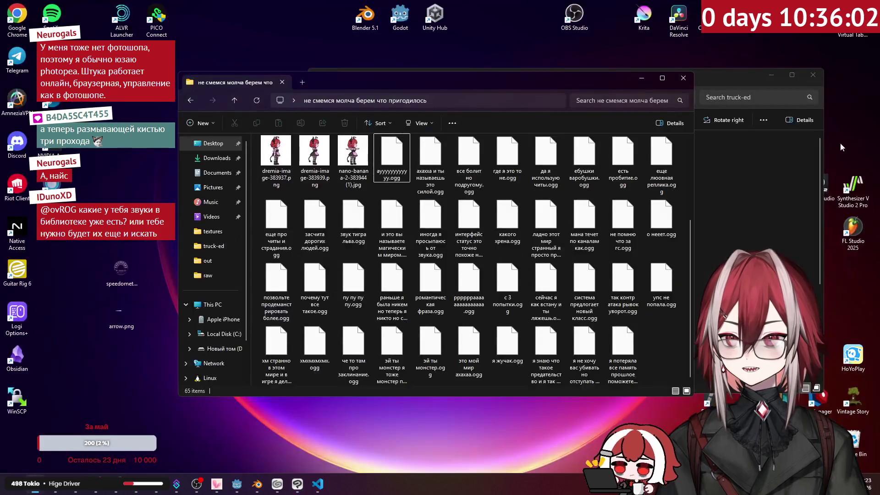
Step: Select about 40 .ogg voice clips in Explorer and drag them into FL Studio's playlist
left_click(640, 171)
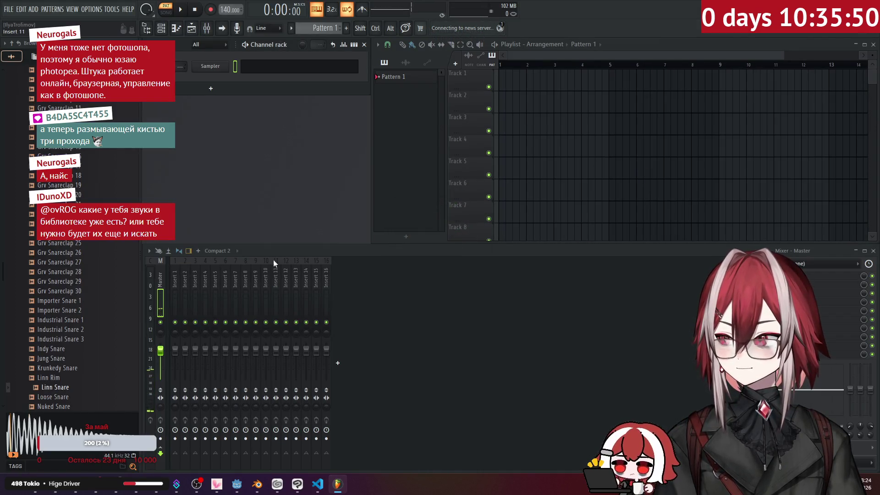
mouse_move(44, 491)
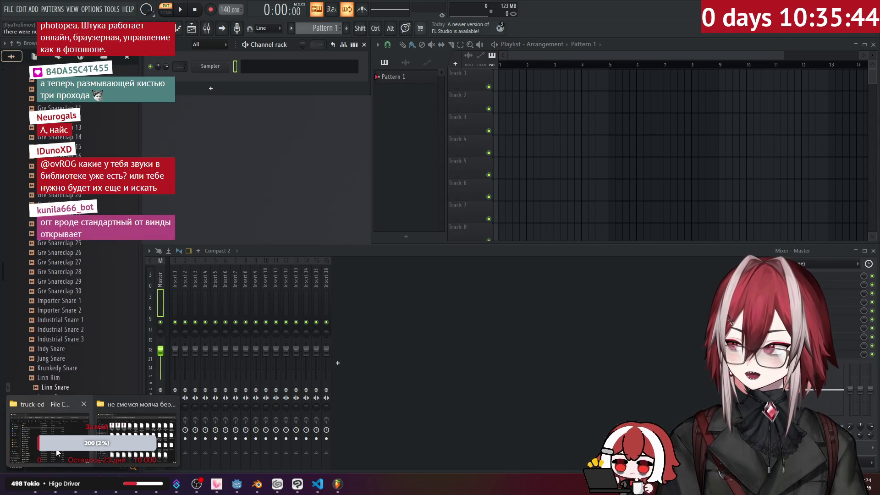
left_click(137, 436)
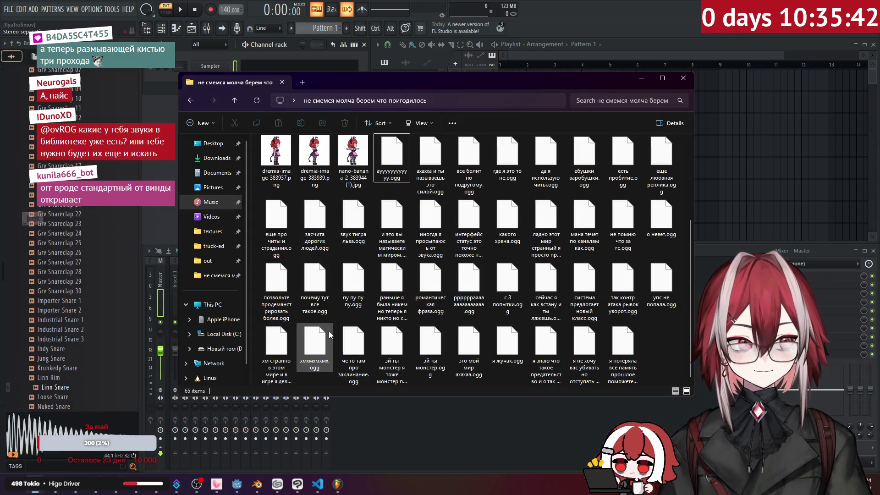
left_click(403, 161)
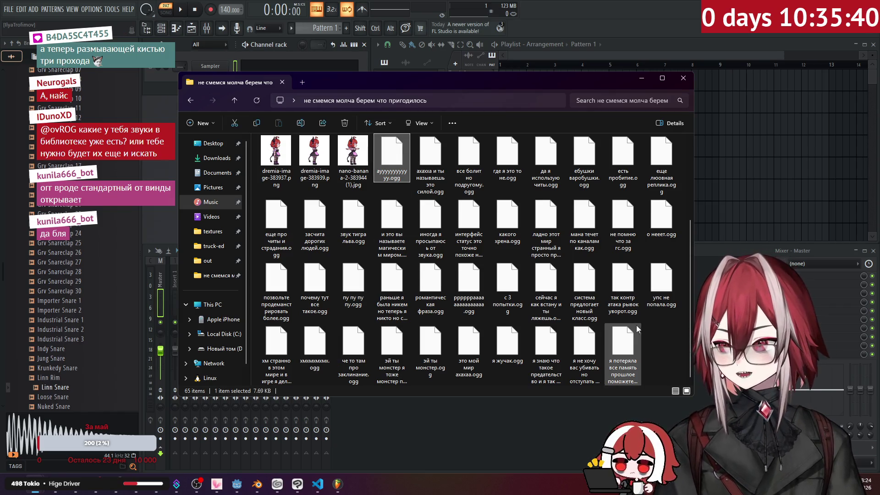
key("ctrl+a")
mouse_move(674, 359)
left_mouse_down()
mouse_move(448, 188)
mouse_move(390, 188)
left_mouse_up()
left_click(260, 202, "ctrl")
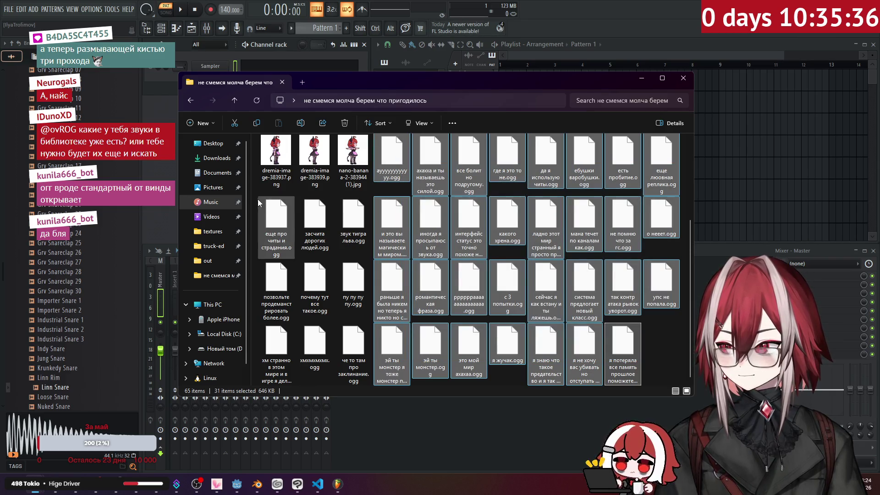
mouse_move(291, 250)
left_mouse_down()
mouse_move(321, 344)
mouse_move(623, 353)
mouse_move(727, 80)
mouse_move(726, 115)
left_mouse_up()
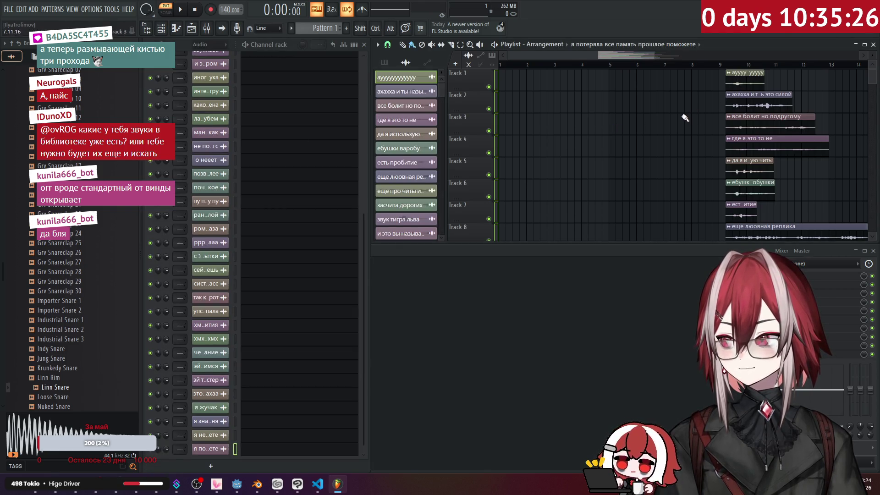
Step: Move all playlist clips back to bar 1 and solo Track 1
key("ctrl+a")
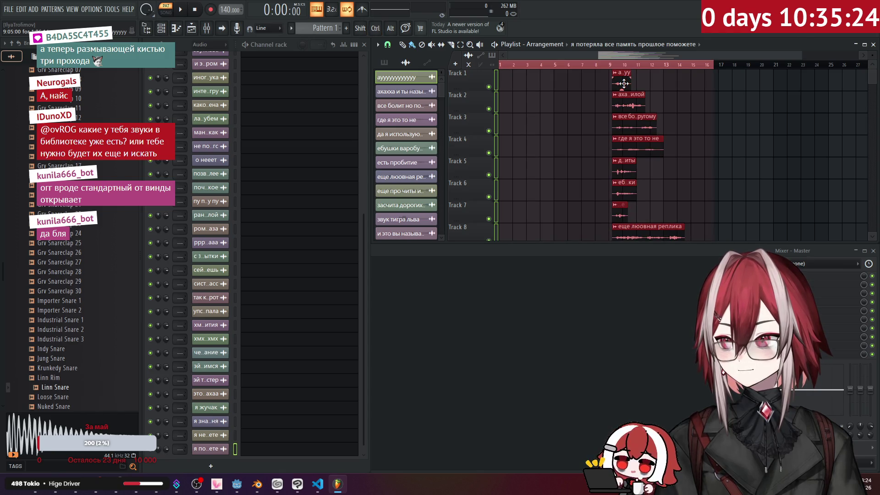
left_click_drag(660, 121, 482, 92)
key("ctrl+d")
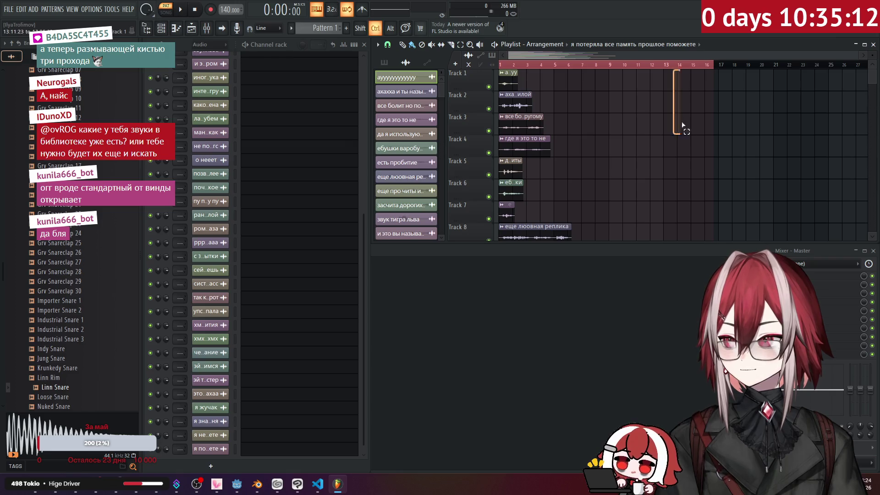
right_click(489, 86)
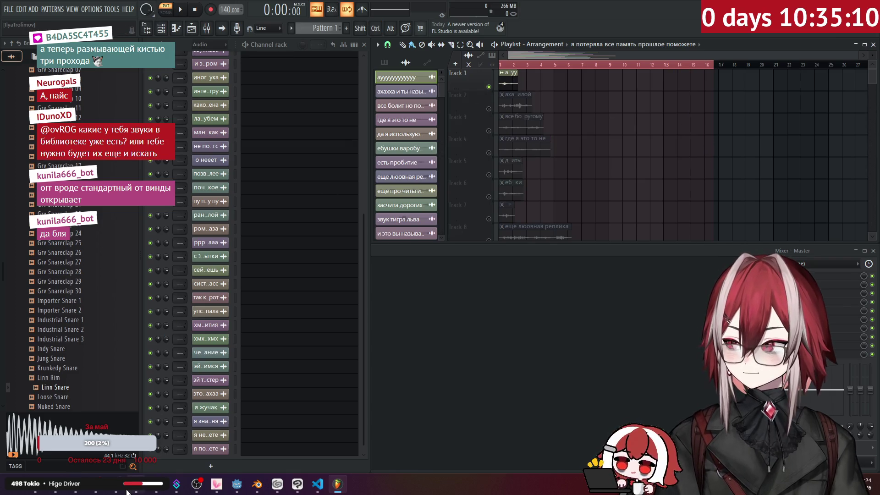
Step: Close Spotify, switch FL Studio to Song mode and play the arrangement
left_click(129, 492)
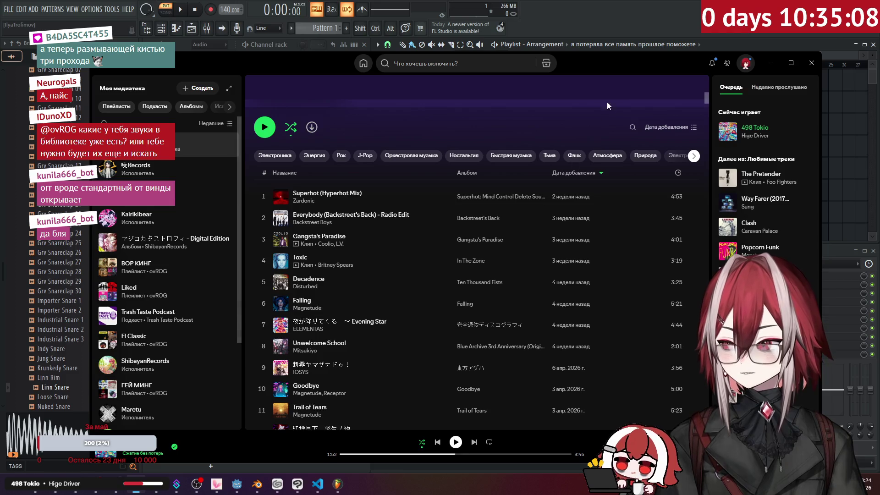
key("alt+Tab")
right_click(538, 67)
left_click(503, 66)
key("space")
scroll(504, 67, "up", 3)
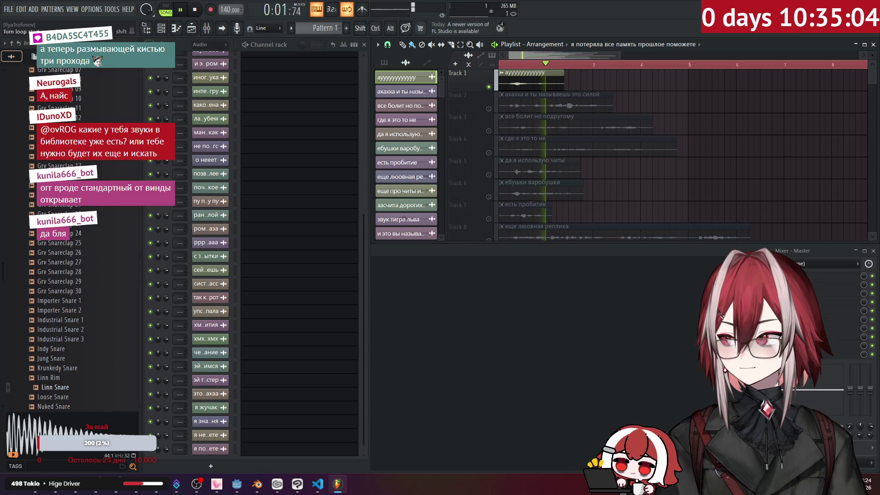
Step: Solo and play Tracks 2 and 1 one at a time
key("space")
key("space")
scroll(533, 89, "up", 2)
key("space")
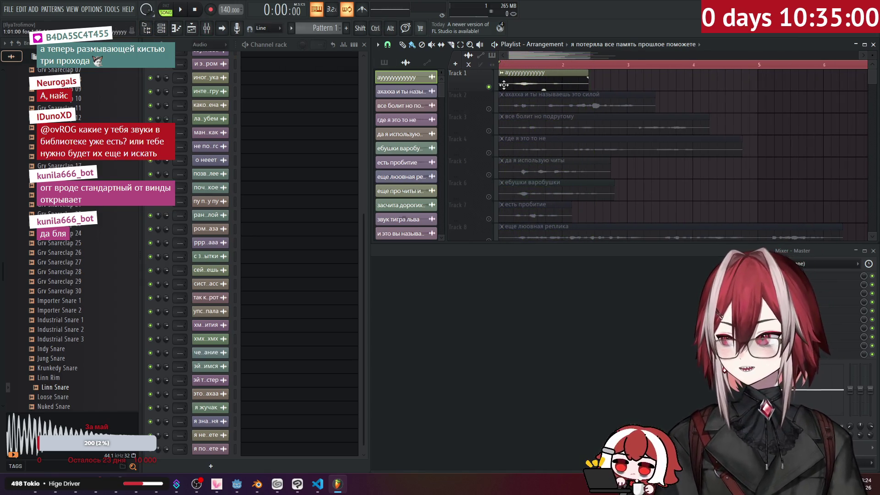
right_click(489, 108)
key("space")
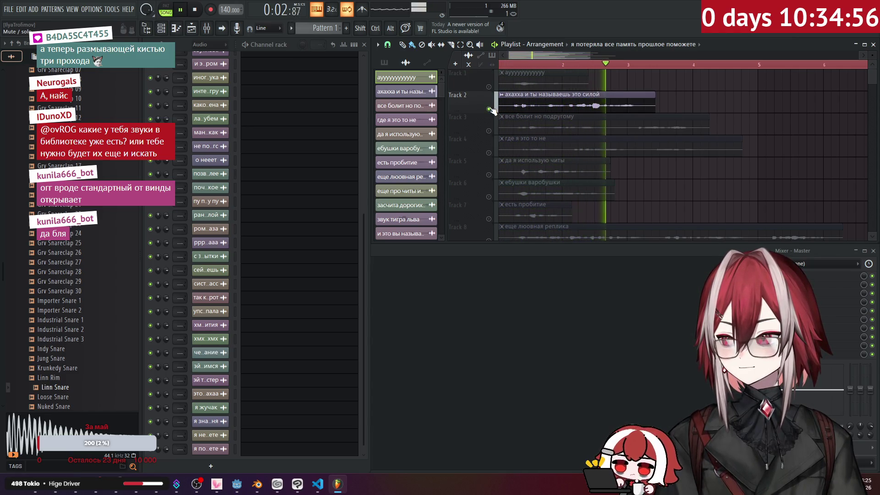
right_click(489, 109)
key("space")
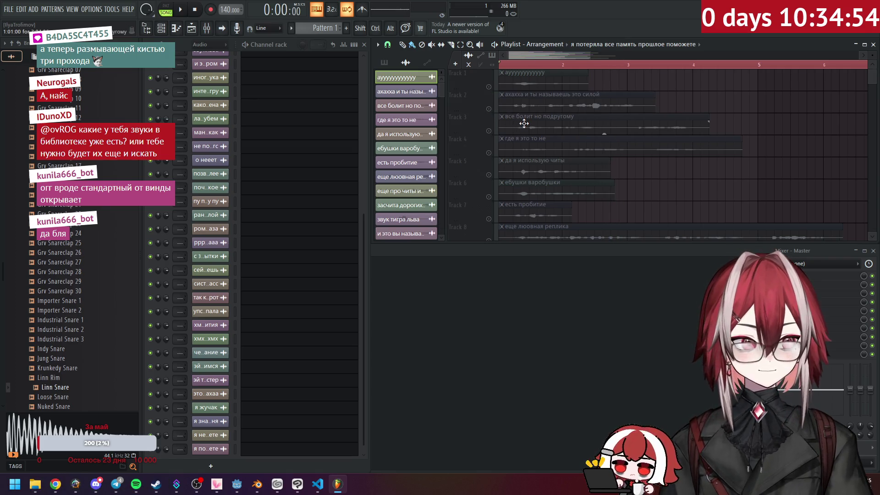
key("space")
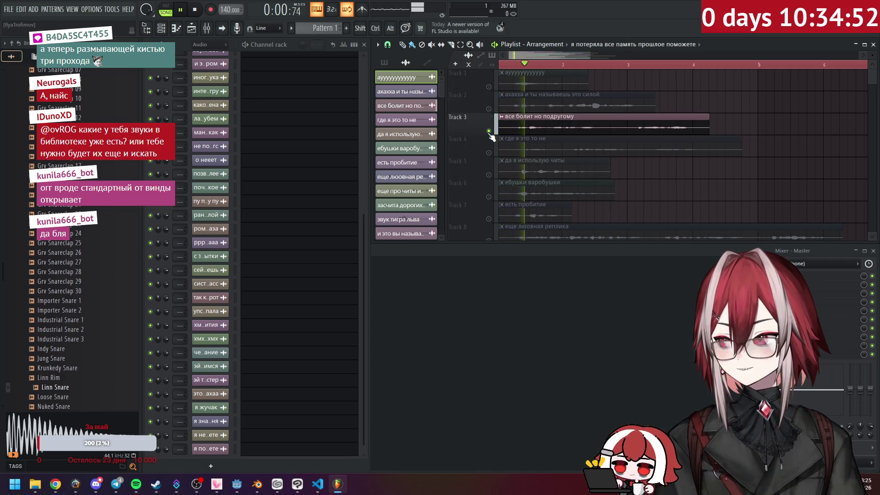
right_click(489, 87)
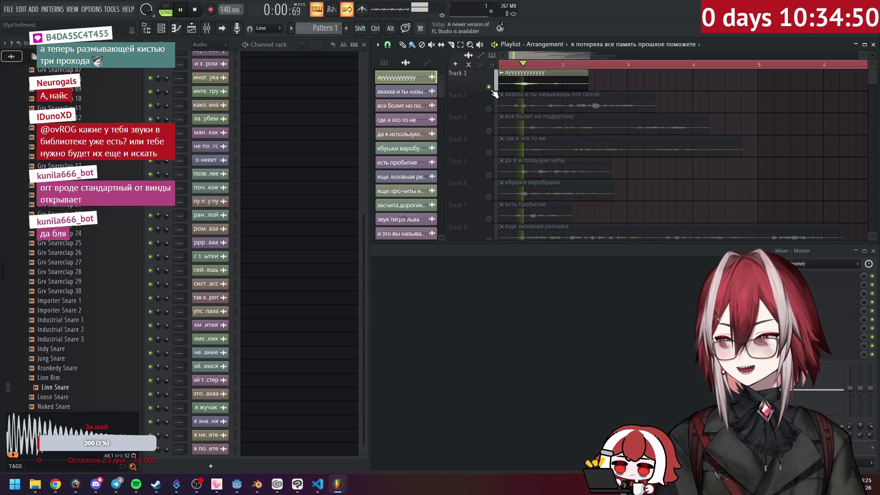
key("space")
Step: Solo and audition Tracks 4, 5 and 6 individually
scroll(523, 151, "down", 1)
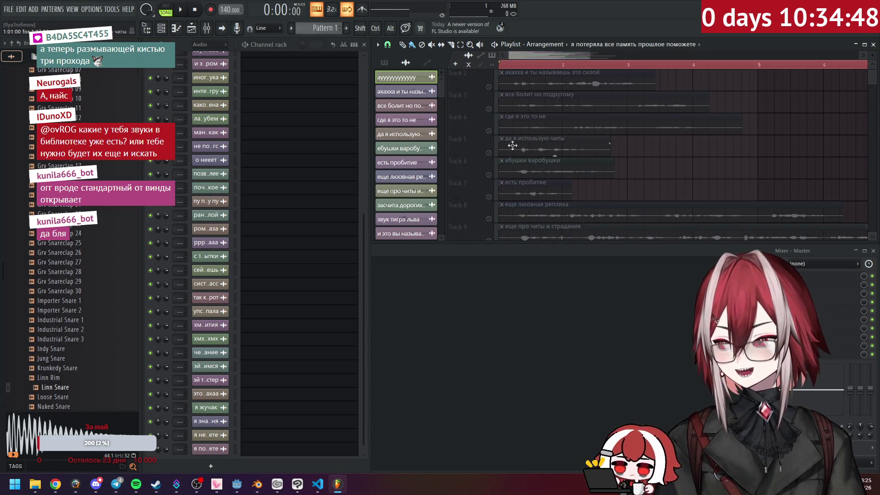
right_click(489, 130)
key("space")
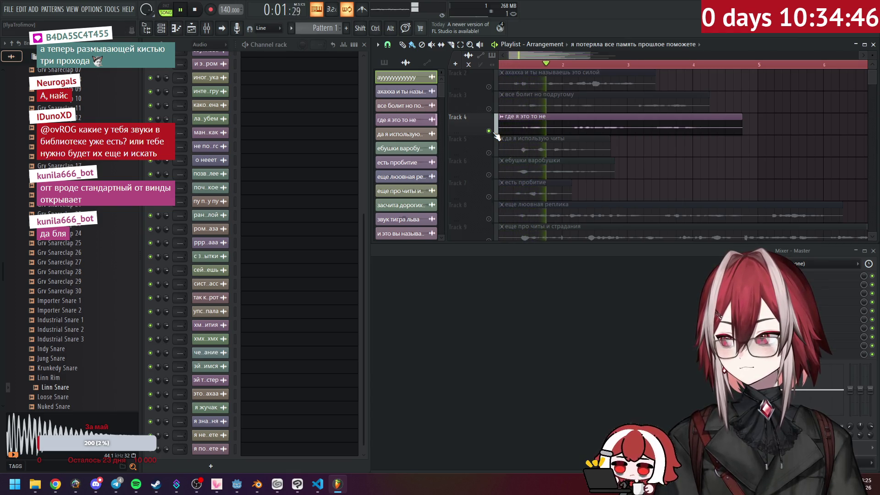
key("space")
right_click(491, 152)
key("space")
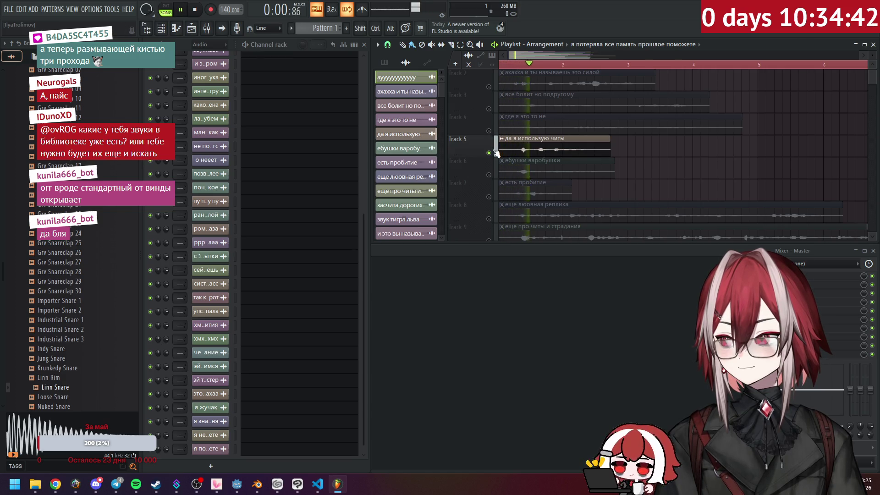
right_click(489, 153)
key("space")
right_click(490, 175)
key("space")
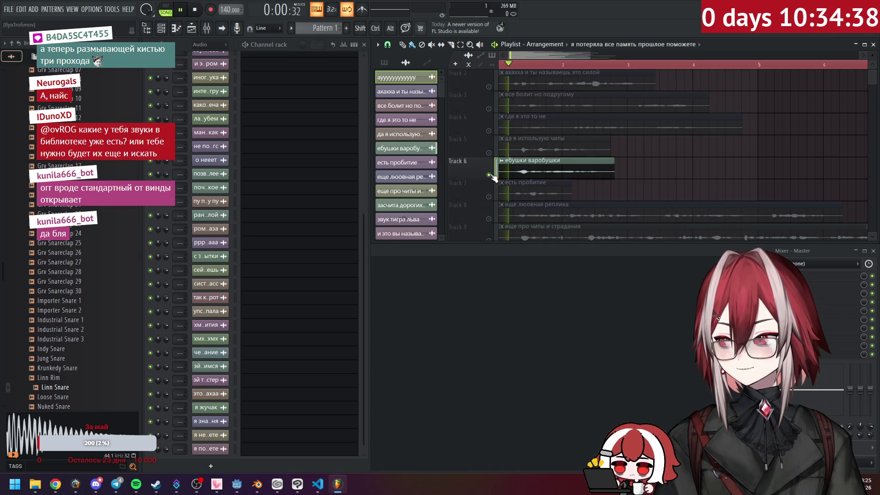
scroll(494, 177, "down", 2)
key("space")
Step: Solo and audition Tracks 7 and 8 individually
right_click(489, 153)
key("space")
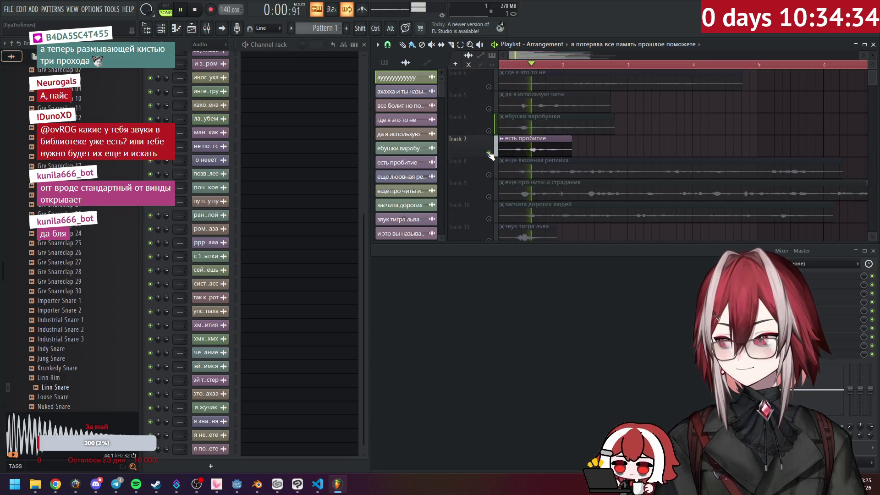
key("space")
scroll(491, 154, "down", 1)
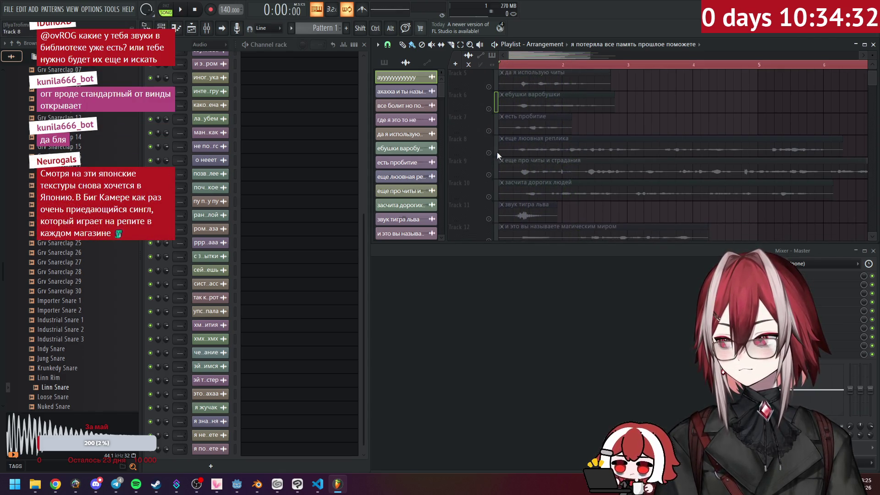
right_click(489, 152)
key("space")
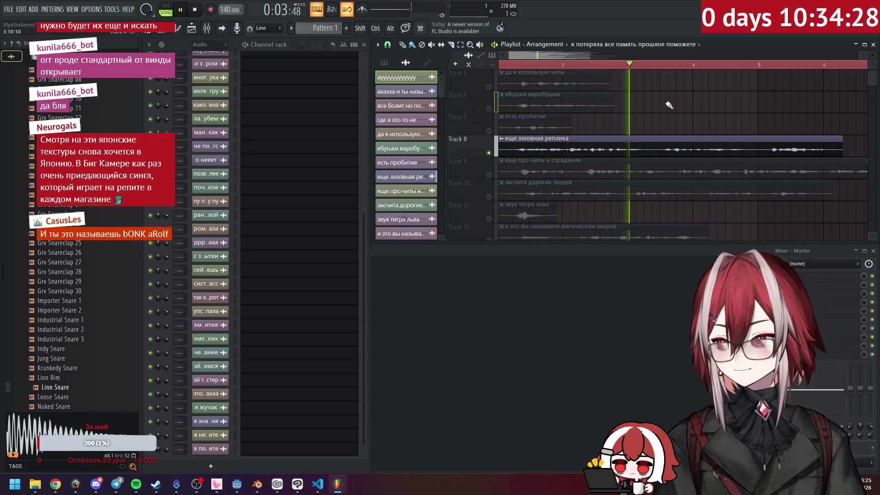
scroll(670, 105, "down", 1)
scroll(669, 105, "down", 1)
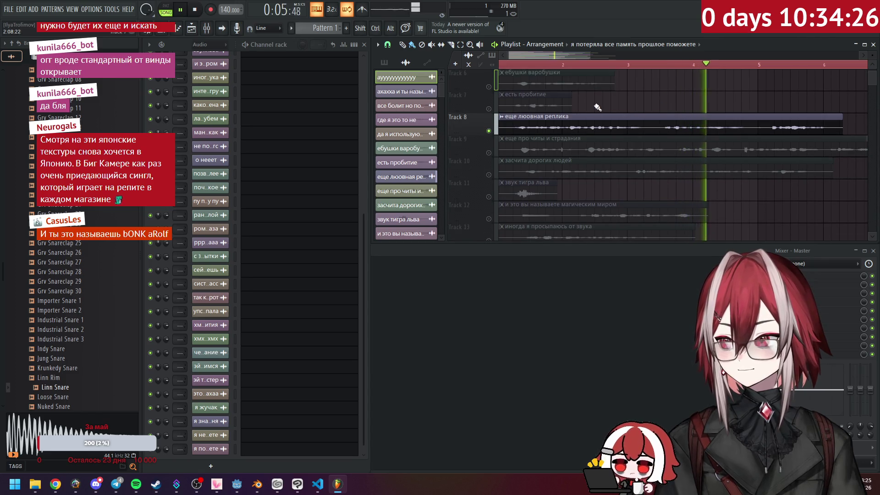
left_click(490, 132)
key("space")
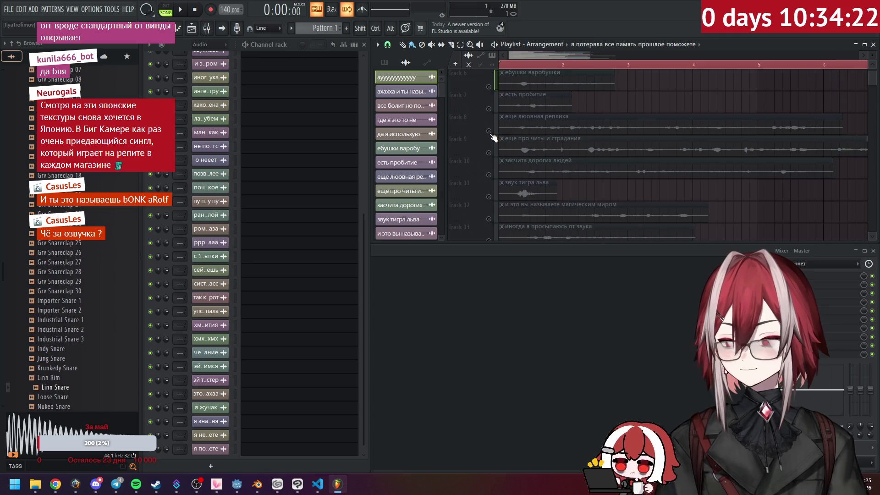
Step: Solo and play Track 9, then scroll down through the later tracks
left_click(489, 153)
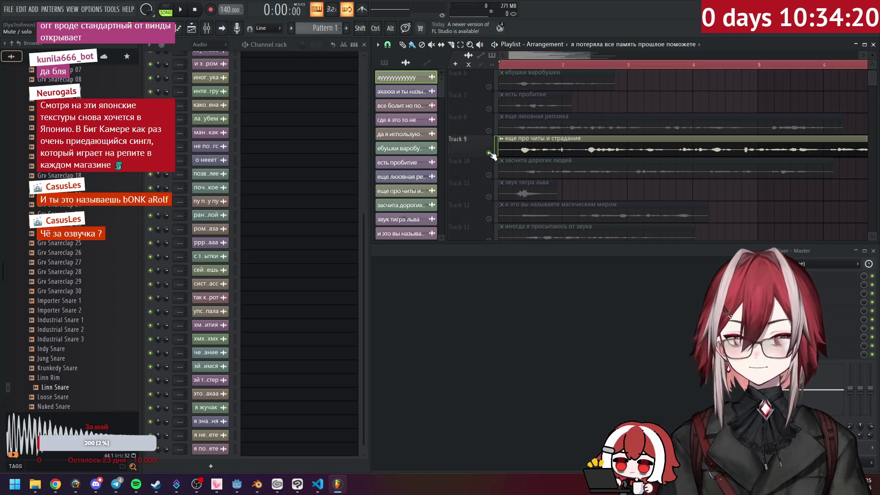
scroll(604, 162, "down", 3, "ctrl")
scroll(600, 162, "down", 1)
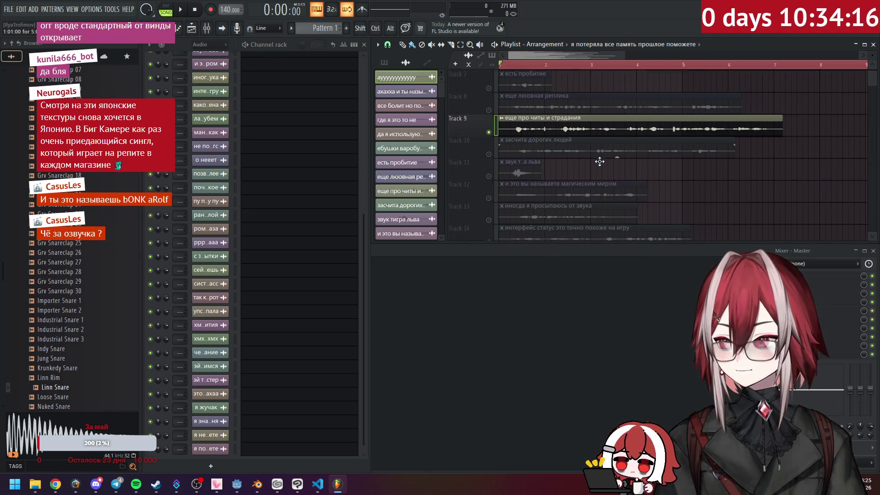
key("space")
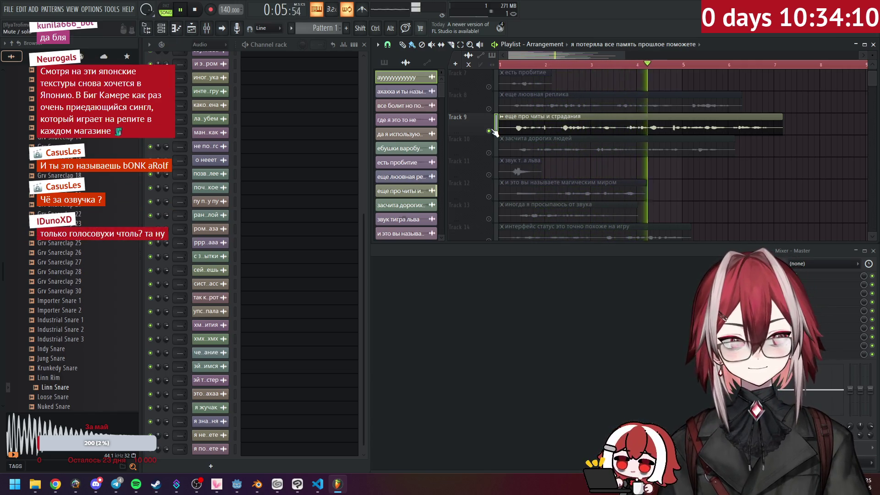
key("space")
scroll(548, 137, "down", 4)
scroll(549, 138, "down", 10)
scroll(549, 138, "down", 3)
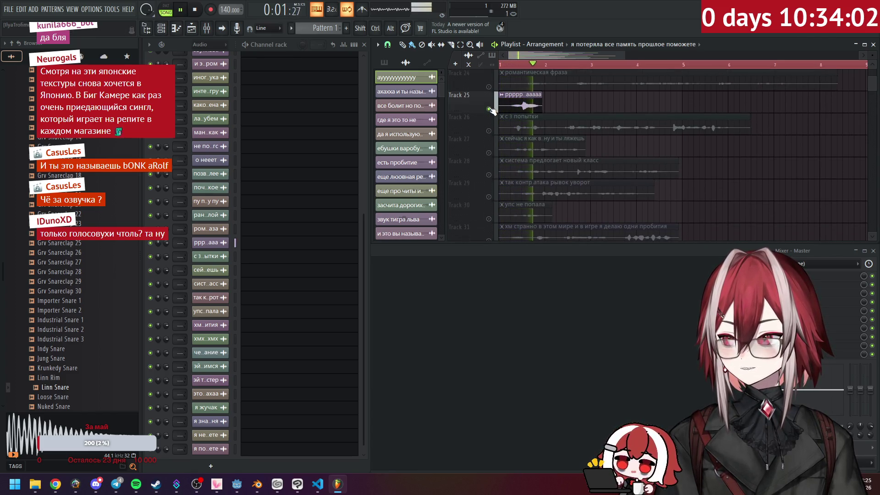
key("space")
scroll(580, 130, "down", 2)
scroll(580, 131, "down", 12)
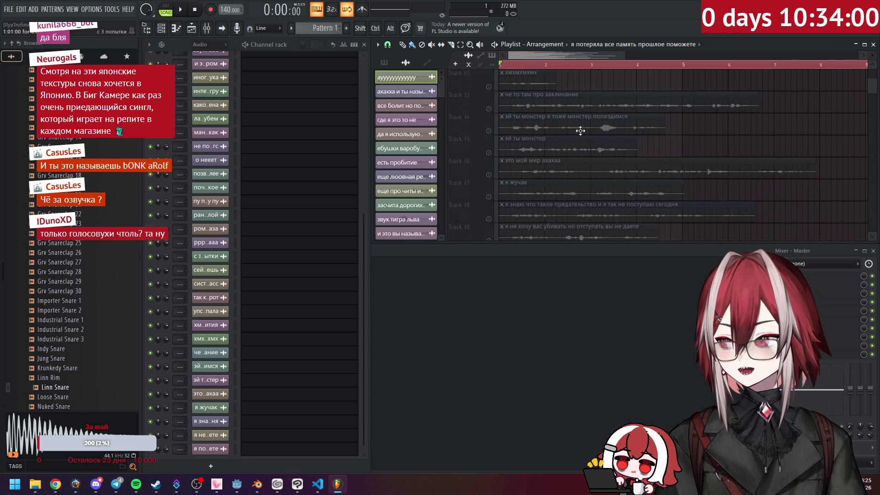
scroll(585, 128, "up", 5)
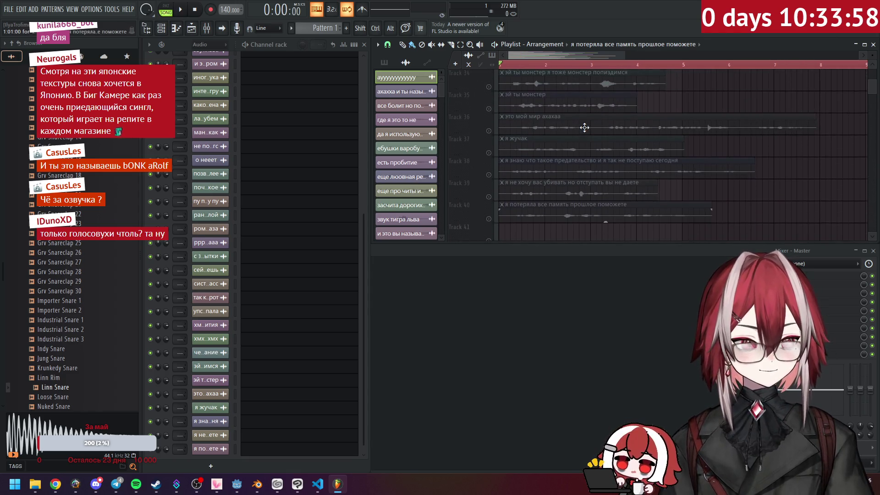
left_click(8, 9)
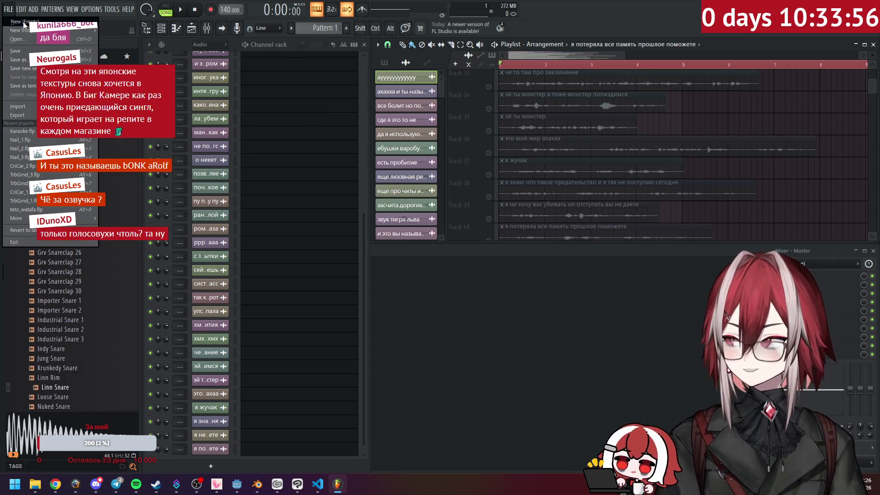
Step: Start a new project without saving and place one voice clip on Track 1
left_click(21, 19)
left_click(451, 265)
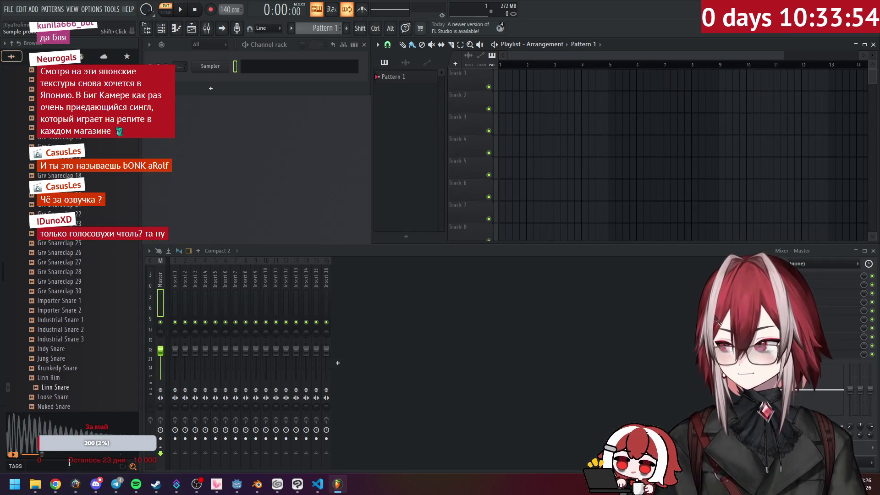
mouse_move(35, 484)
left_click(159, 408)
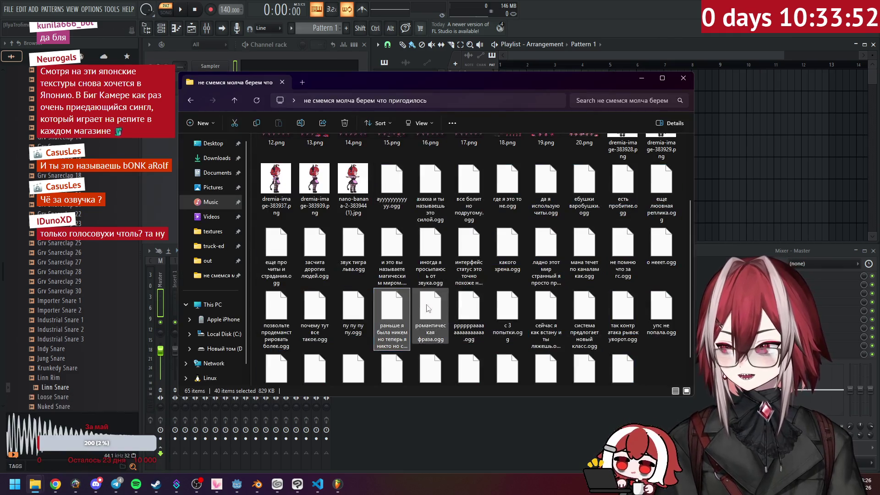
left_click(467, 312)
scroll(459, 317, "down", 1)
mouse_move(469, 287)
left_mouse_down()
mouse_move(780, 103)
mouse_move(520, 69)
left_mouse_up()
scroll(477, 70, "up", 4)
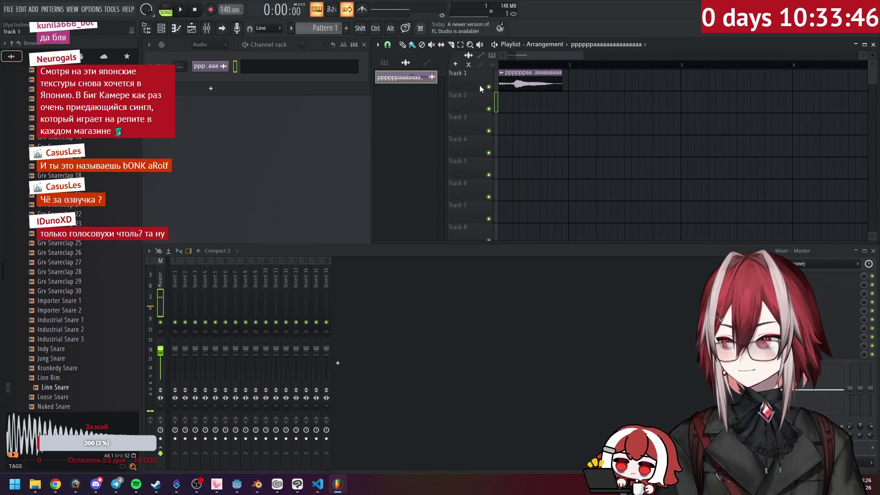
scroll(495, 85, "up", 3)
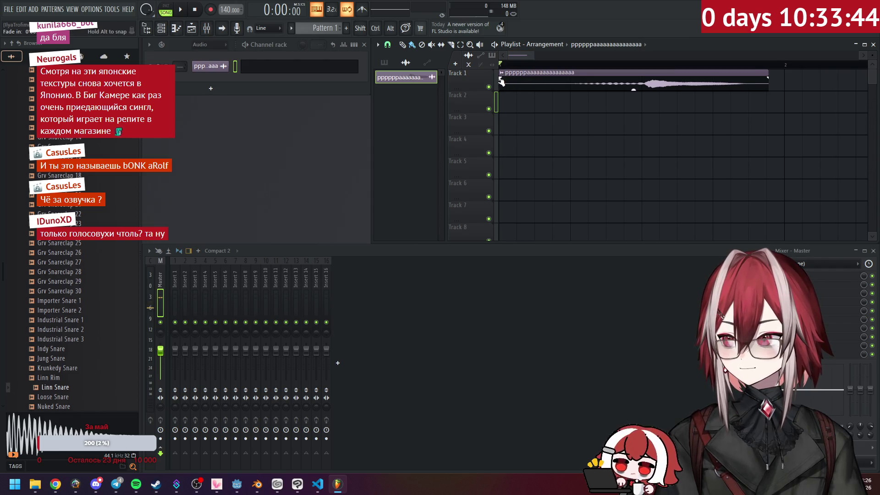
Step: Trim the clip, move it to the song start, play it and route it to insert 1
left_click_drag(500, 77, 582, 80)
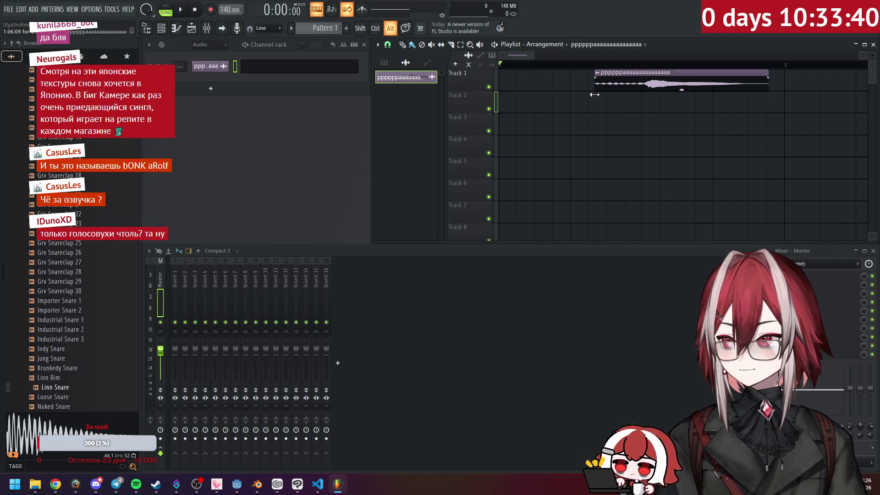
left_click_drag(769, 75, 667, 106)
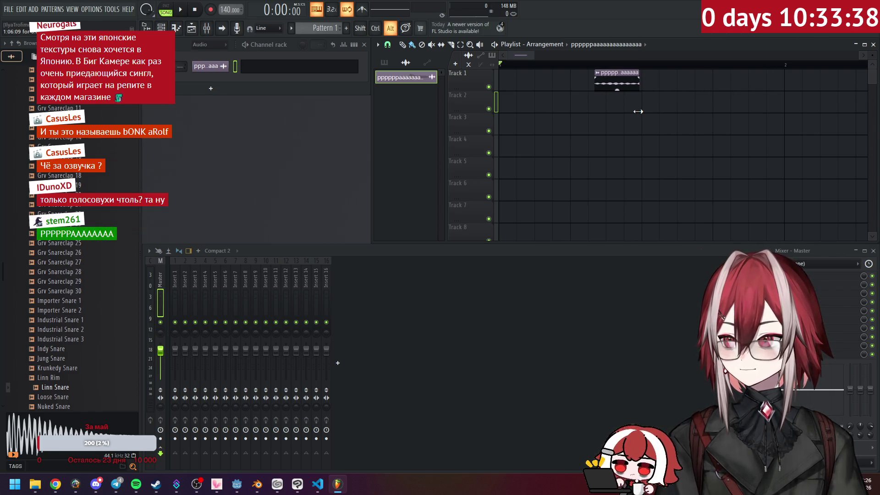
key("space")
mouse_move(613, 77)
left_mouse_down()
mouse_move(519, 77)
mouse_move(588, 75)
mouse_move(568, 75)
left_mouse_up()
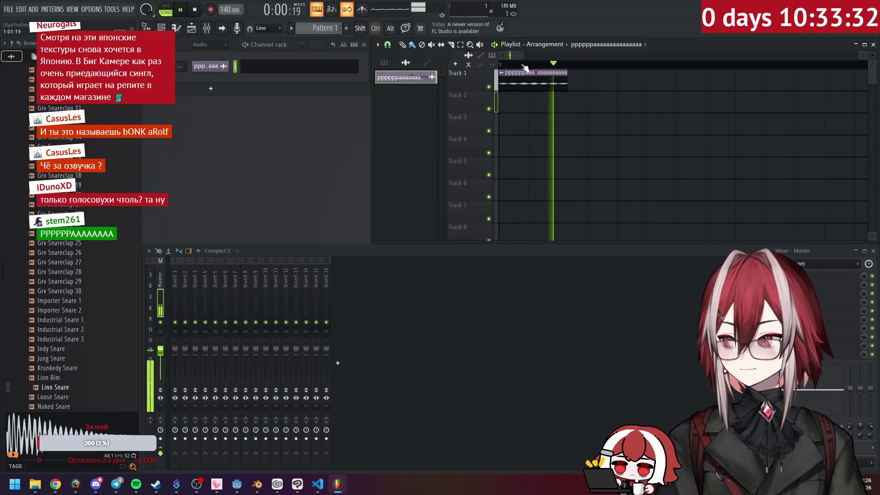
key("space")
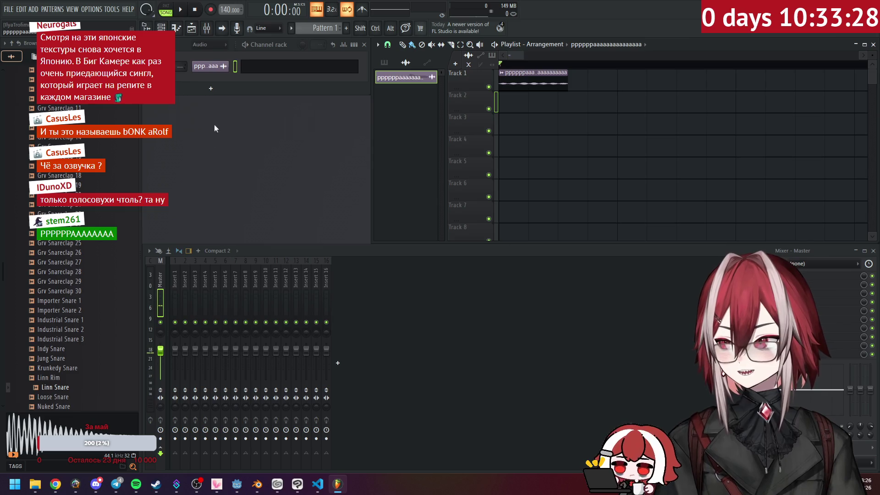
left_click_drag(176, 68, 176, 66)
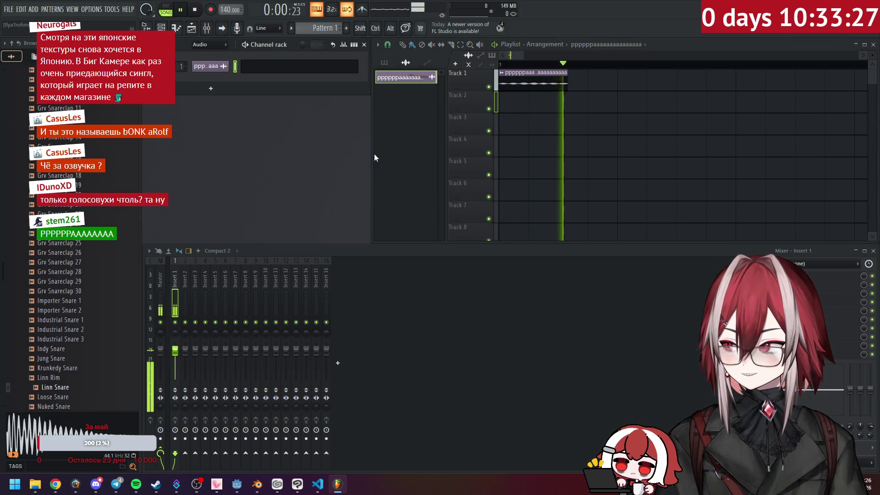
left_click(821, 263)
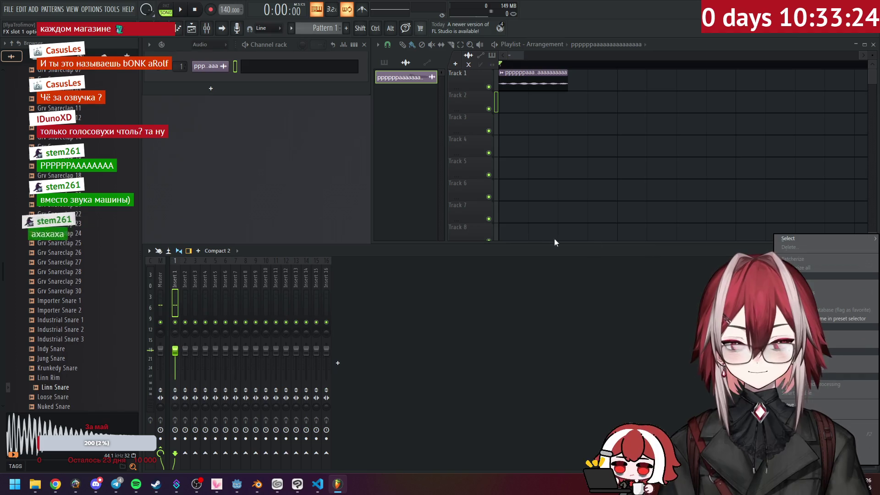
Step: Duplicate the voice clip onto Track 2, align it to the song start and play both
left_click(502, 249)
left_click(821, 263)
mouse_move(789, 239)
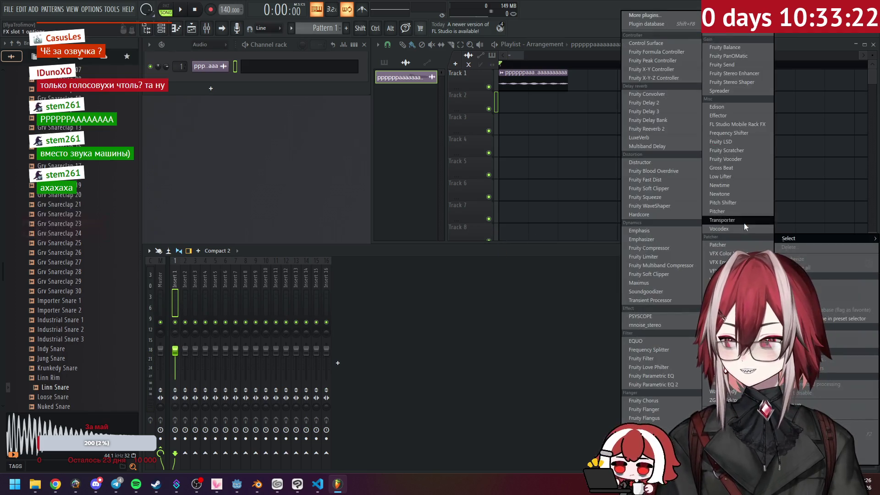
left_click(535, 103)
mouse_move(527, 81)
left_mouse_down()
mouse_move(532, 106)
mouse_move(574, 98)
left_mouse_up()
scroll(511, 98, "up", 3)
key("space")
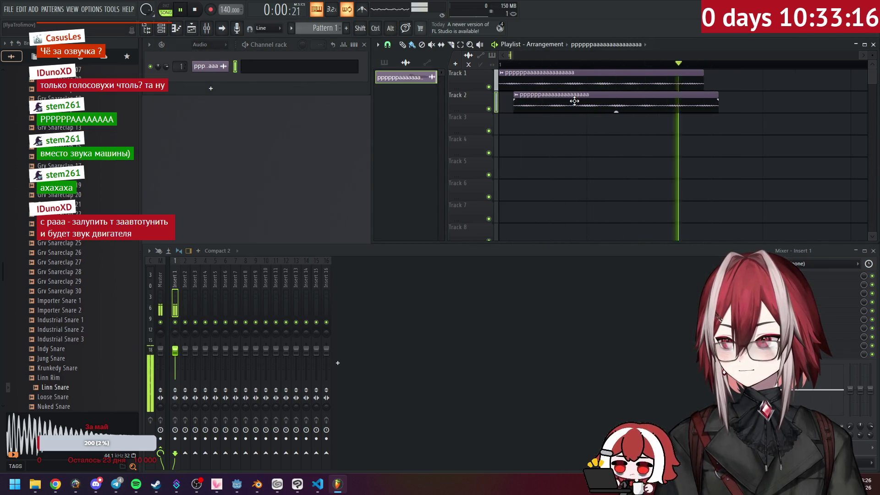
key("space")
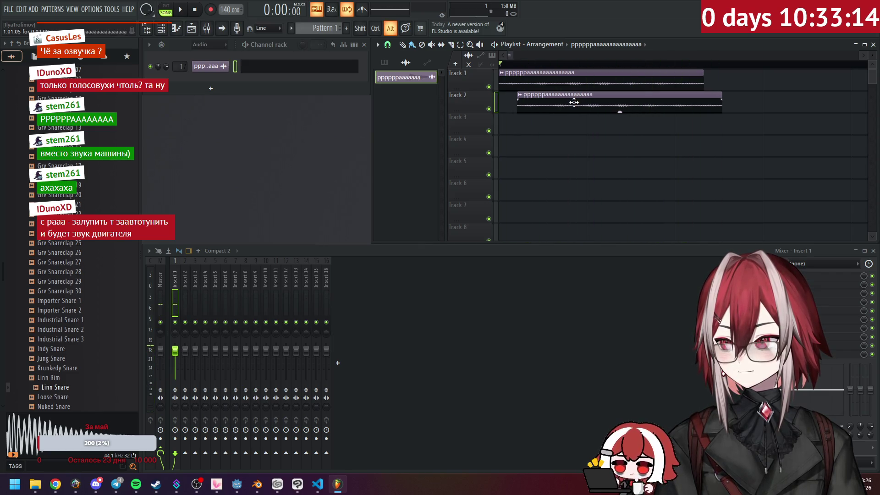
mouse_move(563, 101)
left_mouse_down()
mouse_move(510, 100)
mouse_move(545, 80)
mouse_move(674, 157)
left_mouse_up()
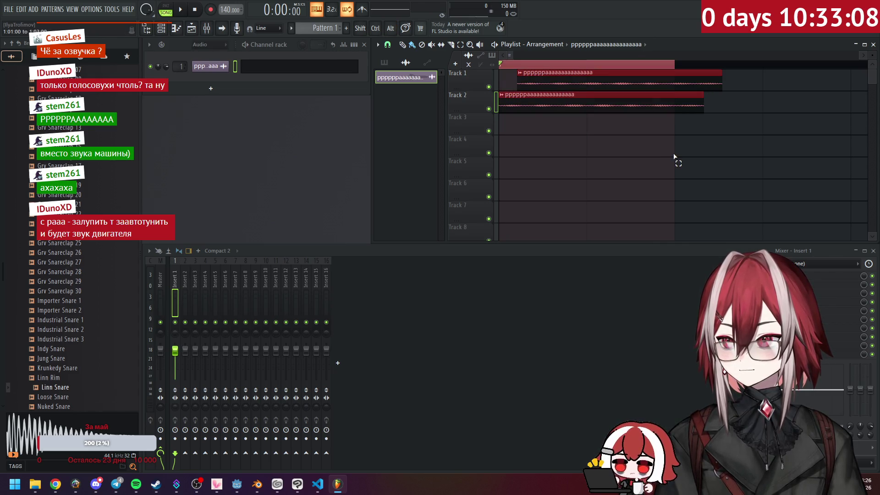
scroll(596, 133, "down", 2)
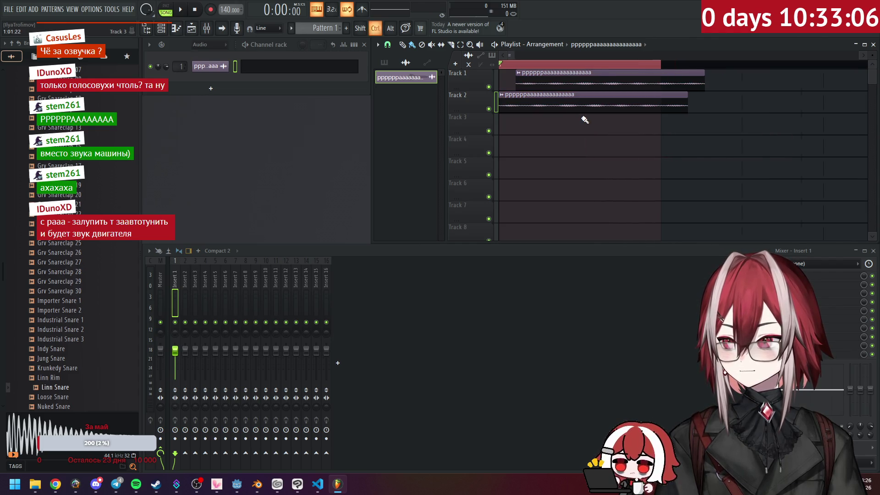
key("space")
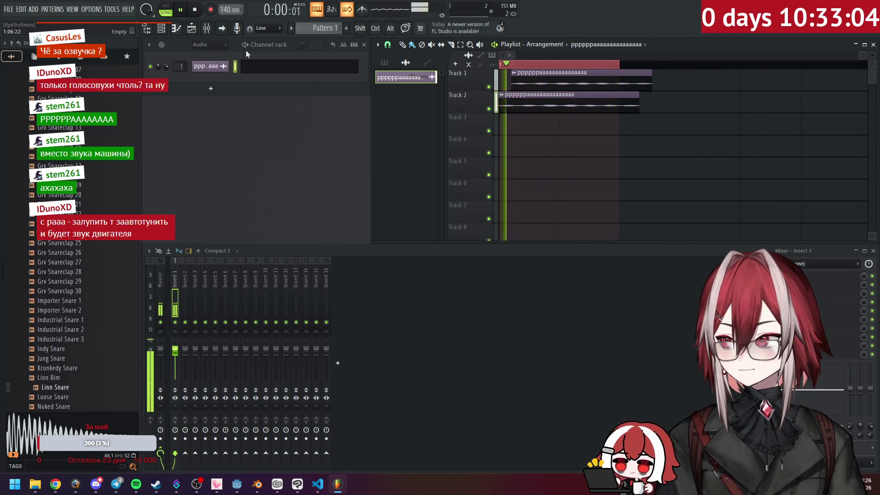
Step: Raise the tempo from 140 to 320 BPM and load Pitcher onto mixer insert 1
mouse_move(229, 9)
left_mouse_down()
mouse_move(229, 1)
mouse_move(242, 80)
left_mouse_up()
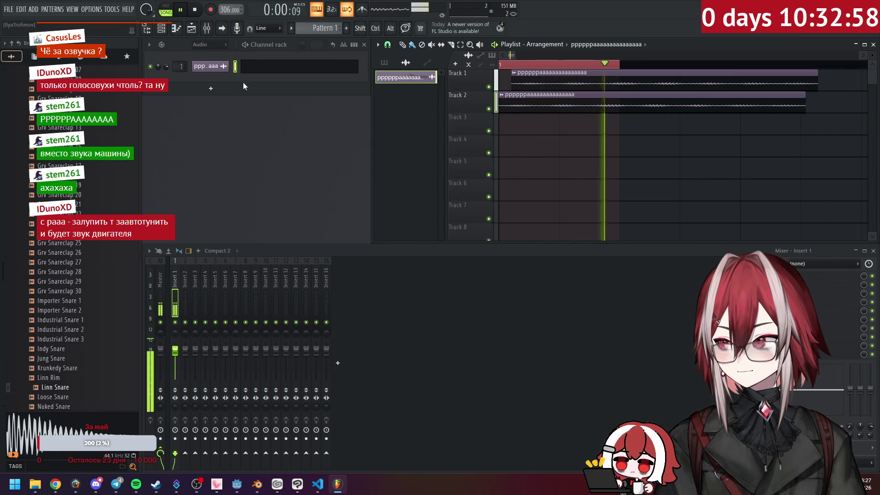
left_click_drag(230, 9, 229, 6)
left_click(181, 296)
left_click(174, 286)
left_click(780, 276)
mouse_move(789, 239)
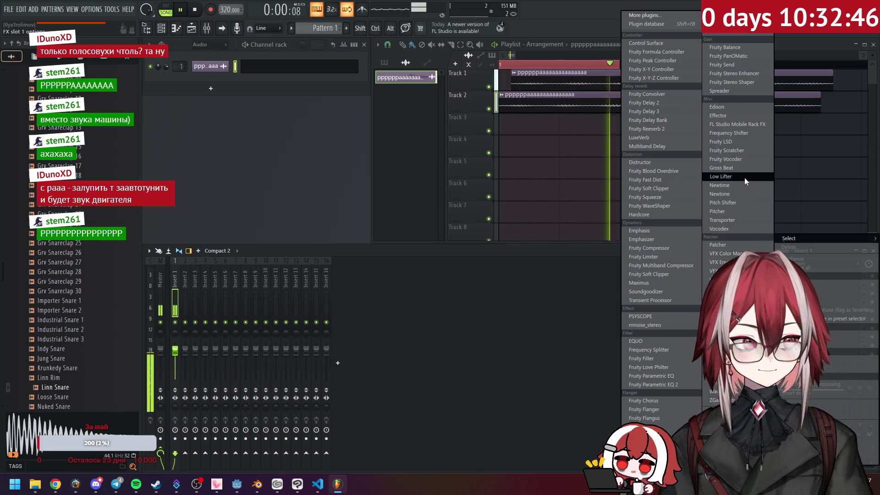
left_click(736, 213)
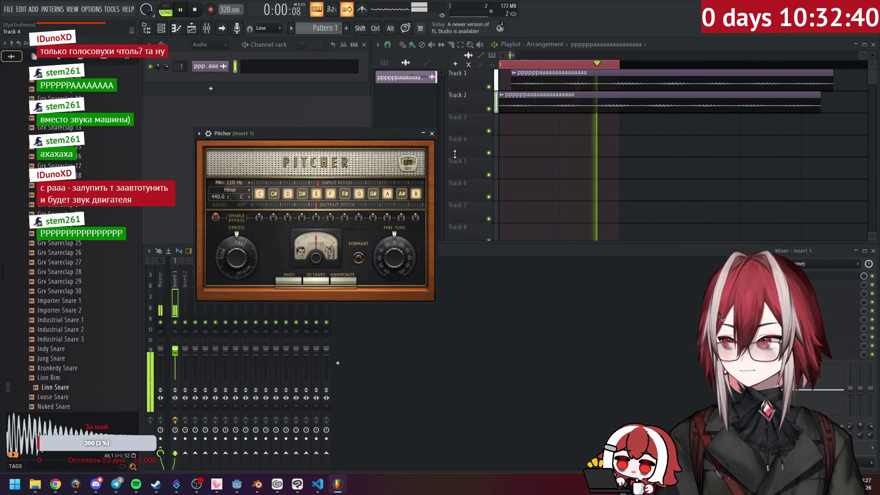
Step: Replace Pitcher with Frequency Shifter, setting -200 Hz and the 20 kHz range
left_click(857, 276)
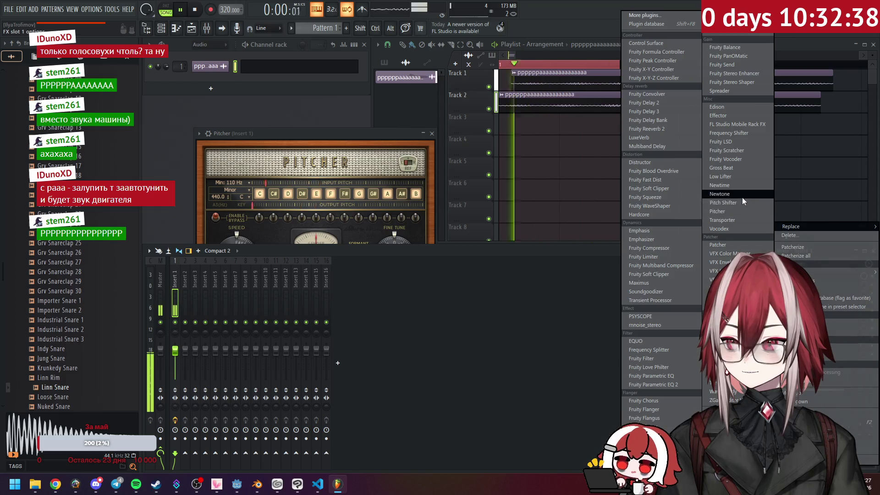
left_click(746, 135)
left_click_drag(309, 134, 432, 121)
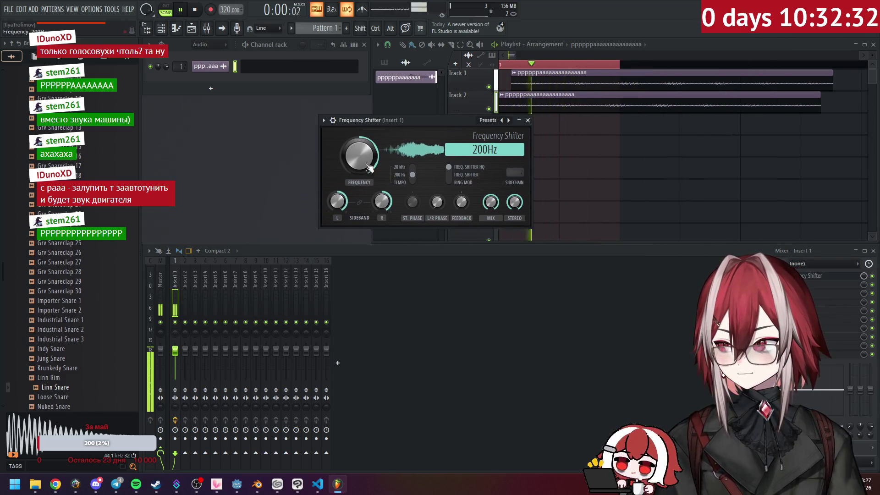
left_click_drag(359, 155, 359, 159)
left_click(412, 168)
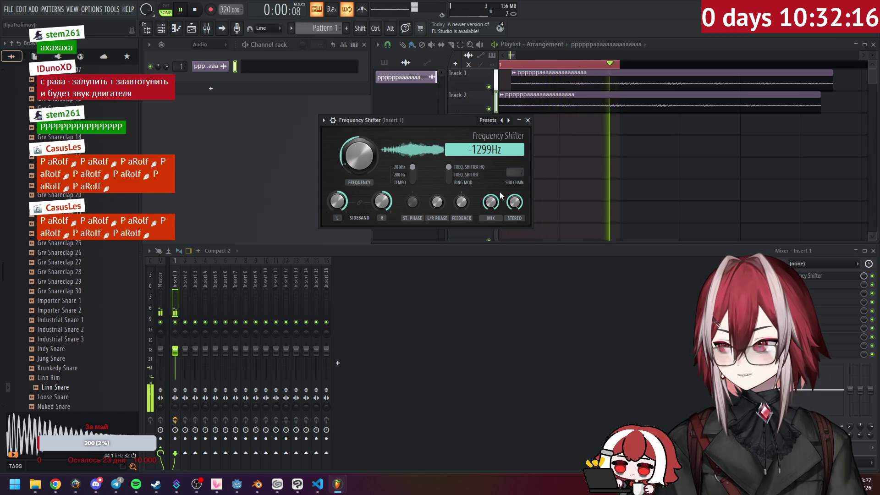
left_click(459, 175)
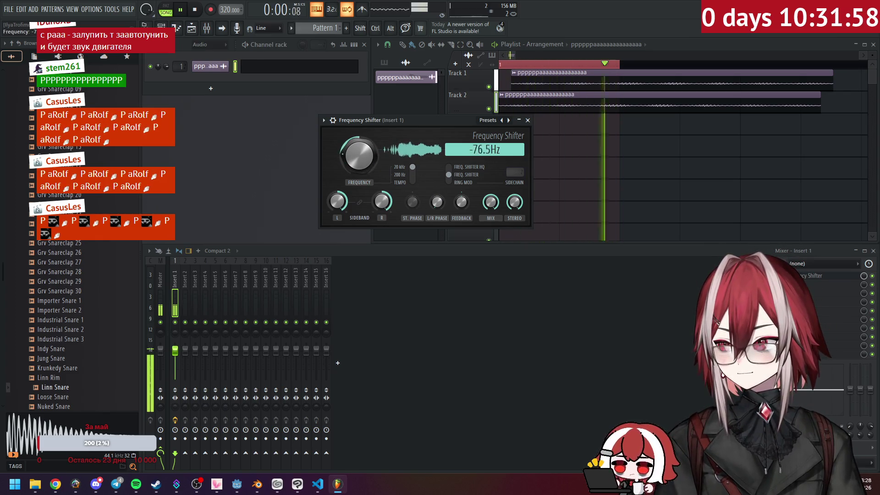
Step: Switch Frequency Shifter to RING MOD and fine-tune the frequency below 1 Hz
left_click(464, 183)
left_click(464, 175)
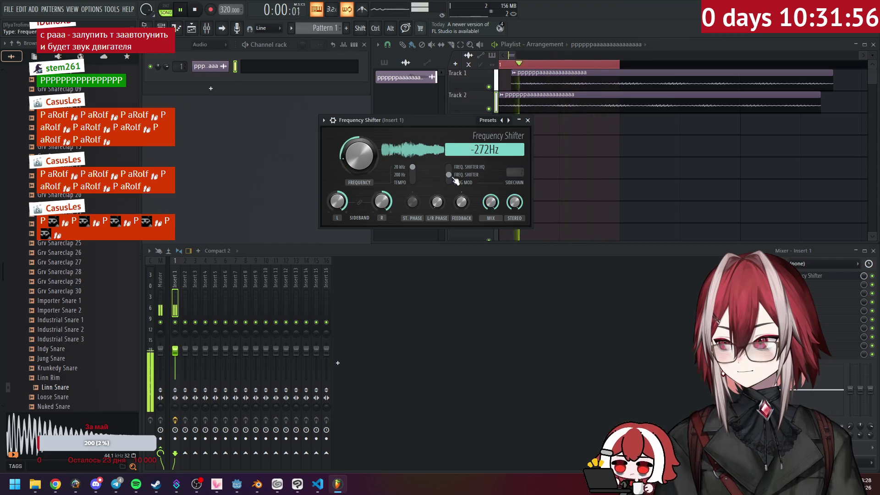
left_click(463, 183)
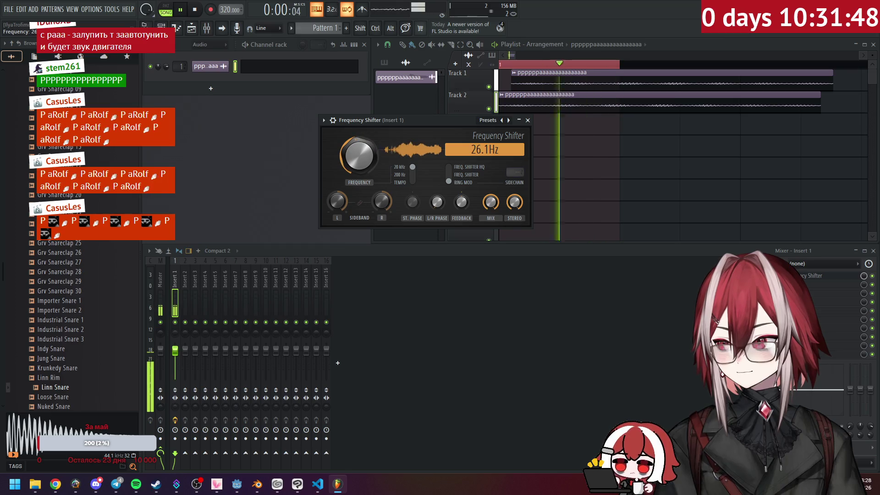
left_click_drag(364, 162, 364, 193)
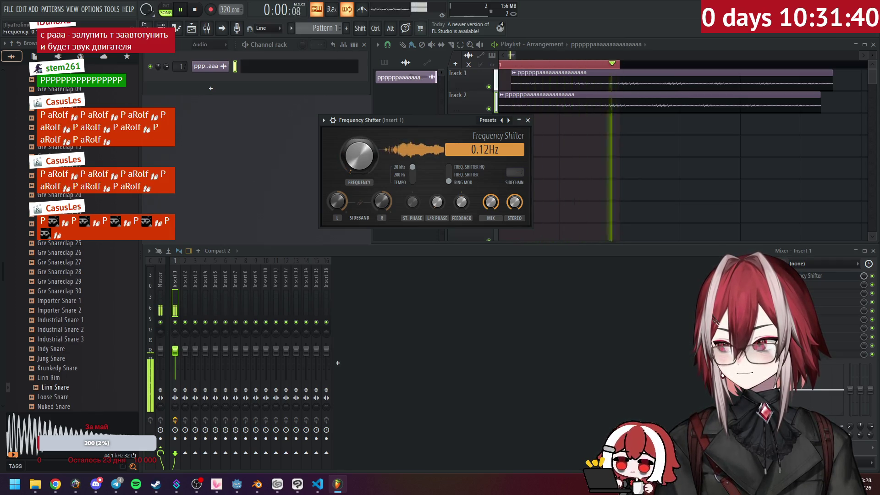
left_click_drag(359, 156, 359, 139)
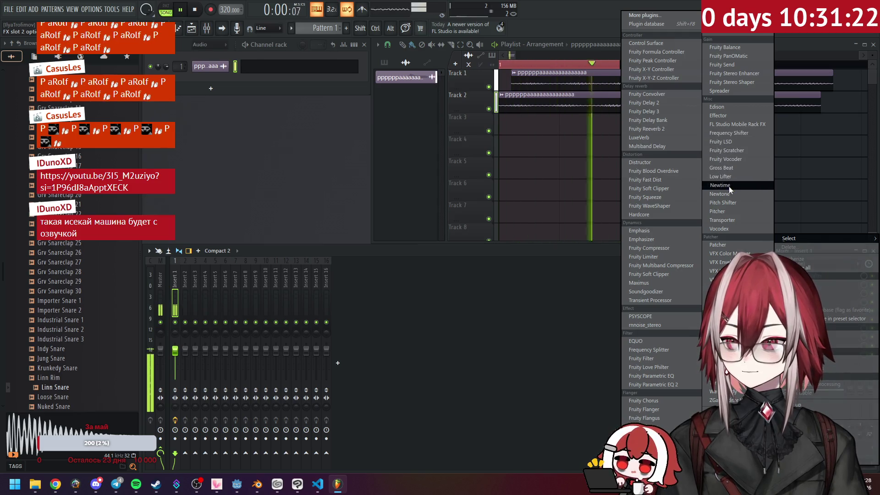
Step: Add Fruity Parametric EQ 2 to insert 1, boosting lows around 95Hz and rolling off highs
left_click(653, 385)
mouse_move(274, 223)
left_mouse_down()
mouse_move(262, 180)
mouse_move(291, 202)
mouse_move(255, 185)
left_mouse_up()
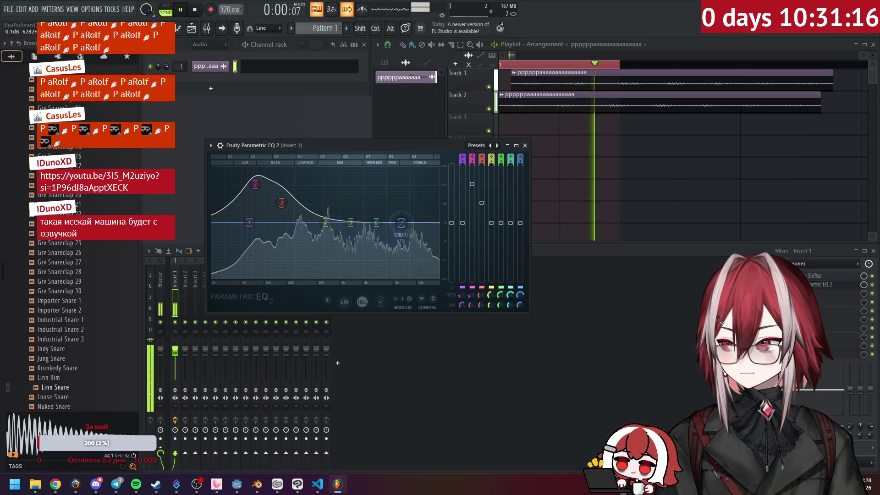
left_click_drag(401, 223, 402, 262)
mouse_move(325, 216)
left_mouse_down()
mouse_move(251, 220)
mouse_move(232, 193)
left_mouse_up()
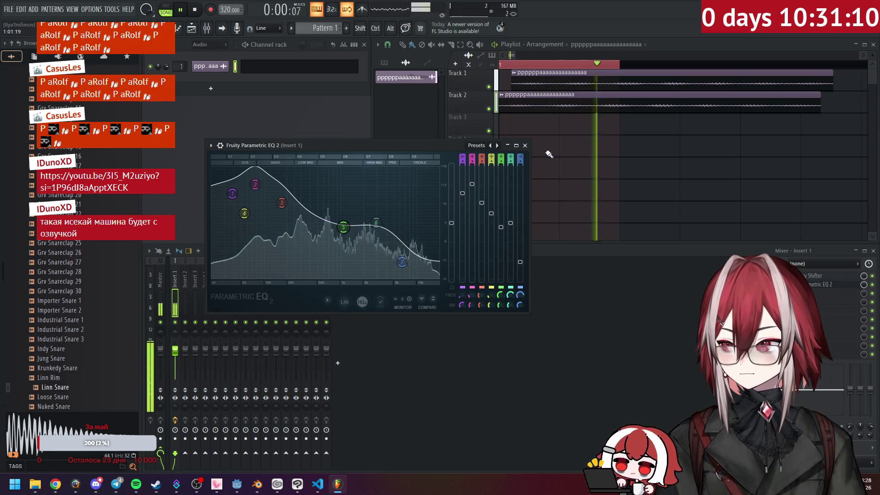
left_click(525, 145)
Step: Add Fruity Multiband Compressor on the Bass boost preset, tweaking the low band's attack
left_click(821, 294)
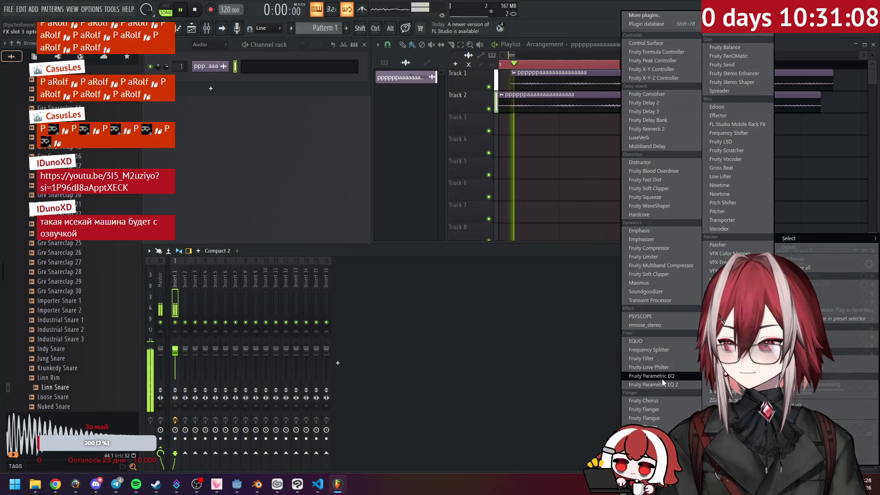
left_click(665, 266)
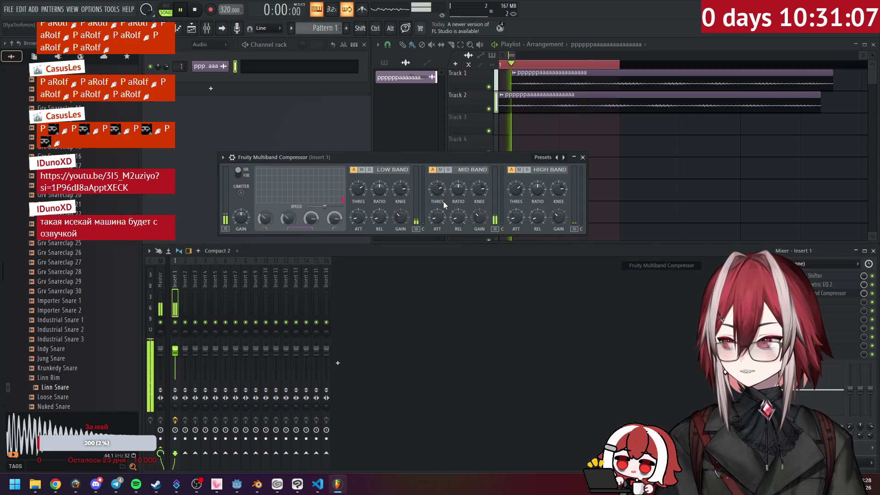
left_click(543, 157)
left_click(566, 188)
left_click(564, 157)
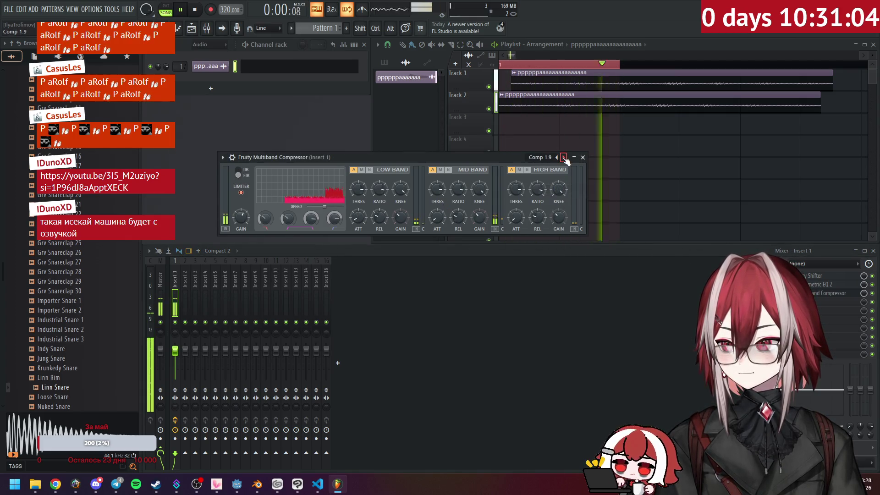
left_click(545, 157)
left_click(573, 183)
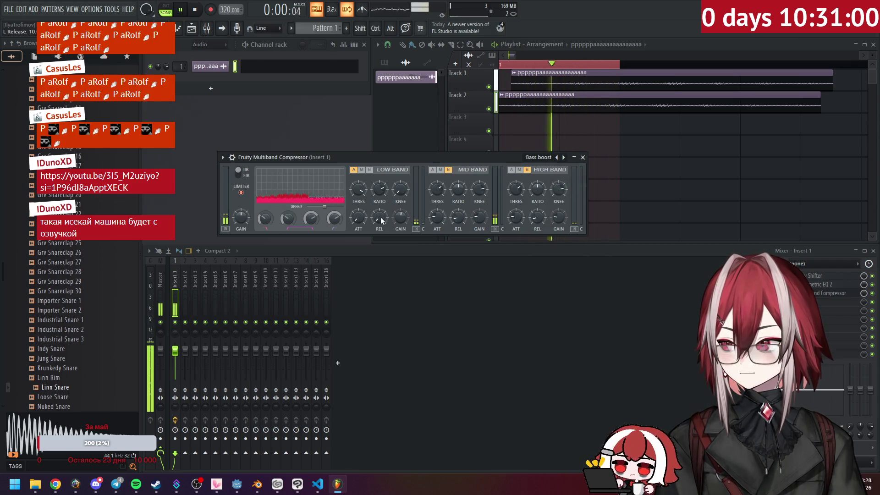
left_click_drag(362, 215, 361, 234)
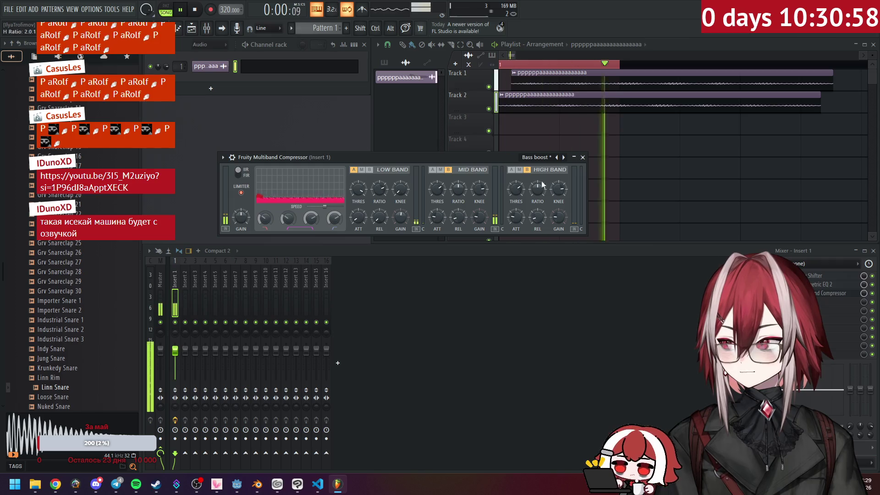
left_click(583, 157)
left_click(816, 302)
mouse_move(788, 238)
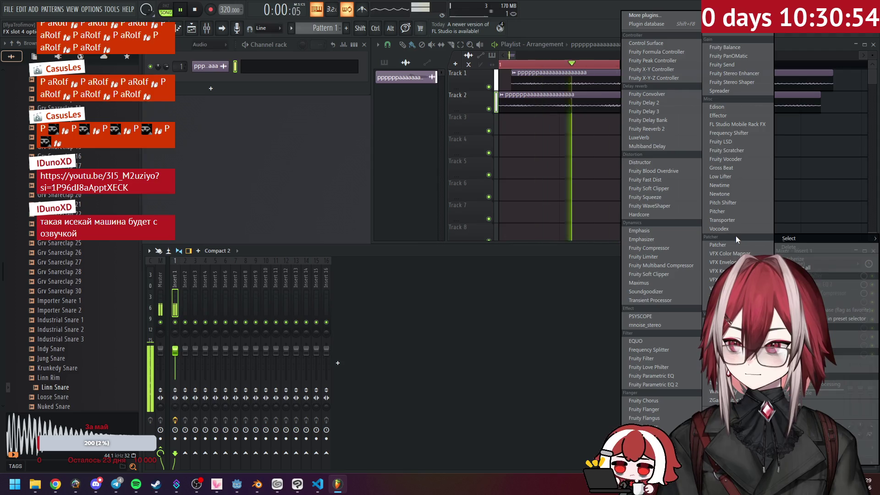
Step: Set the project tempo to 258 BPM
mouse_move(230, 10)
left_mouse_down()
mouse_move(230, 74)
mouse_move(220, 16)
left_mouse_up()
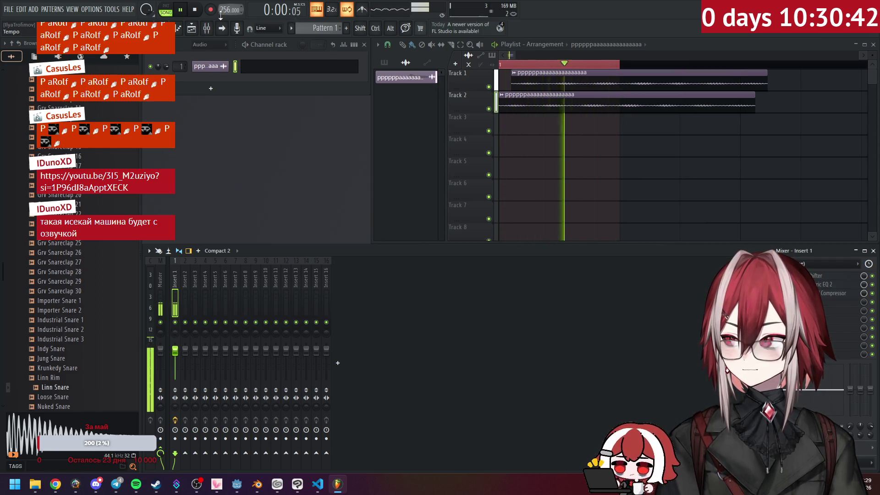
scroll(224, 12, "down", 1)
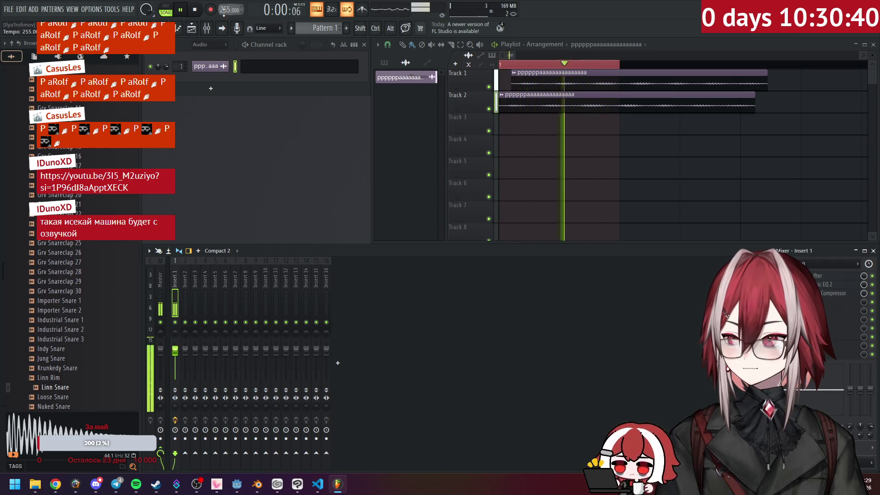
scroll(224, 10, "up", 3)
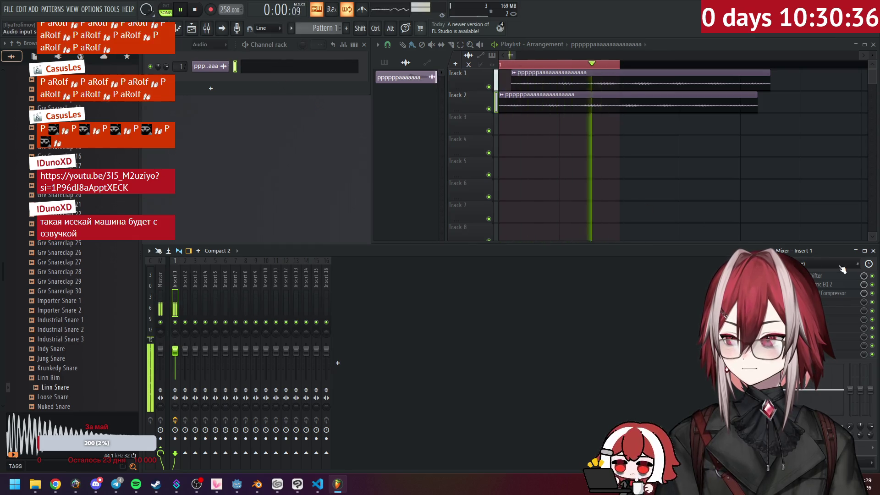
Step: Lower the Frequency Shifter on Insert 1 to -152Hz, then switch to the YouTube video in Chrome
left_click(820, 275)
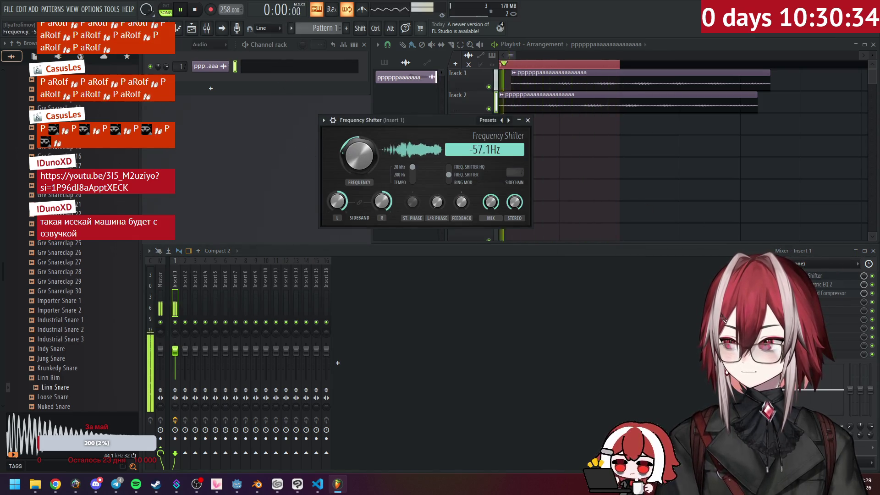
left_click_drag(359, 155, 359, 170)
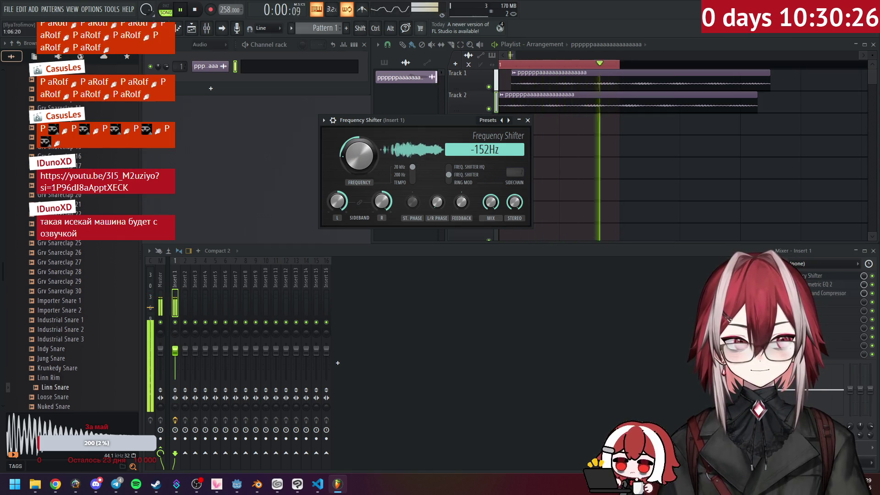
key("alt+Tab")
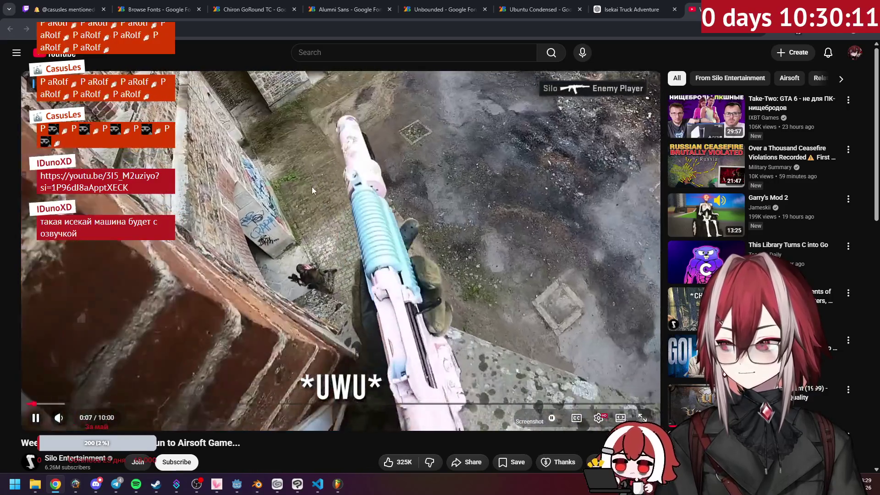
Step: Pause the airsoft video and switch back to FL Studio
left_click(312, 186)
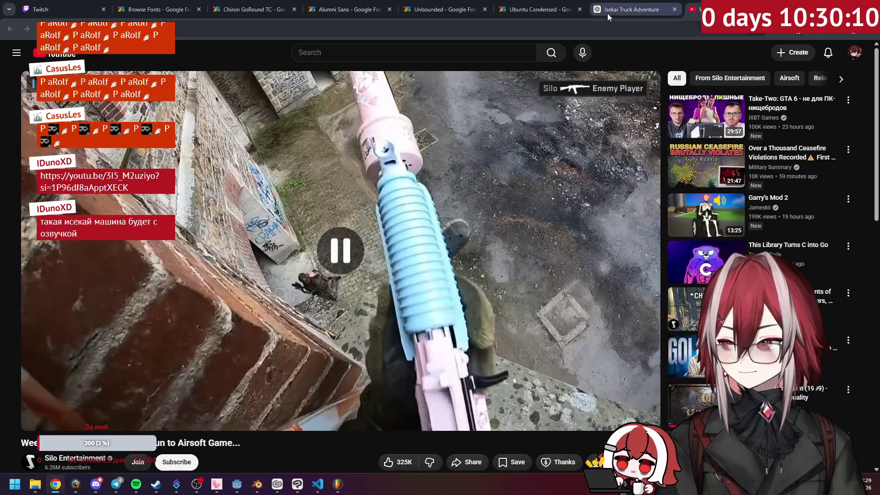
key("alt+Tab")
key("alt+Tab")
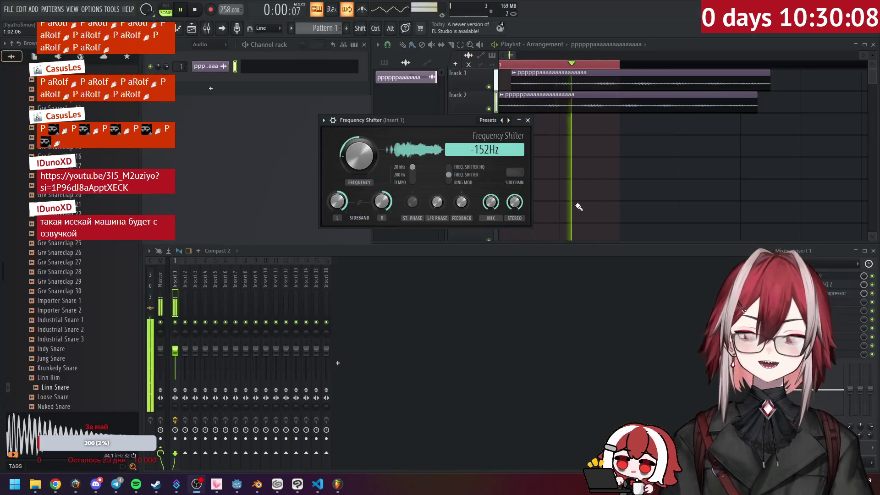
Step: Raise the Frequency Shifter to -6.34Hz, close it, and bring up the truck-ed folder in Explorer
left_click_drag(359, 155, 359, 151)
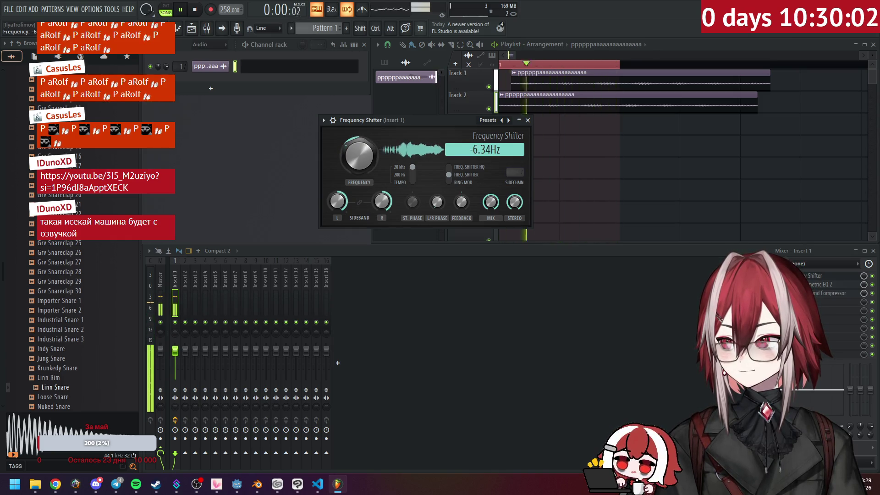
left_click(825, 275)
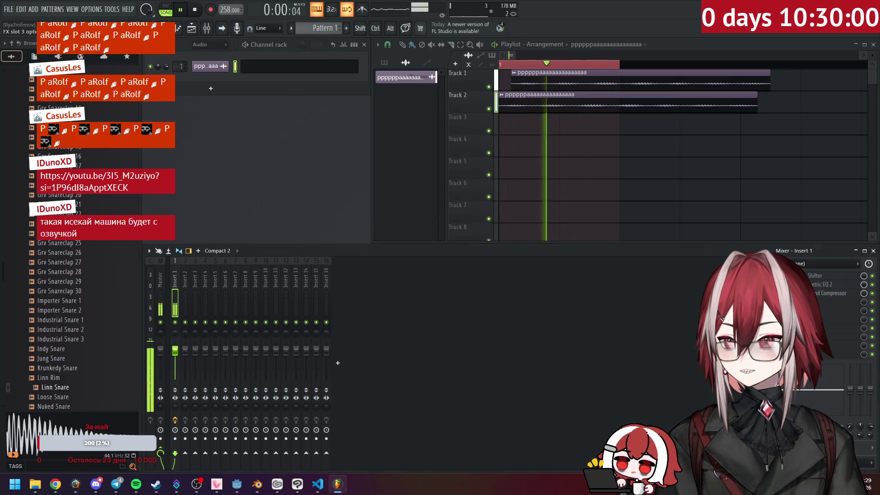
left_click(825, 302)
left_click(491, 252)
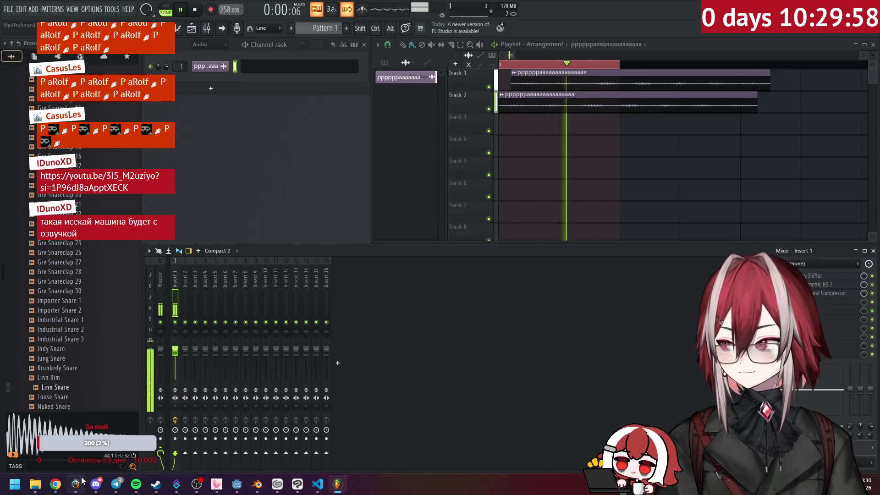
mouse_move(34, 492)
left_click(54, 435)
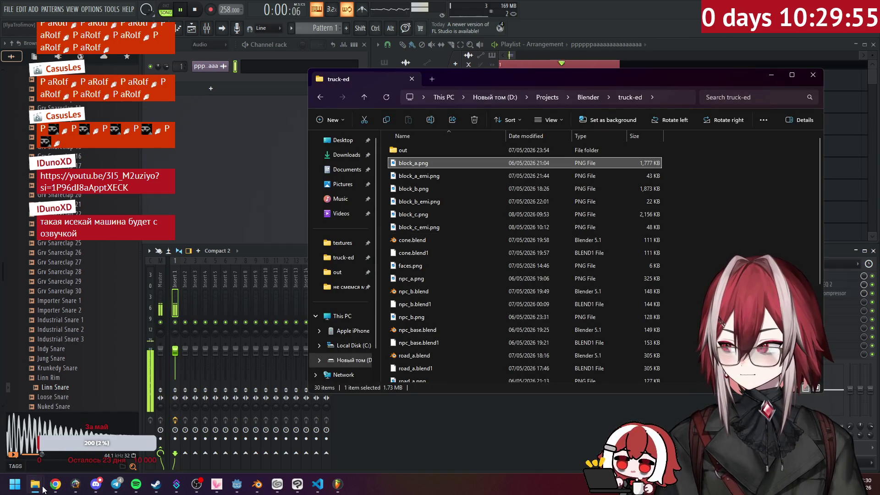
Step: Drag хмхмхмхмх.ogg from the sound-clips folder onto Track 4 of the FL Studio playlist
mouse_move(36, 486)
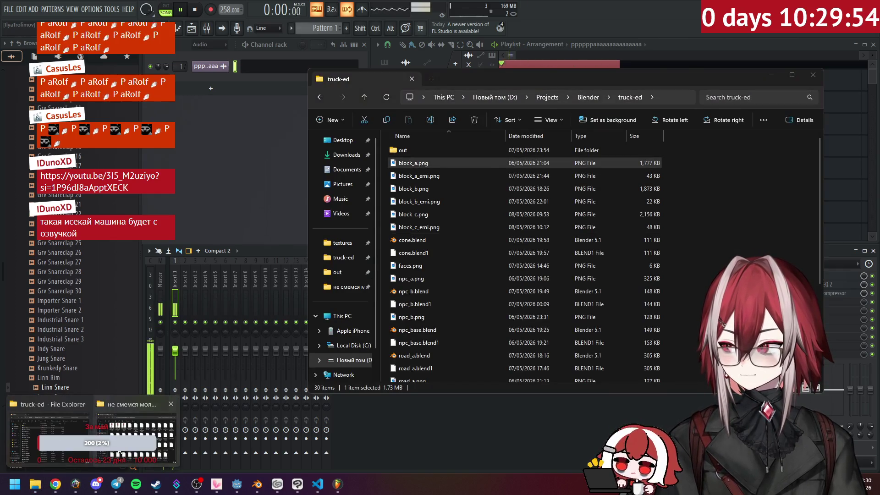
left_click(134, 435)
left_click(773, 76)
left_click(504, 288)
left_click(334, 349)
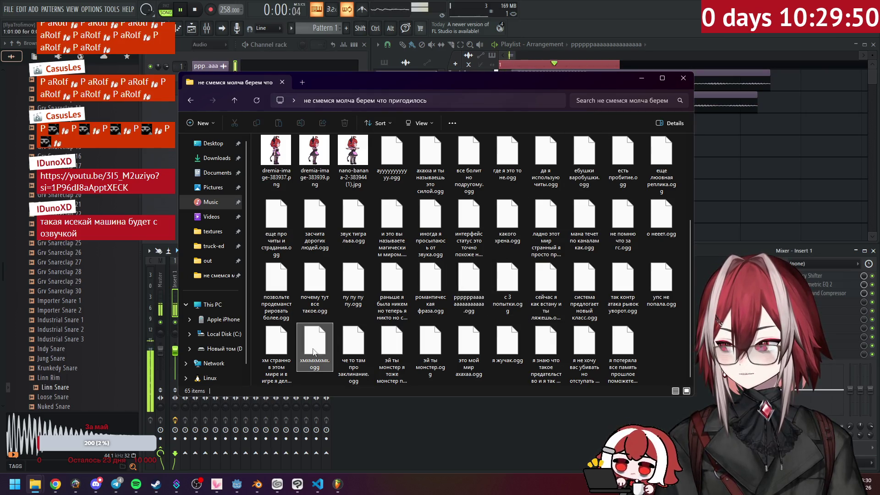
mouse_move(318, 354)
left_mouse_down()
mouse_move(733, 146)
mouse_move(560, 152)
left_mouse_up()
scroll(550, 151, "down", 5)
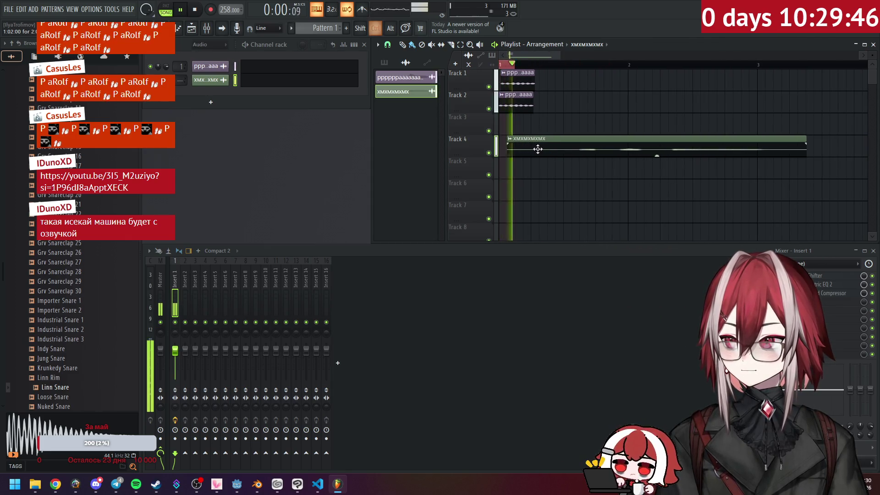
Step: Try the хмхм clip at Track 3's start and near bar 1.5, then delete it
mouse_move(507, 140)
left_mouse_down()
mouse_move(674, 140)
mouse_move(568, 140)
mouse_move(505, 112)
left_mouse_up()
scroll(509, 113, "up", 5)
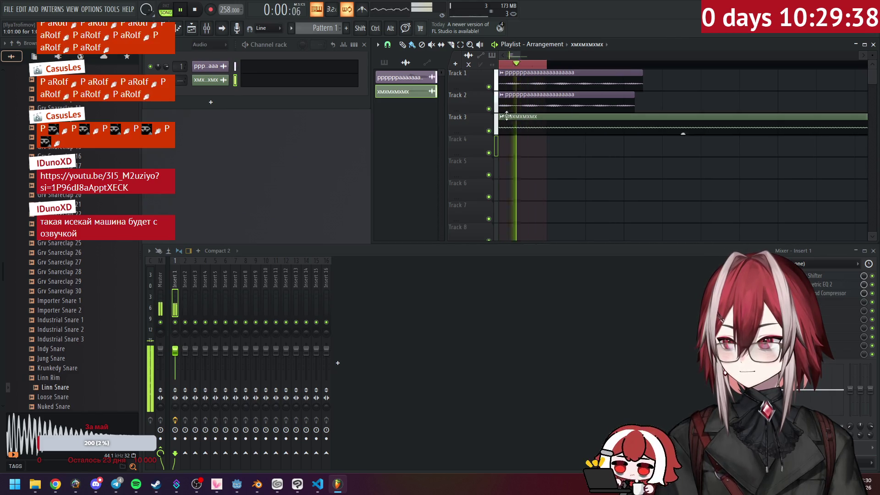
scroll(551, 68, "down", 5)
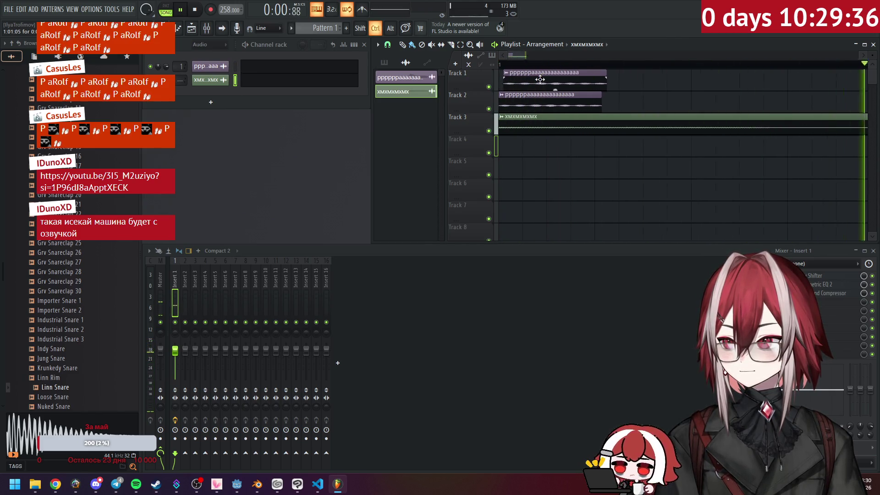
mouse_move(564, 118)
left_mouse_down()
mouse_move(688, 115)
mouse_move(596, 118)
mouse_move(606, 120)
left_mouse_up()
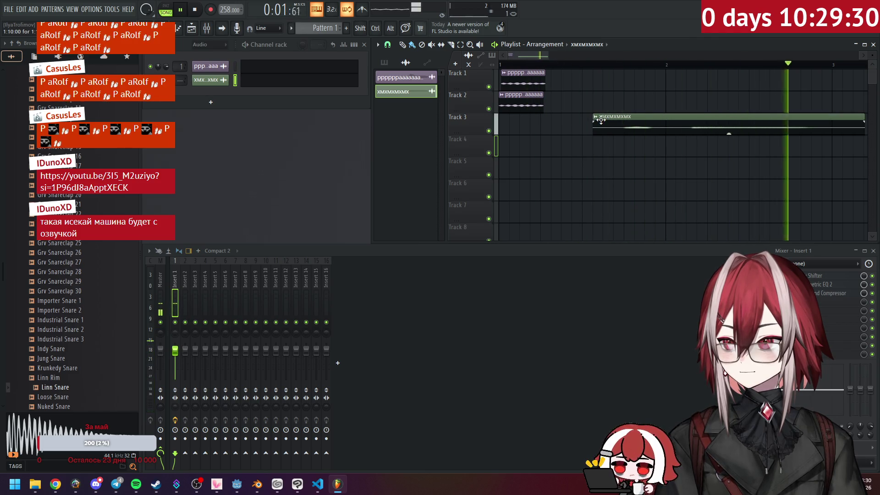
key("space")
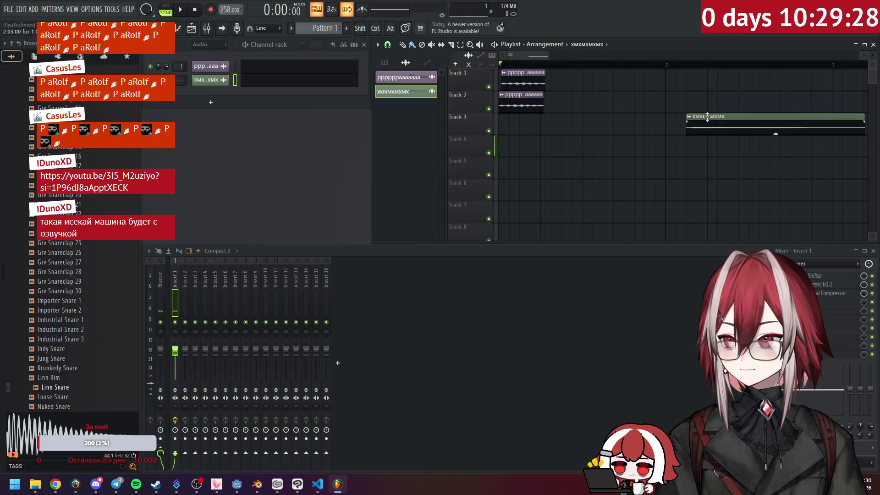
right_click(701, 117)
key("space")
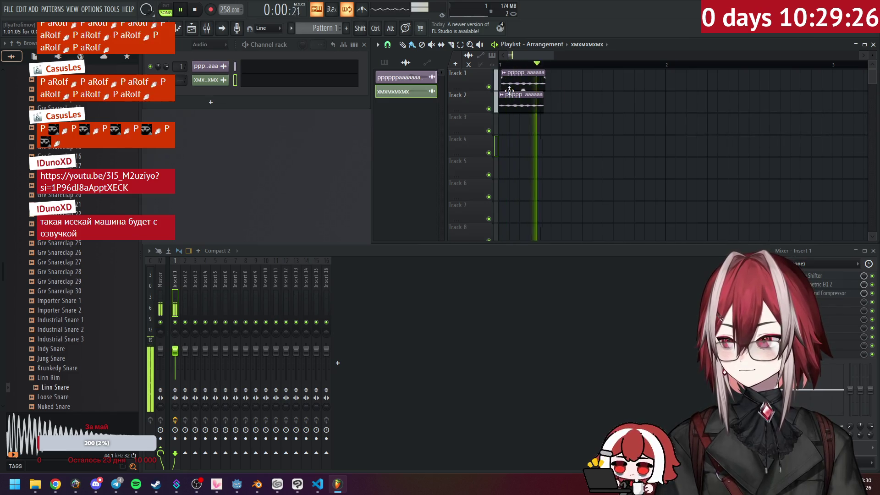
scroll(504, 68, "up", 4)
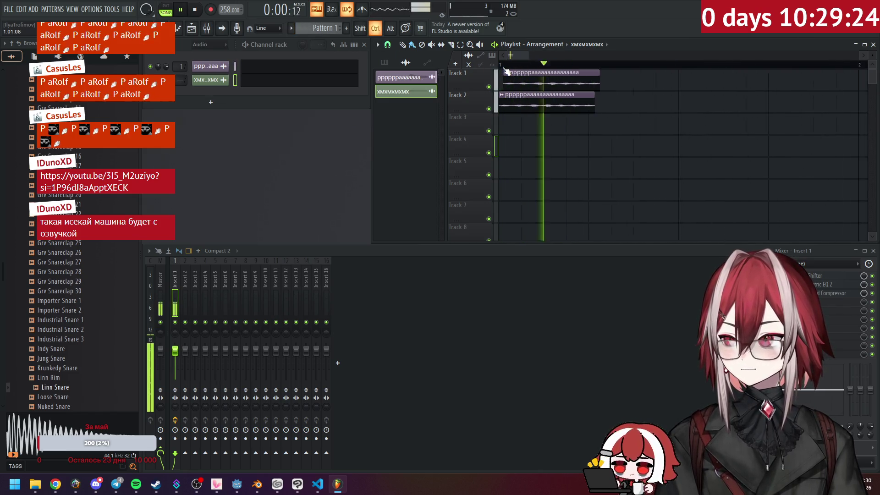
Step: Make the Track 2 clip a unique sample pitched to -8, then close without saving
left_click_drag(503, 56, 534, 56)
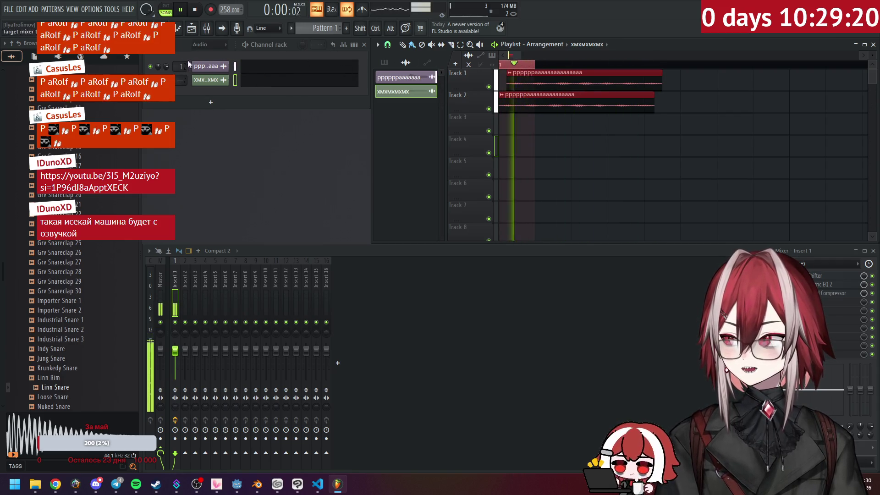
right_click(500, 99)
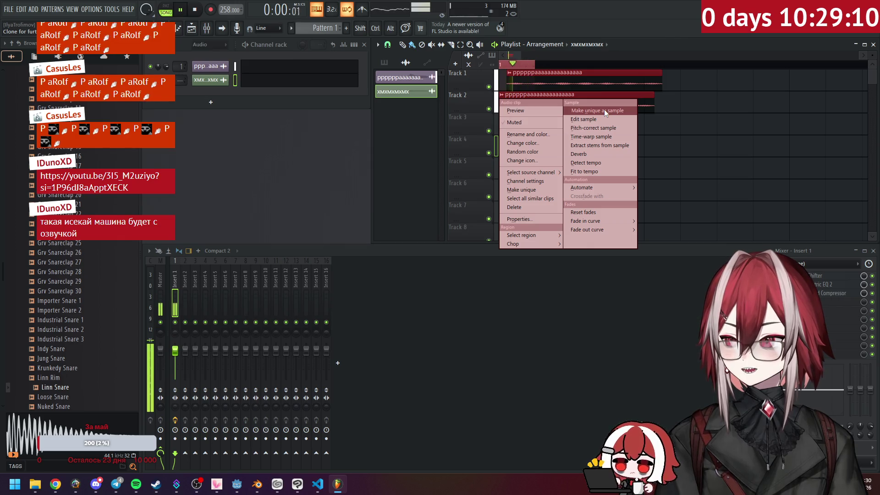
left_click(538, 191)
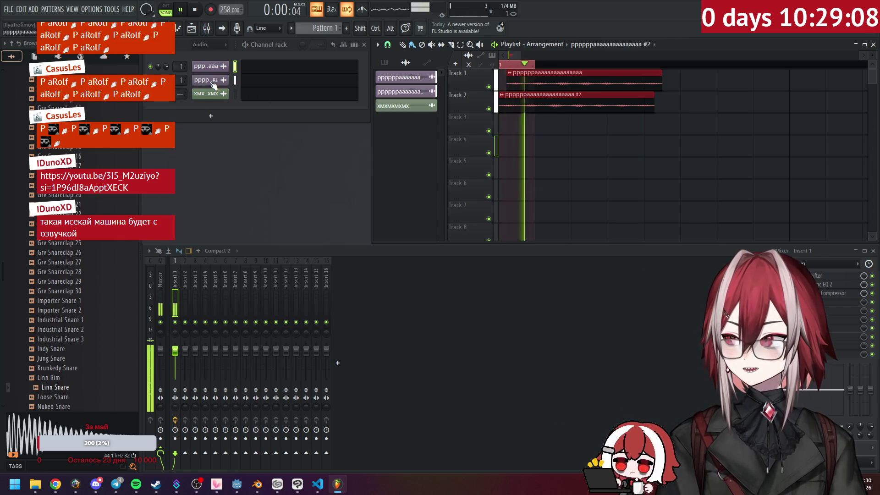
left_click(212, 84)
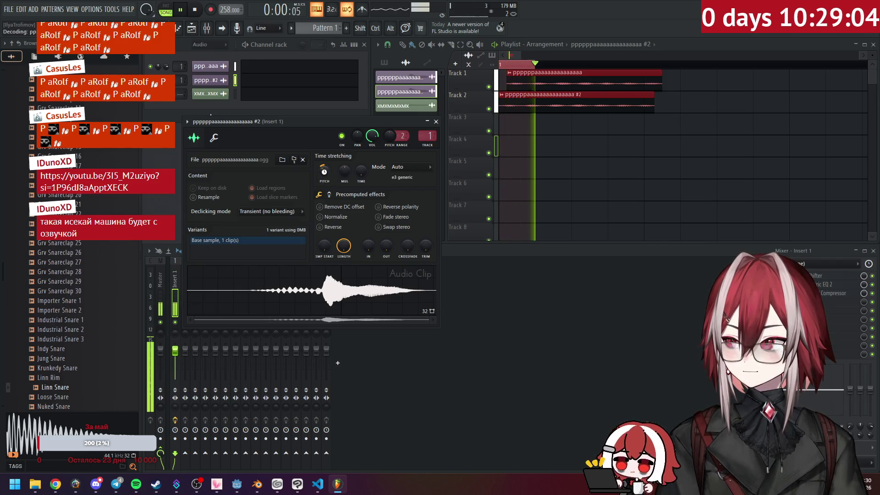
left_click_drag(323, 170, 326, 173)
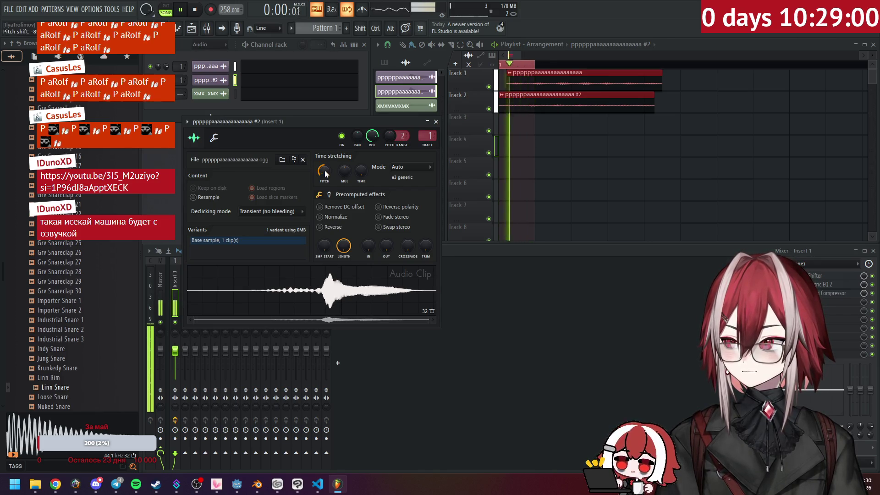
left_click(436, 122)
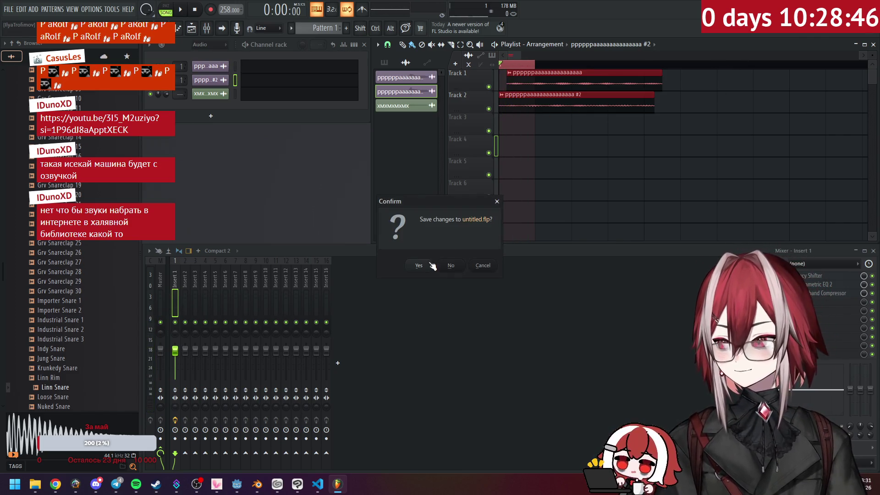
left_click(450, 266)
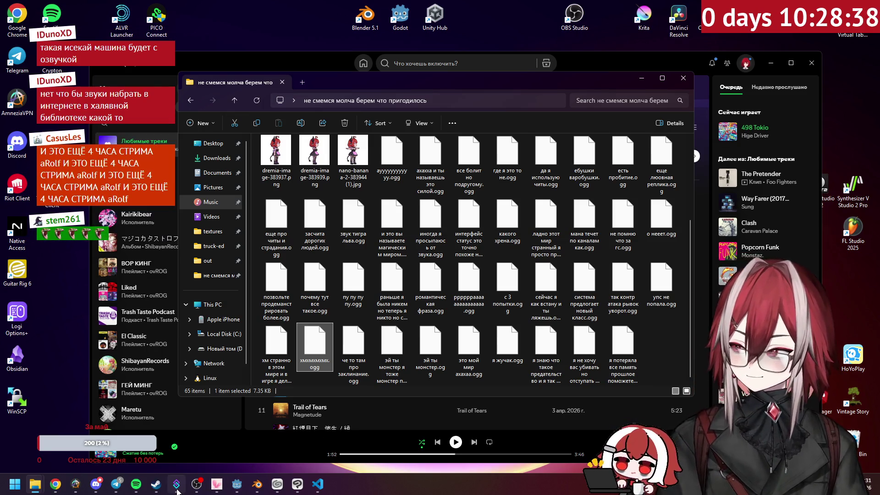
Step: Skip Spotify to The Pretender by Foo Fighters, minimize it, and return to Clip Studio Paint
mouse_move(178, 492)
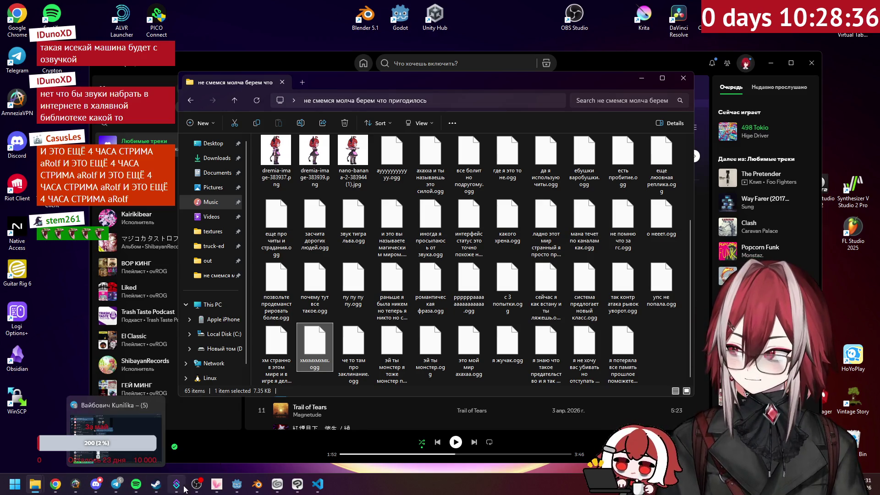
left_click(136, 485)
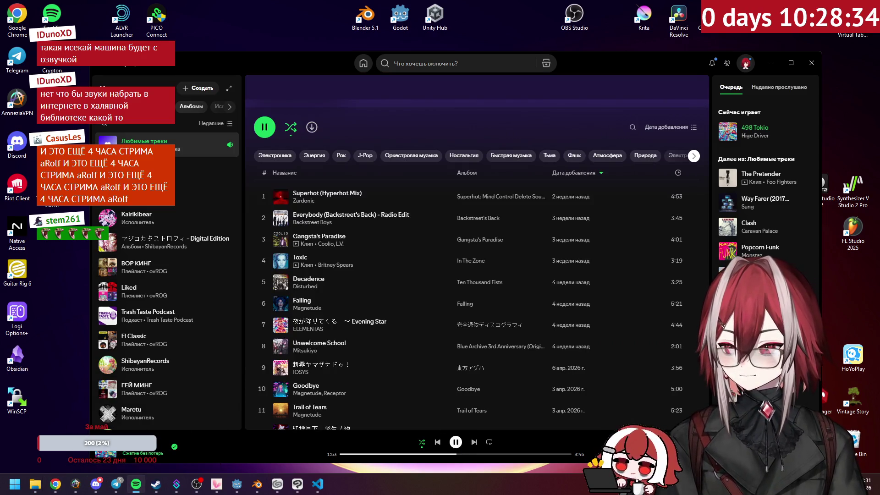
left_click(475, 443)
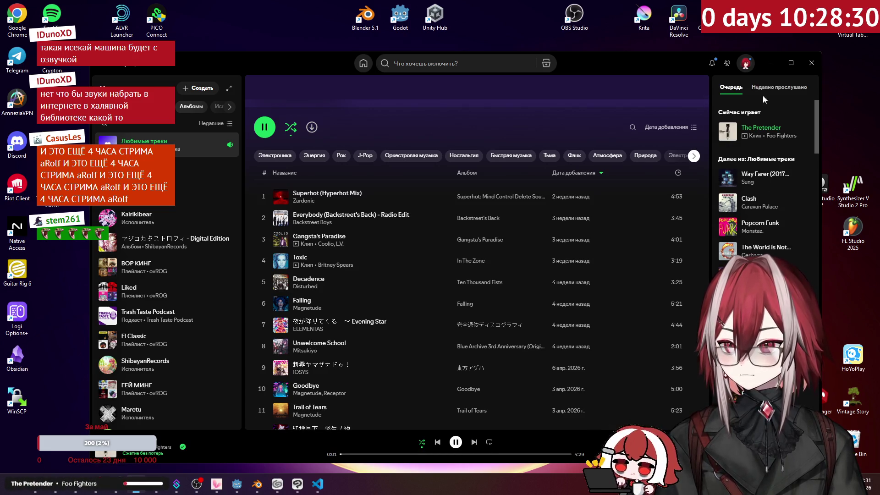
left_click(771, 62)
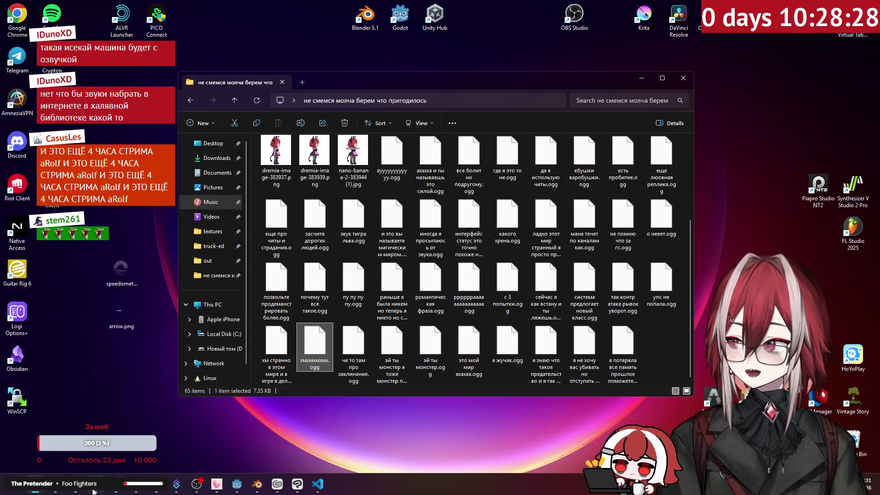
left_click(116, 487)
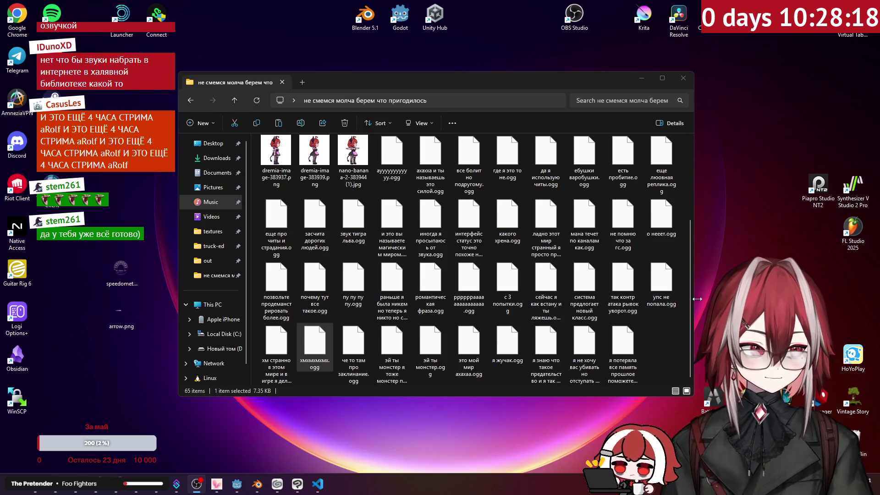
left_click(298, 485)
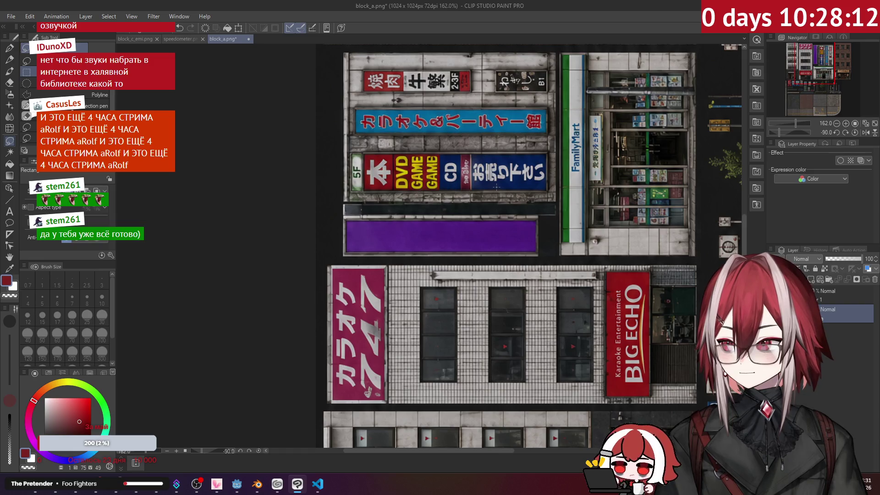
Step: Paste the logo sheet as a new layer and shrink it down-left over the texture
key("ctrl+v")
scroll(555, 188, "down", 8)
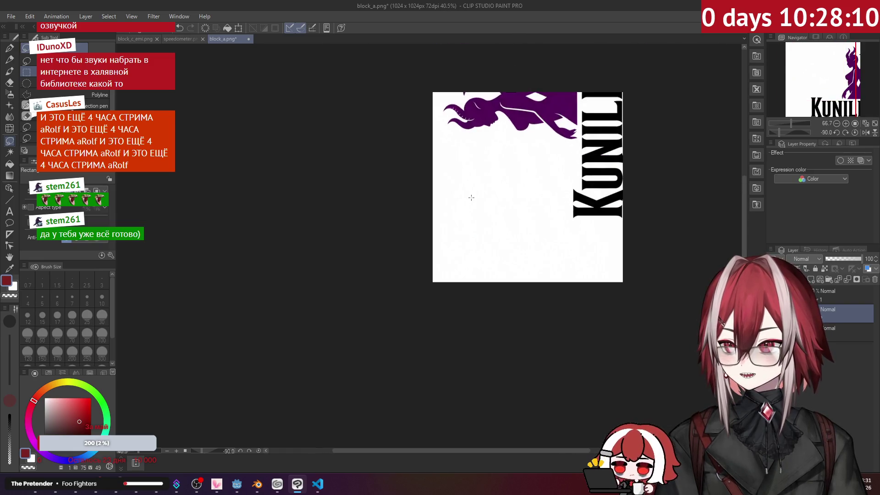
key("ctrl+t")
scroll(626, 169, "down", 4)
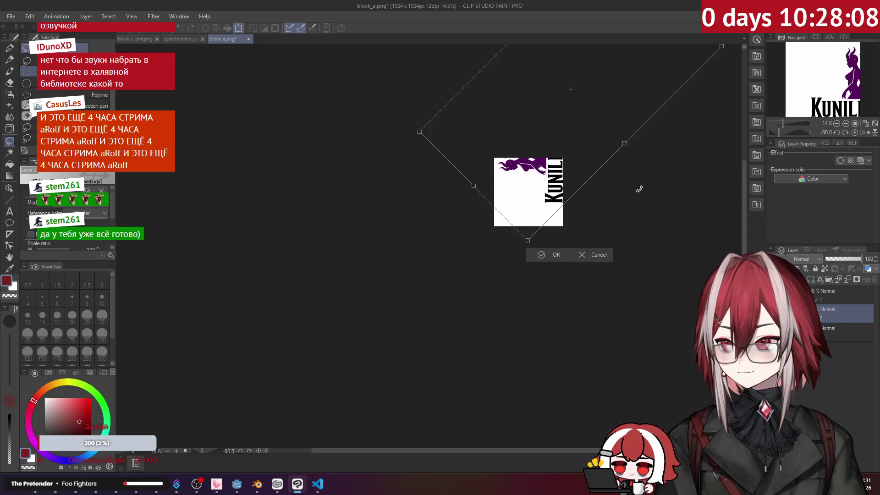
scroll(528, 239, "up", 3)
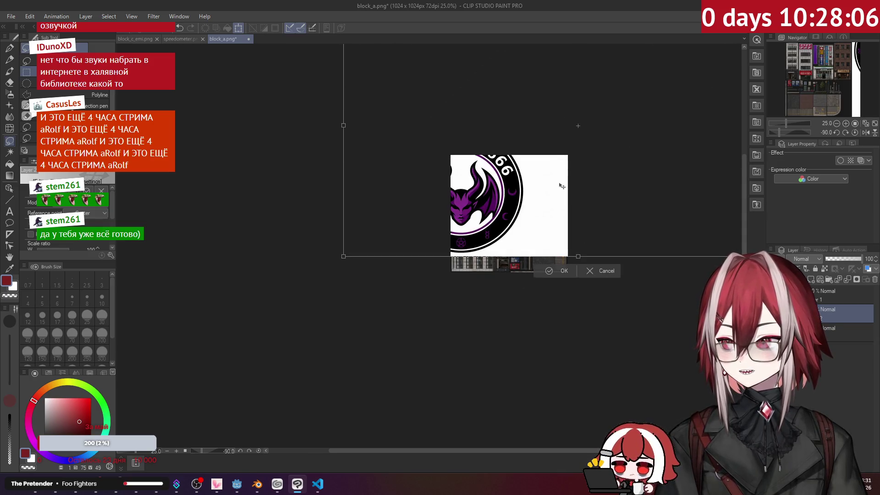
mouse_move(580, 226)
left_mouse_down()
mouse_move(586, 282)
mouse_move(635, 294)
mouse_move(631, 318)
mouse_move(596, 339)
mouse_move(438, 321)
mouse_move(374, 334)
mouse_move(338, 280)
mouse_move(376, 191)
mouse_move(362, 219)
mouse_move(570, 256)
mouse_move(619, 301)
left_mouse_up()
left_click_drag(635, 370, 637, 220)
mouse_move(669, 195)
left_mouse_down()
mouse_move(588, 225)
mouse_move(585, 239)
left_mouse_up()
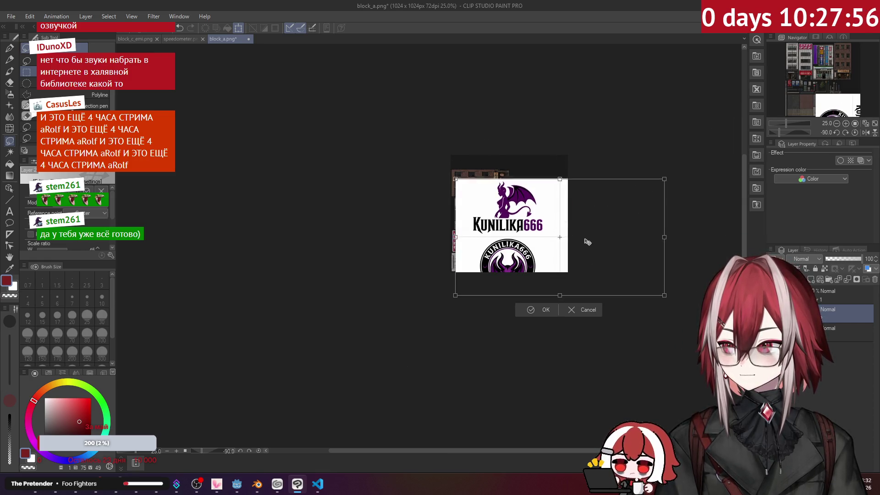
scroll(568, 230, "up", 1)
key("Return")
Step: Select the KUNILIKA666 wordmark and copy it onto its own layer
scroll(500, 234, "up", 6)
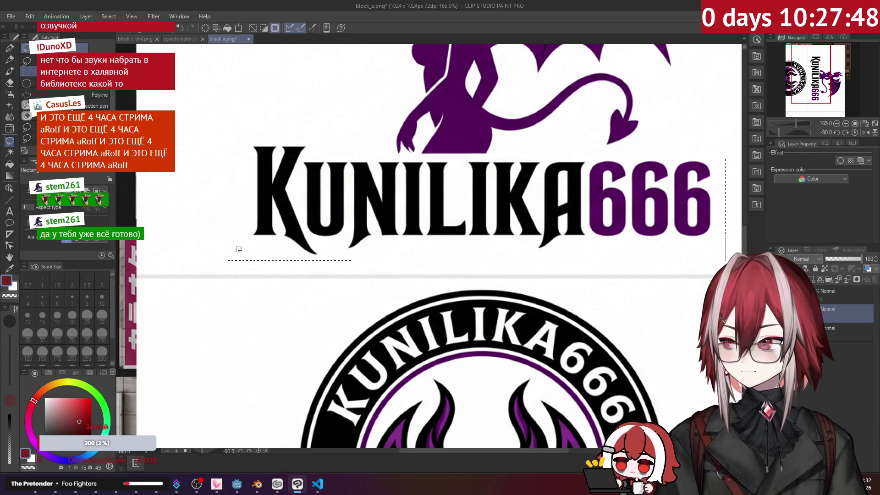
left_click_drag(234, 255, 234, 256)
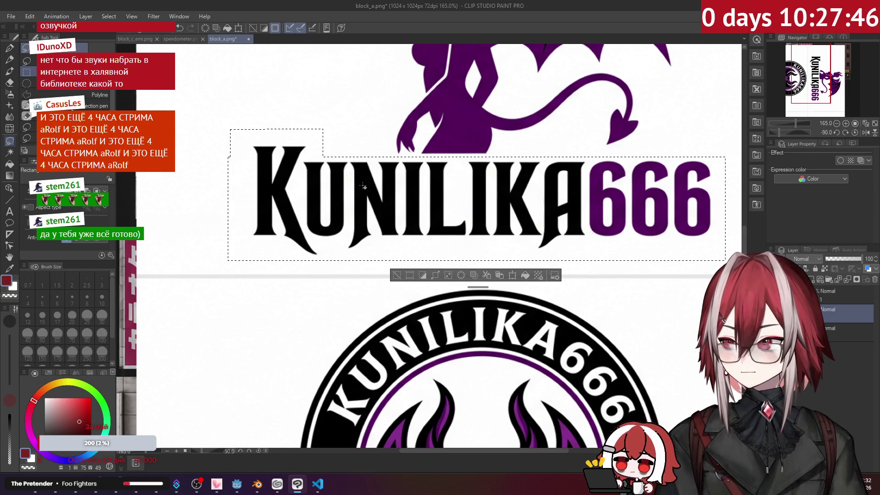
left_click(499, 276)
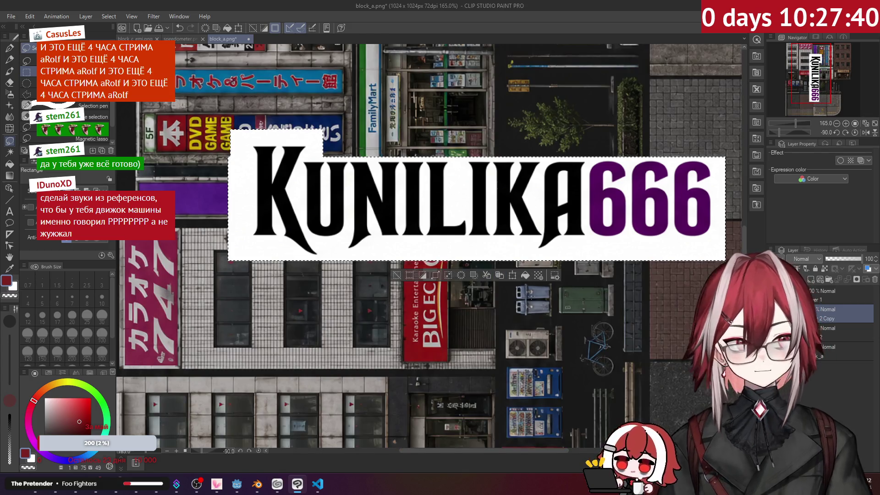
Step: Deselect and fill away the white background behind the wordmark, leaving it transparent
key("ctrl+d")
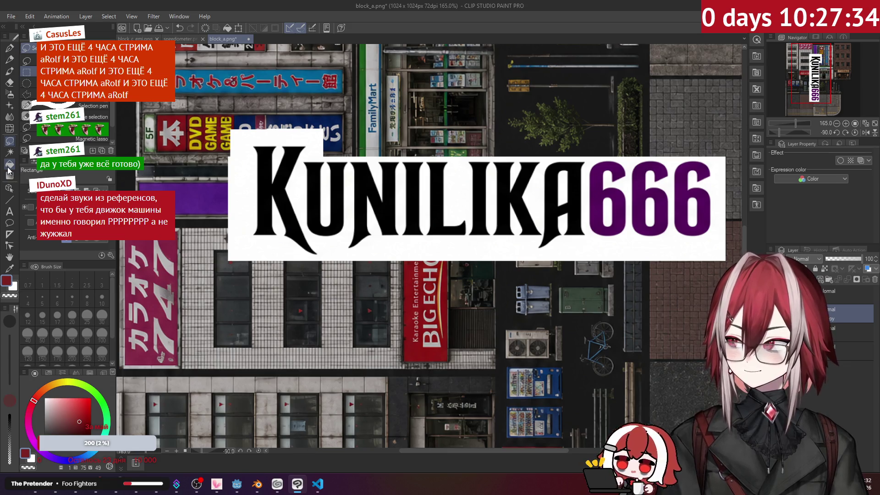
left_click(8, 165)
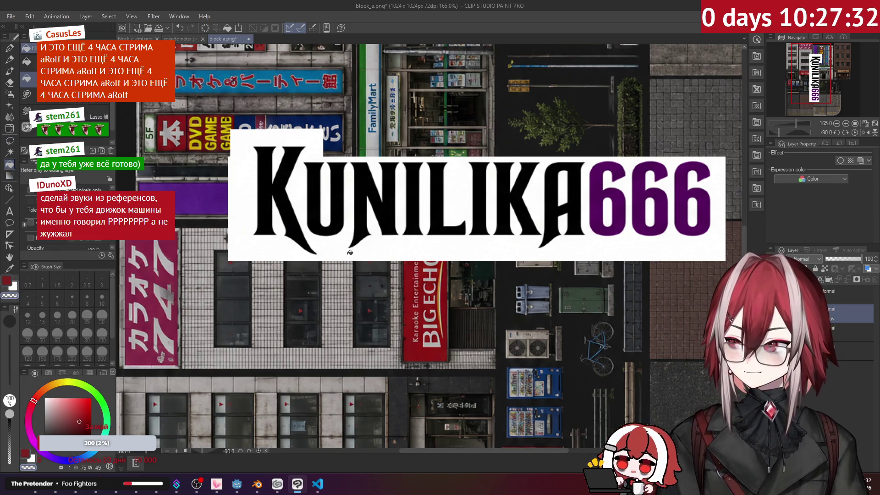
left_click(349, 253)
key("ctrl+z")
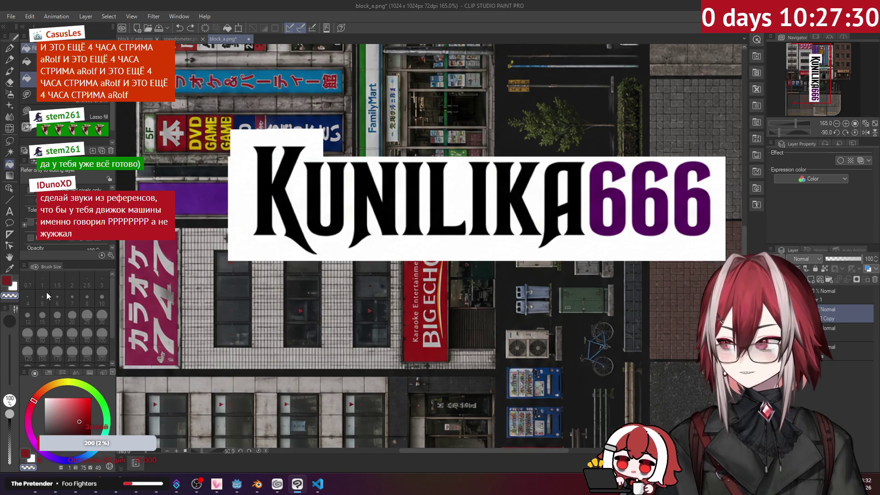
left_click(33, 224)
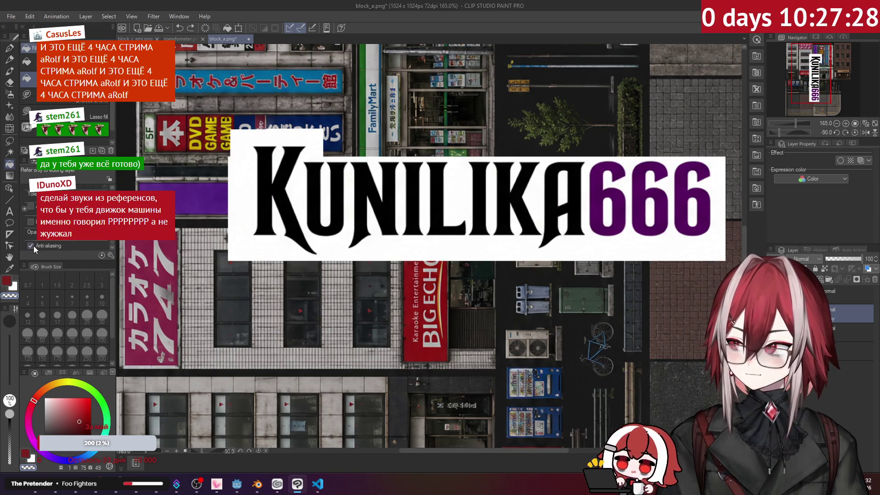
left_click(190, 250)
key("ctrl+z")
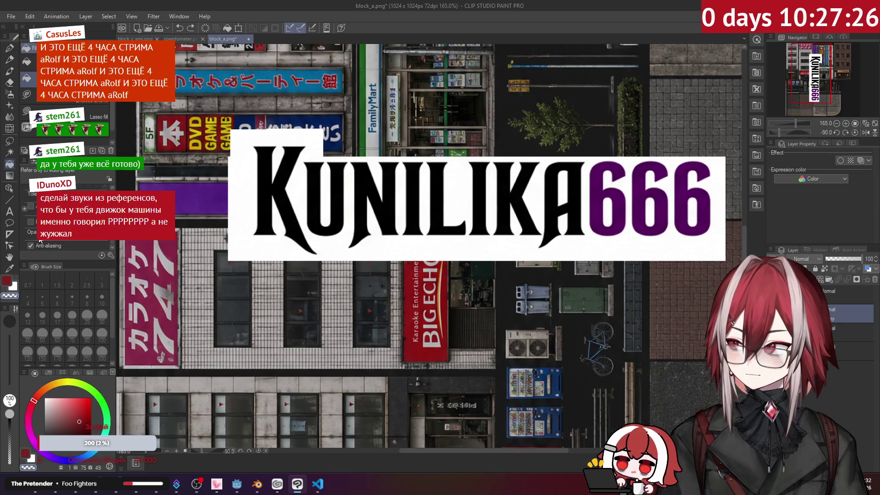
left_click(281, 250)
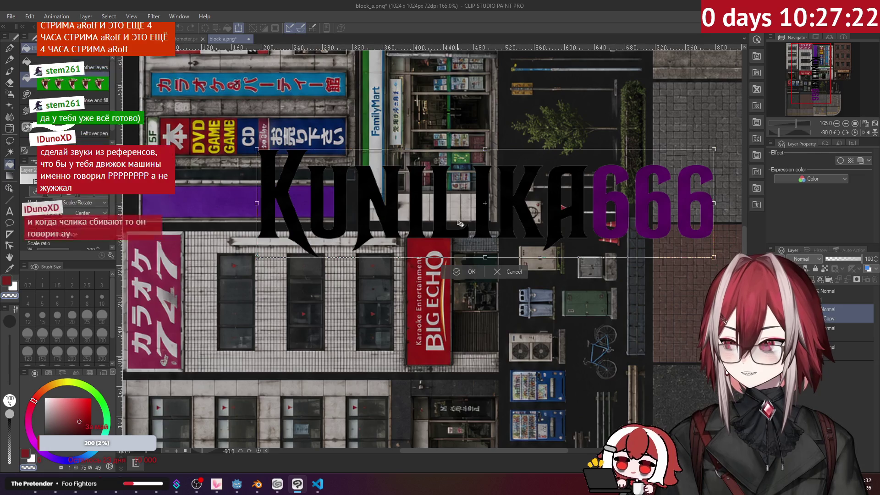
Step: Shrink the wordmark and place it onto the purple sign
key("ctrl+t")
left_click_drag(708, 255, 430, 197)
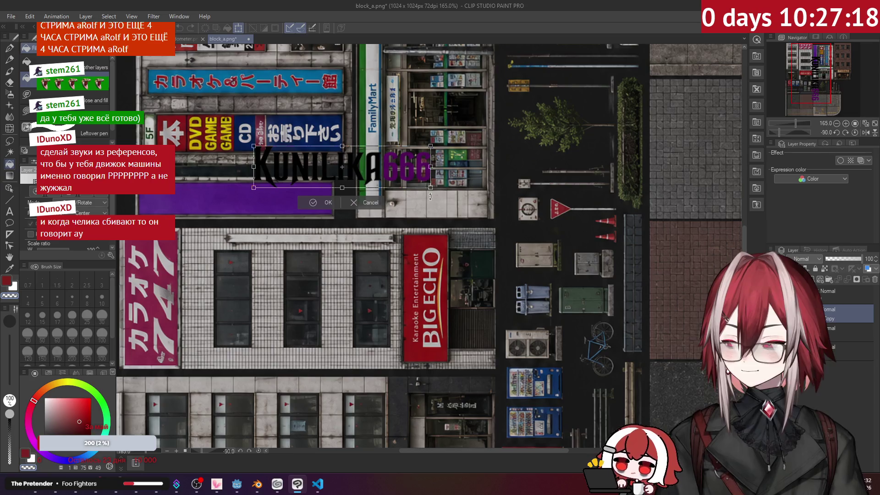
scroll(502, 207, "up", 5)
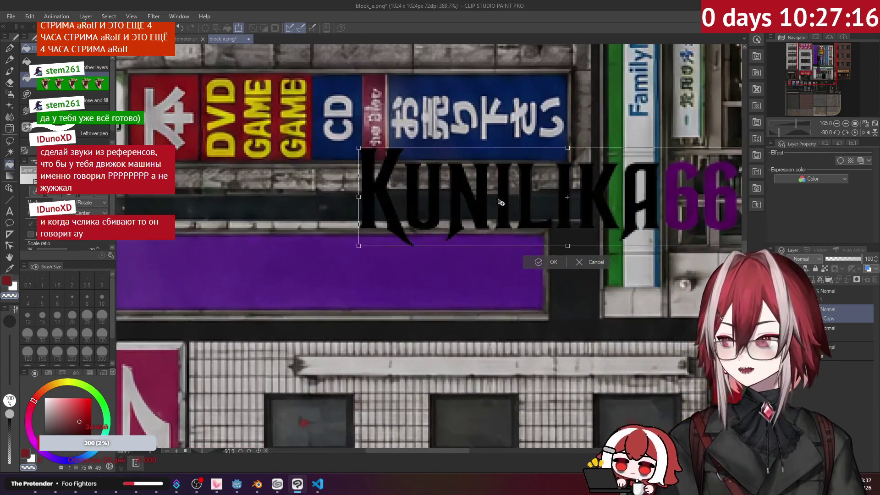
left_click_drag(503, 206, 291, 274)
scroll(291, 274, "down", 1)
scroll(460, 194, "up", 1)
mouse_move(461, 193)
left_mouse_down()
mouse_move(457, 234)
mouse_move(384, 230)
mouse_move(378, 252)
mouse_move(363, 247)
mouse_move(372, 222)
mouse_move(360, 270)
left_mouse_up()
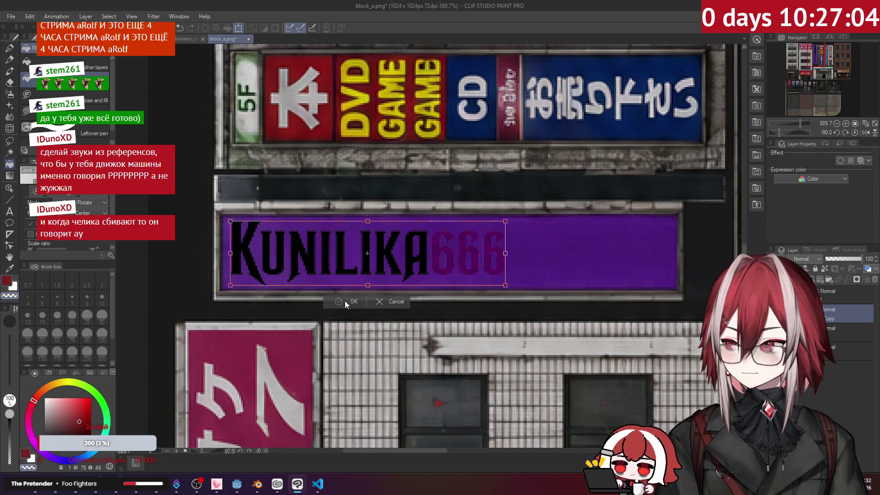
left_click(345, 301)
Step: Set the wordmark layer to Divide blending to whiten it, nudging it slightly right
left_click(813, 260)
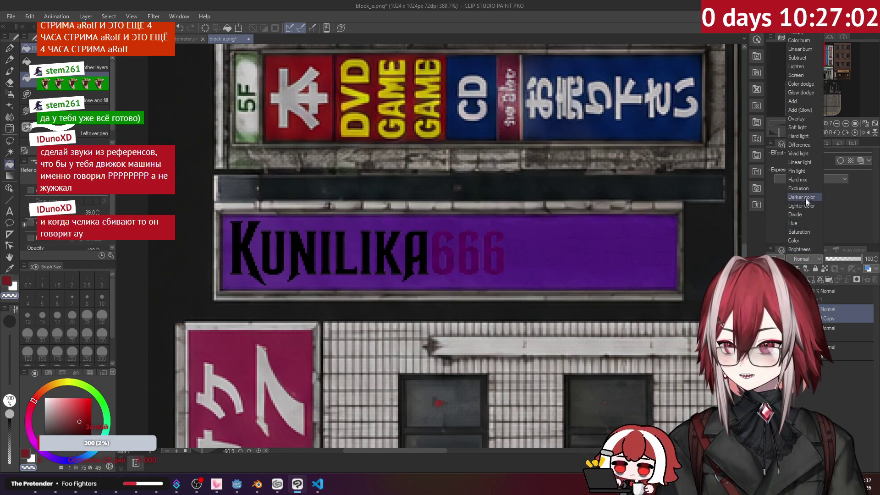
left_click(804, 213)
mouse_move(860, 259)
left_mouse_down()
mouse_move(843, 260)
mouse_move(862, 259)
left_mouse_up()
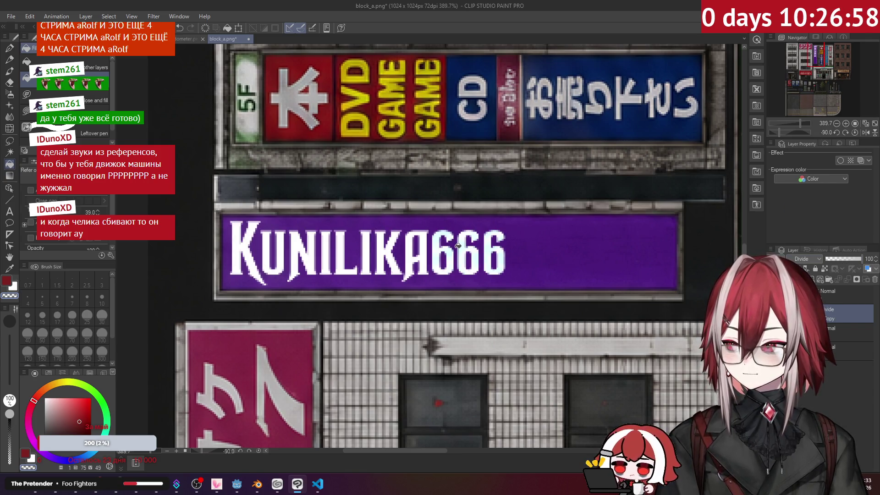
key("ctrl+t")
left_click_drag(366, 260, 366, 261)
left_click(352, 300)
Step: Zoom out and show the KUNILIKA666 logo sheet again
key("ctrl+minus")
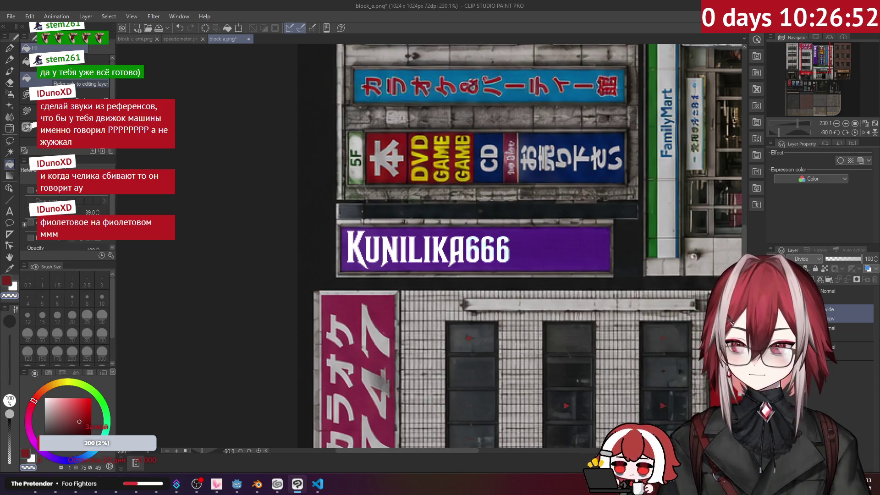
key("ctrl+v")
scroll(540, 270, "down", 5)
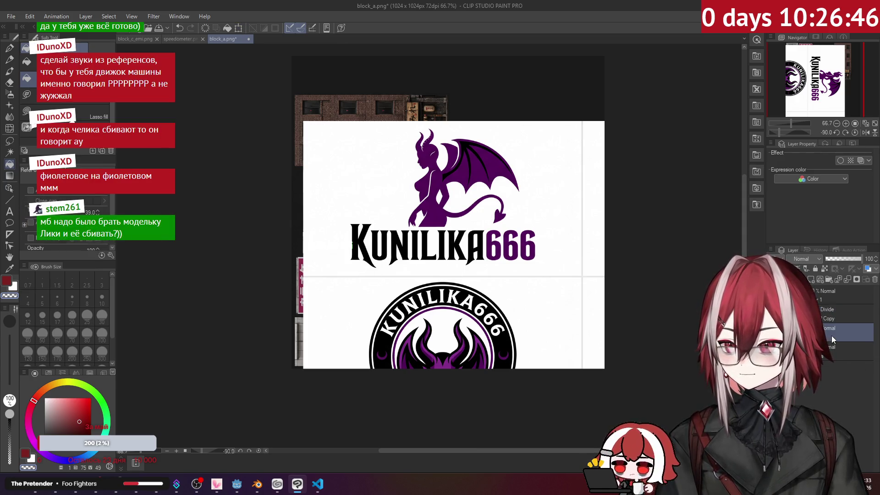
Step: Pan over the logos and browse the sprites and sound folder, selecting a voice-line file
scroll(394, 204, "up", 2)
left_click_drag(420, 211, 432, 258)
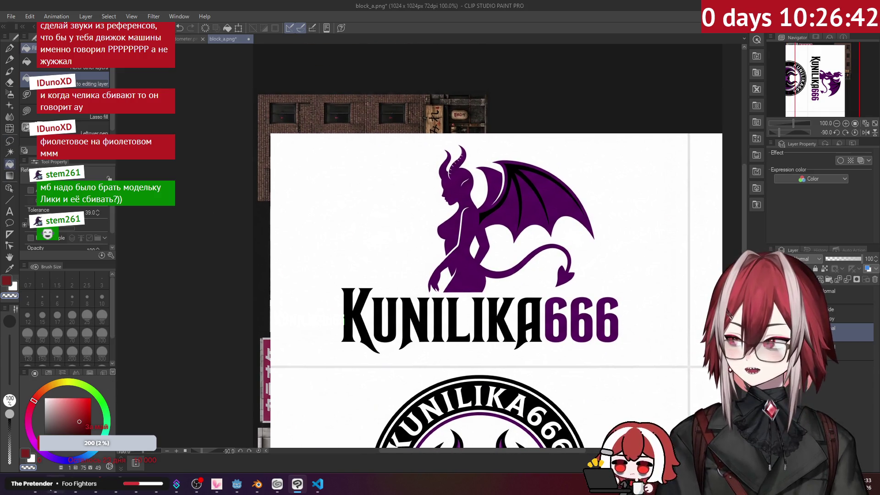
left_click(35, 483)
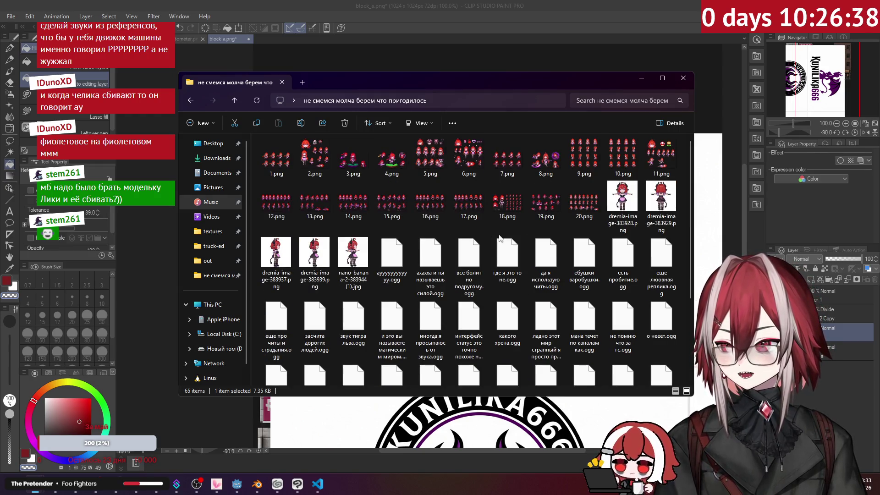
scroll(398, 233, "down", 2)
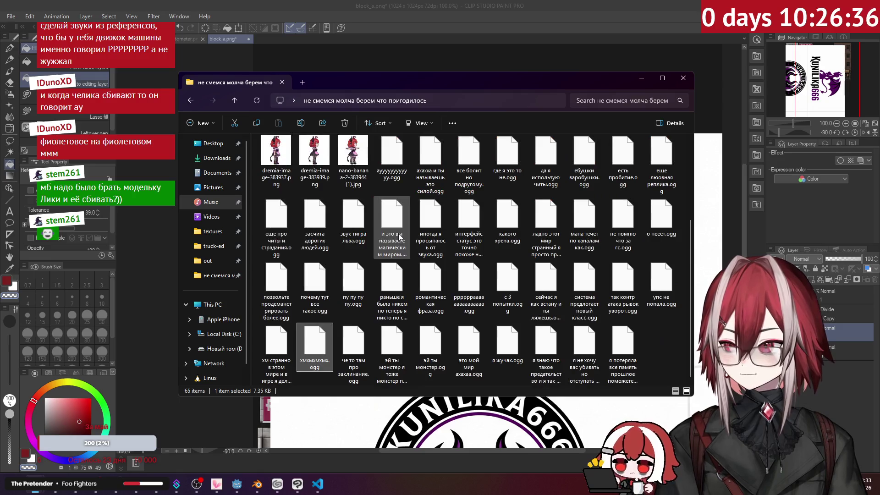
left_click(600, 349)
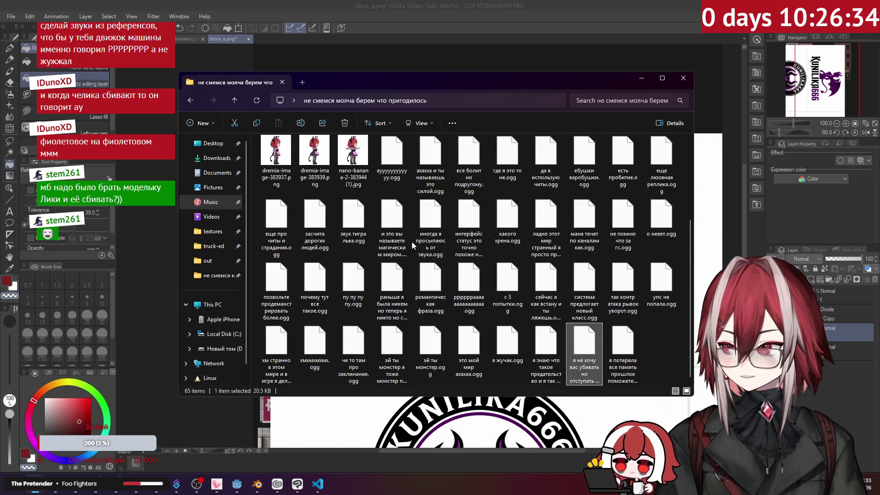
Step: Close the folder window and switch to the Rectangle selection sub-tool
scroll(412, 242, "up", 3)
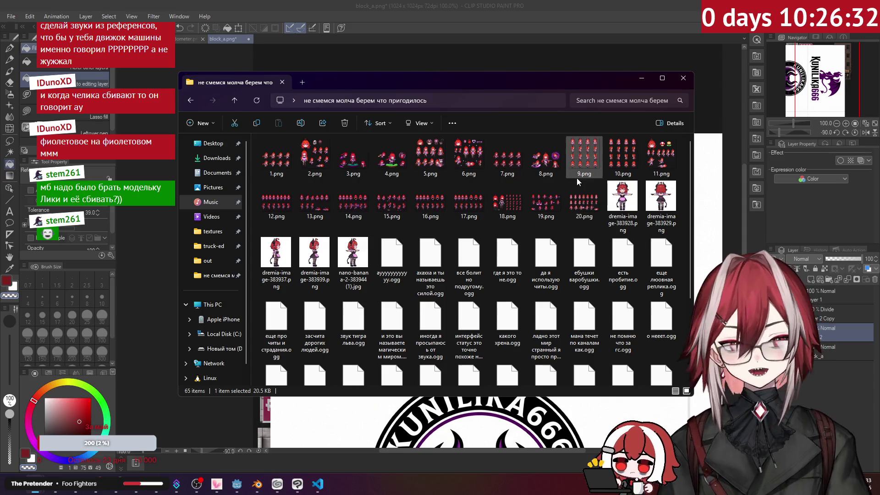
left_click(642, 77)
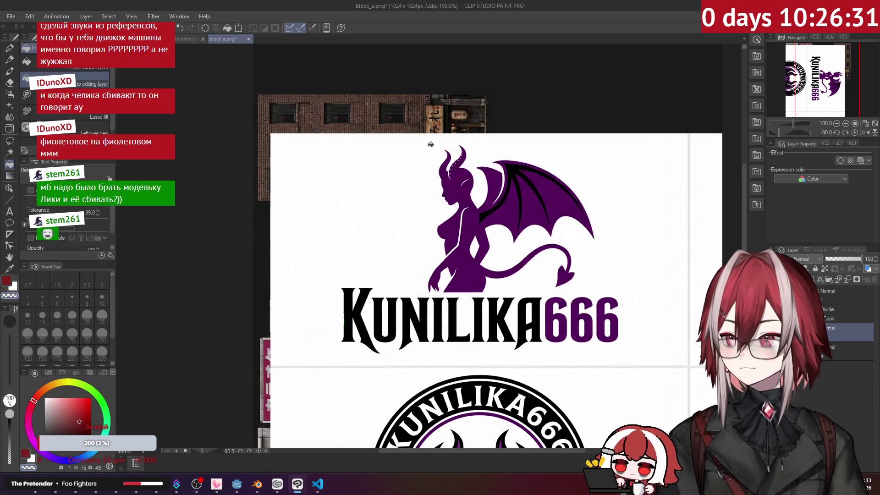
left_click(8, 141)
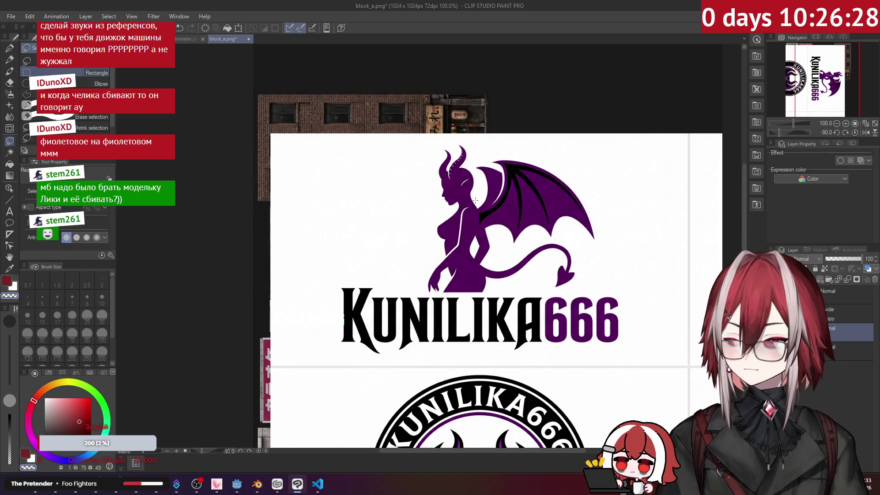
Step: Select the winged demon with a rectangle and paste a copy of it onto a new layer
mouse_move(410, 136)
left_mouse_down()
mouse_move(636, 300)
mouse_move(628, 295)
left_mouse_up()
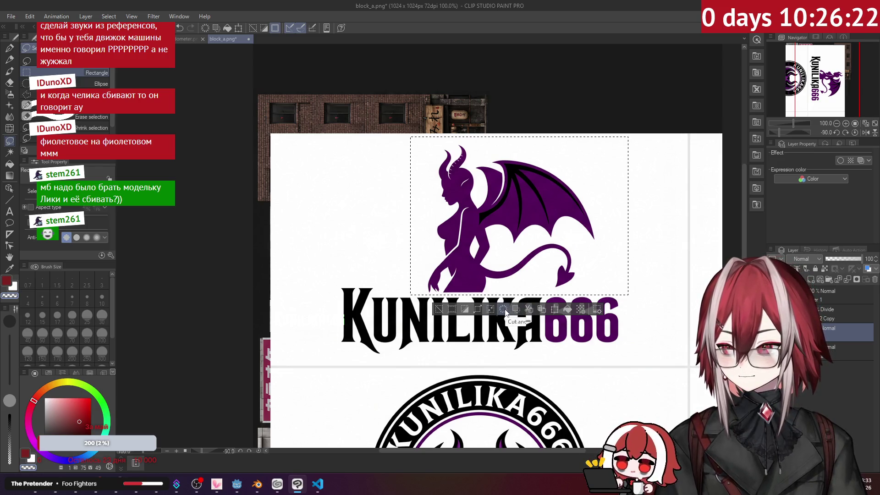
left_click(542, 309)
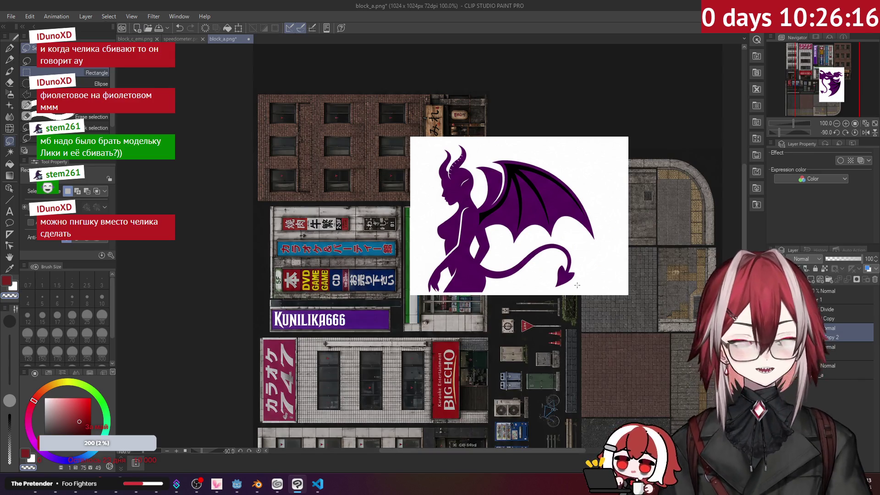
key("ctrl+t")
left_click(531, 310)
Step: Remove the white background behind the pasted demon with the fill tool
scroll(443, 239, "up", 3)
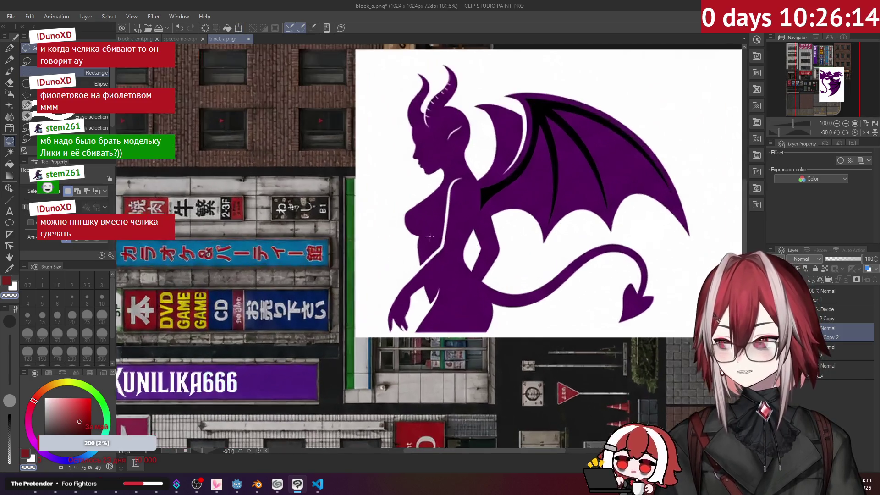
key("g")
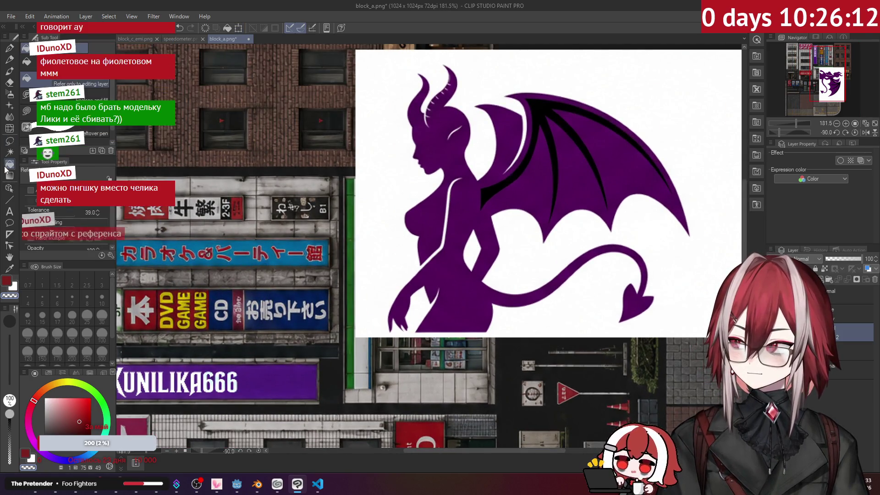
left_click(386, 246)
scroll(446, 242, "down", 5)
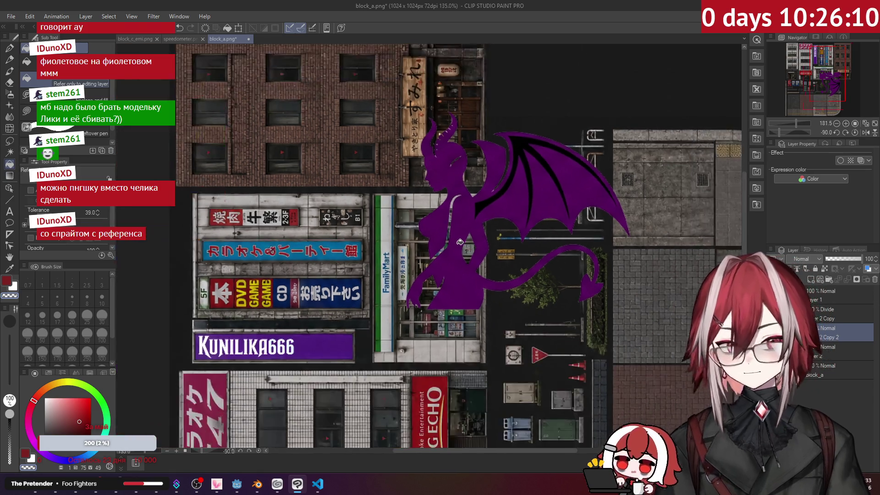
Step: Shrink the demon emblem twice and move it onto the purple sign's right end, nudged slightly left
key("ctrl+t")
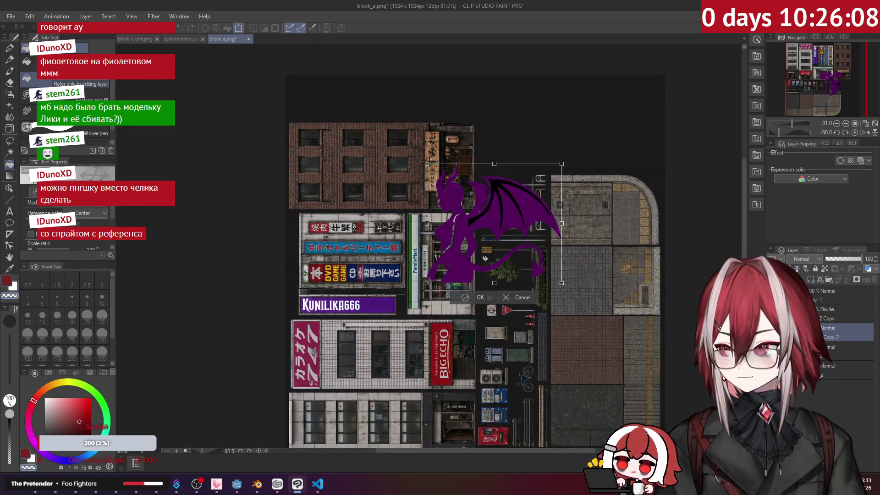
mouse_move(490, 233)
left_mouse_down()
mouse_move(395, 337)
mouse_move(395, 308)
left_mouse_up()
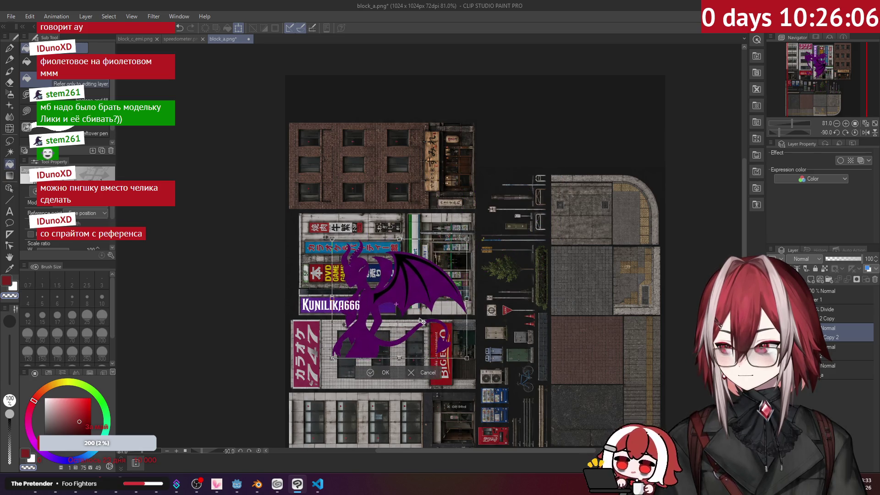
left_click_drag(466, 357, 371, 273)
scroll(361, 308, "up", 5)
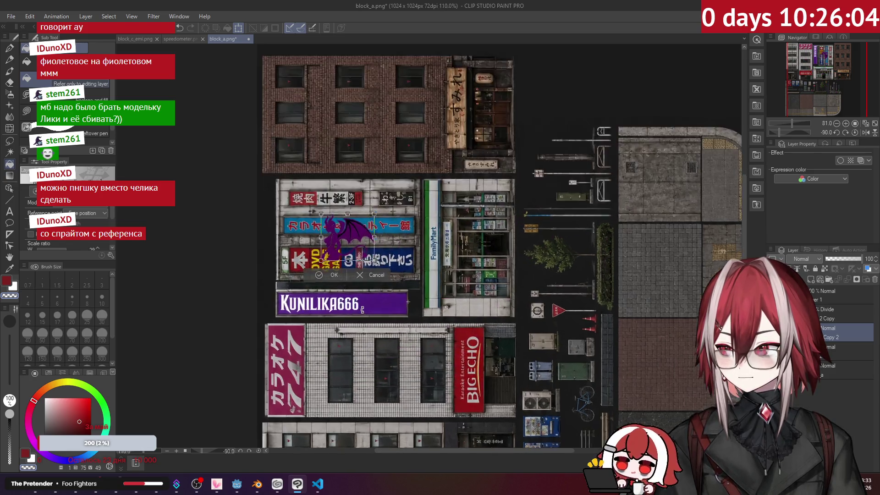
scroll(353, 301, "up", 2)
mouse_move(325, 119)
left_mouse_down()
mouse_move(401, 213)
mouse_move(391, 322)
mouse_move(443, 347)
mouse_move(435, 355)
left_mouse_up()
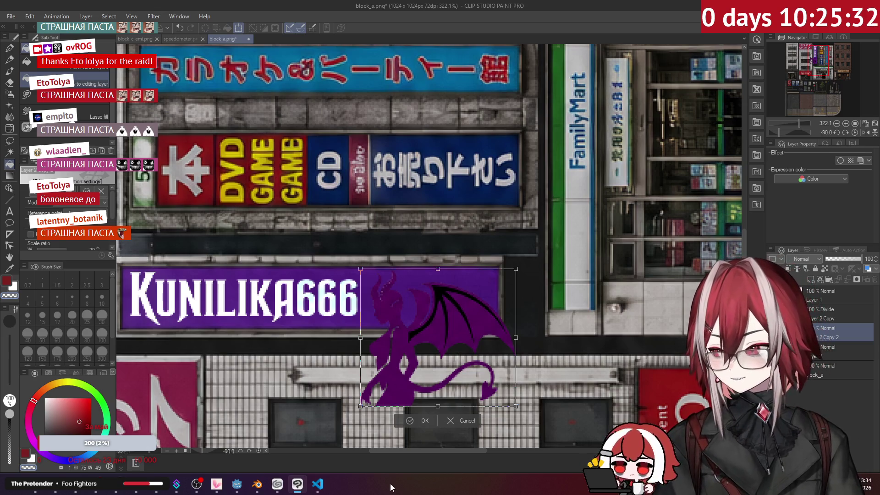
mouse_move(439, 406)
left_mouse_down()
mouse_move(426, 333)
mouse_move(397, 315)
left_mouse_up()
scroll(397, 315, "up", 1)
scroll(397, 315, "up", 1)
mouse_move(466, 294)
left_mouse_down()
mouse_move(434, 292)
mouse_move(462, 292)
left_mouse_up()
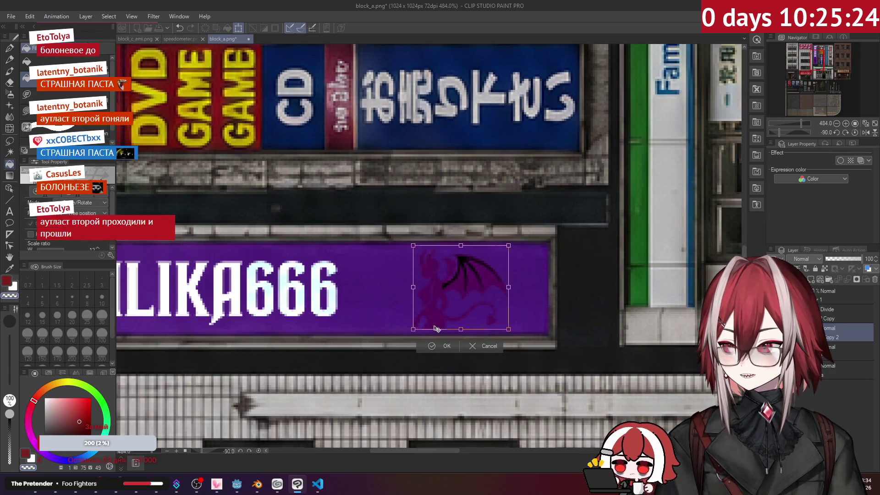
left_click(441, 344)
scroll(449, 303, "down", 3)
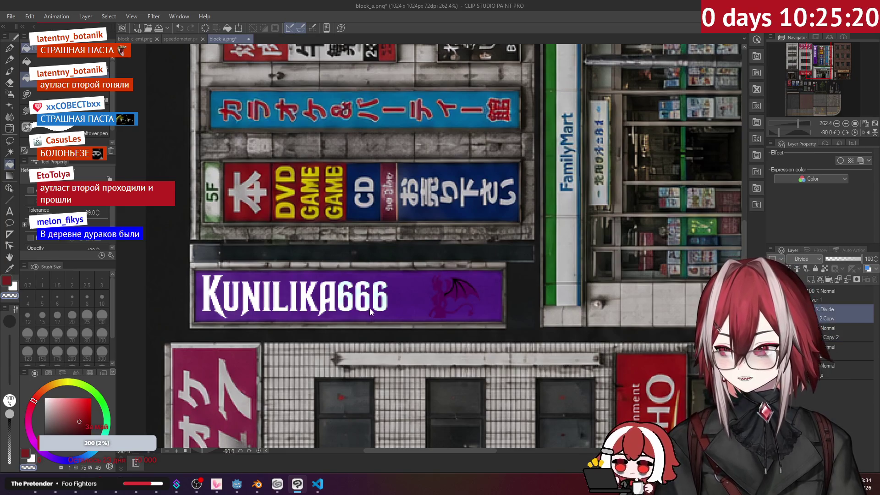
Step: Nudge the KUNILIKA666 lettering slightly to the right
key("ctrl+t")
left_click_drag(359, 301, 382, 302)
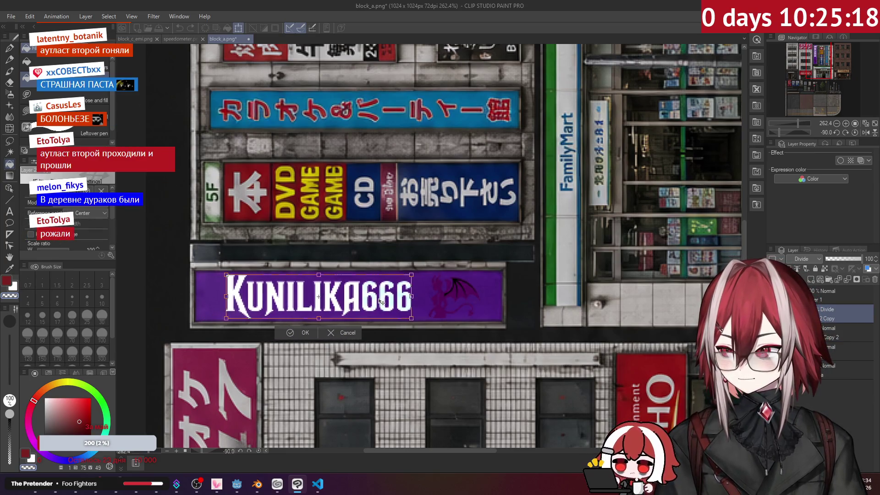
key("Return")
scroll(546, 301, "down", 3)
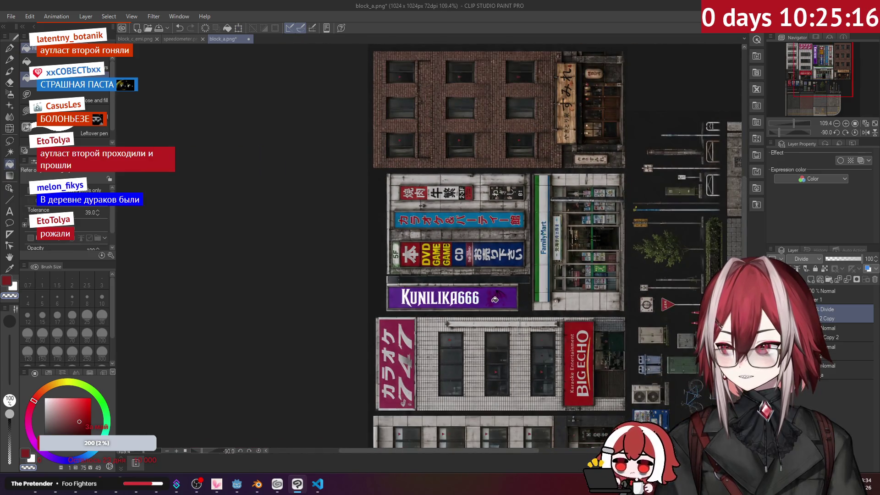
scroll(523, 305, "up", 2)
scroll(487, 300, "up", 4)
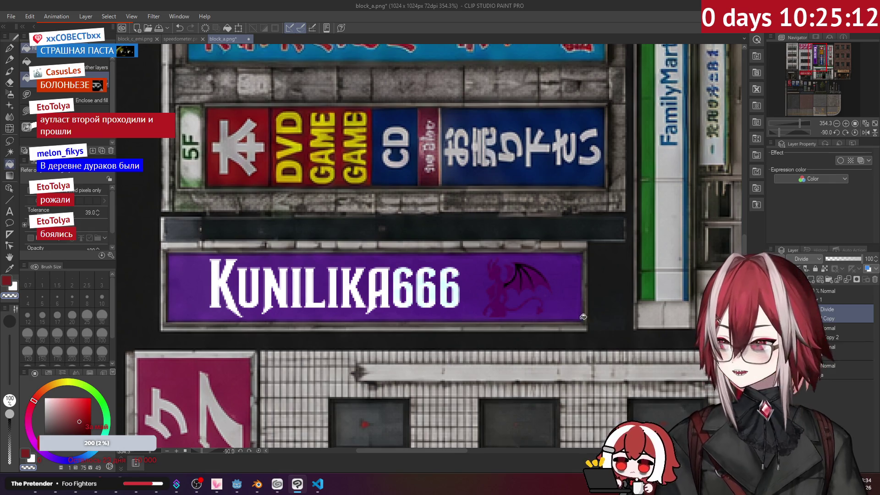
Step: Try Divide, Lighter color, Darker color, Exclusion and Hard mix blend modes on the demon layer
left_click(843, 332)
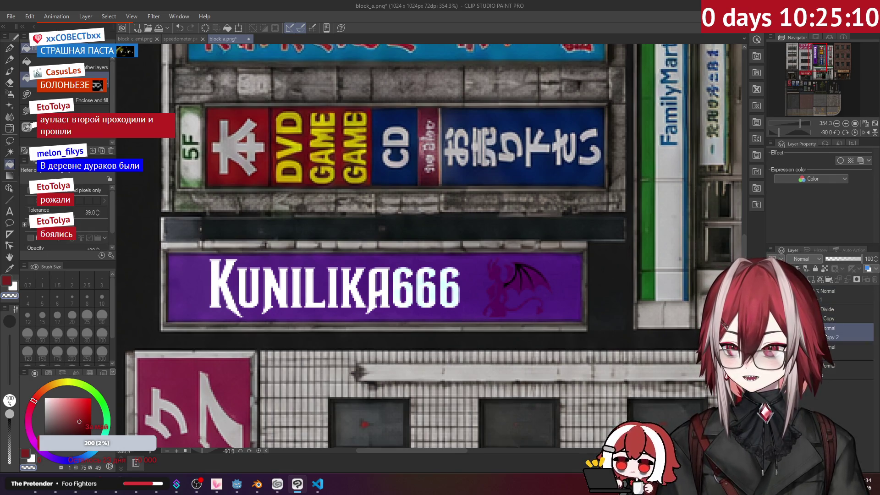
left_click(803, 259)
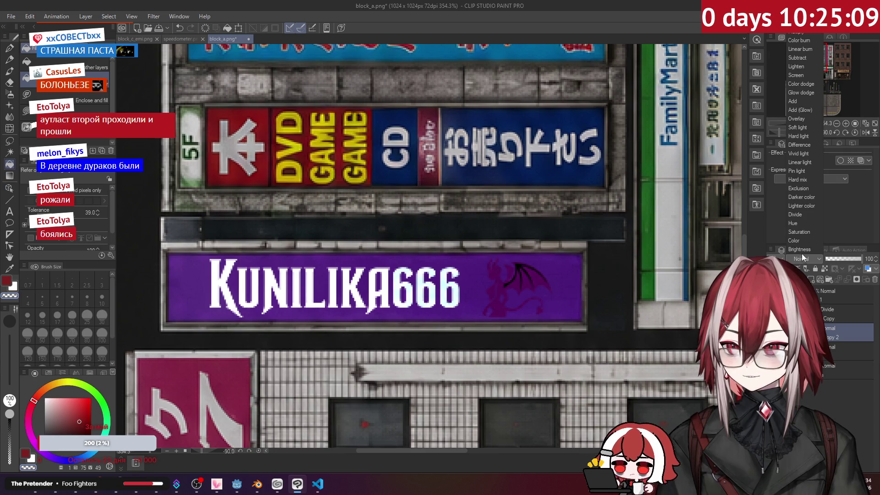
left_click(804, 216)
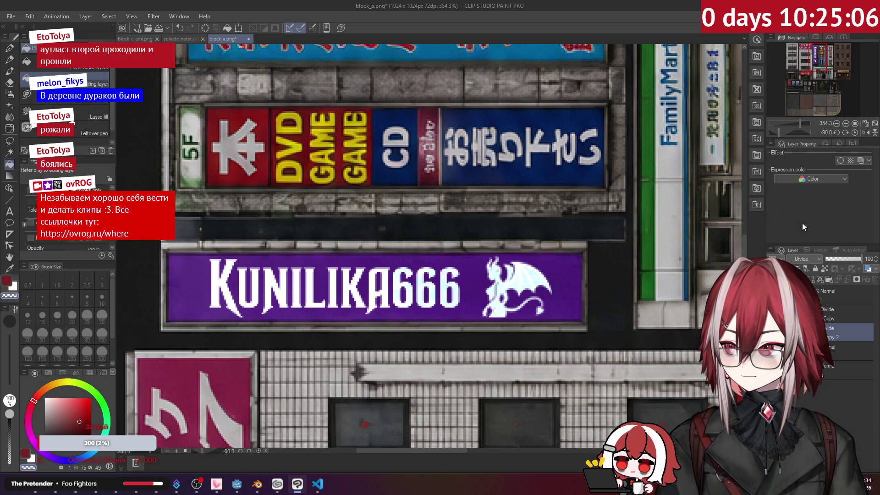
left_click(804, 259)
left_click(803, 205)
left_click(803, 259)
left_click(808, 197)
left_click(803, 259)
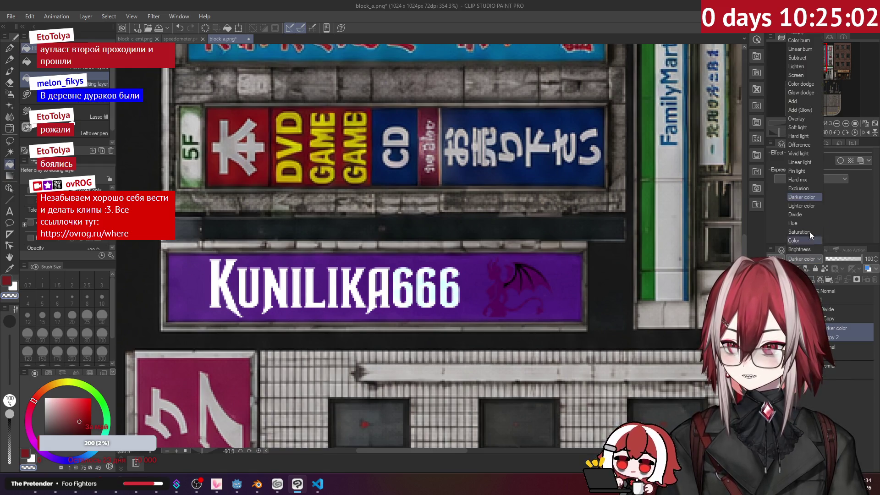
left_click(804, 188)
left_click(807, 258)
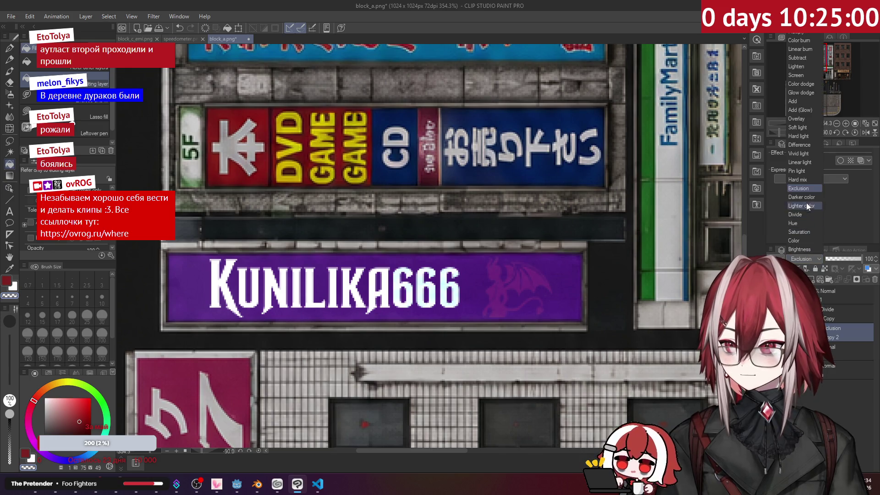
left_click(806, 182)
Step: Try Exclusion and Linear light on the lettering layer, settling on Divide to keep it white
left_click(806, 259)
left_click(802, 198)
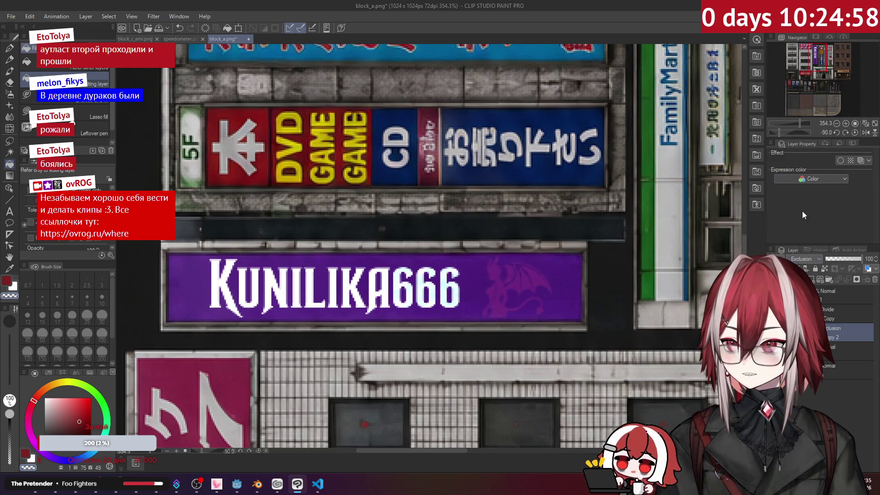
left_click(805, 260)
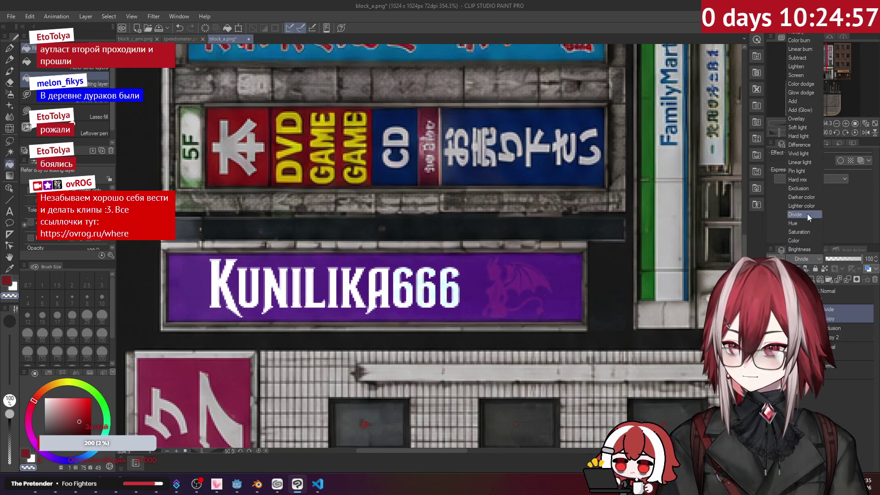
left_click(804, 188)
left_click(805, 259)
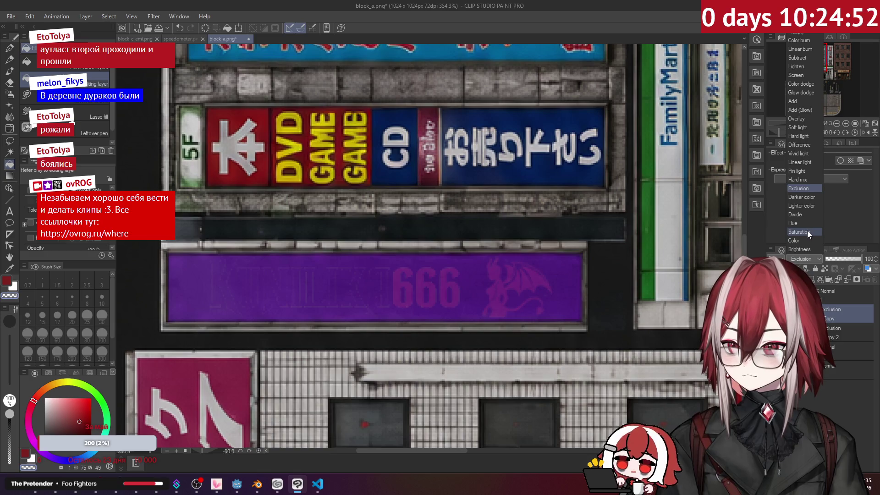
left_click(805, 162)
left_click(802, 259)
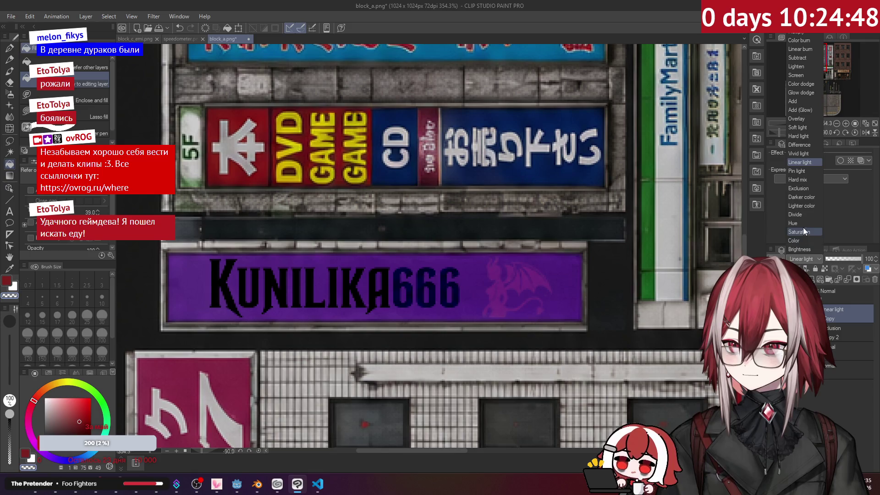
left_click(802, 214)
scroll(534, 255, "down", 2)
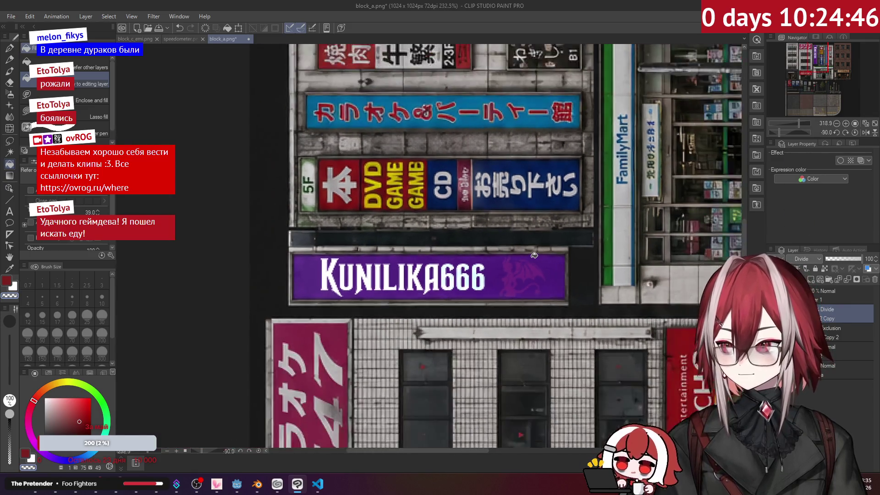
scroll(534, 255, "down", 2)
scroll(500, 269, "down", 1)
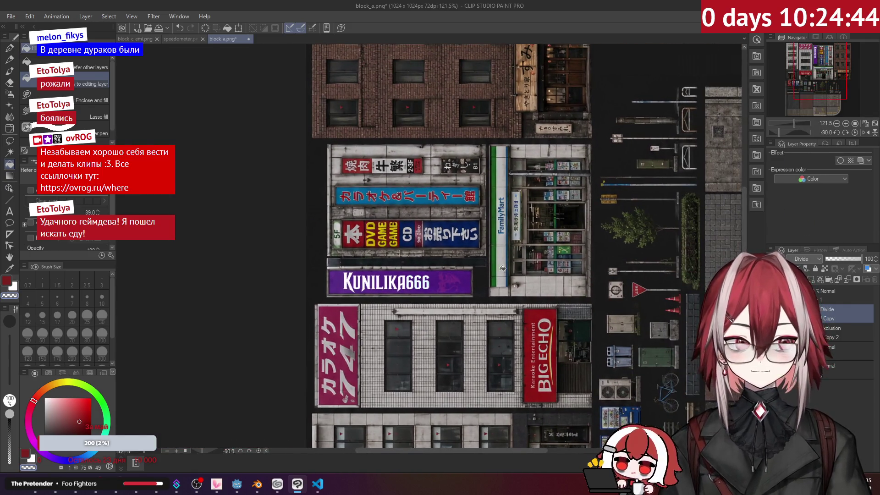
Step: Save the texture as block_a.png, overwriting the existing file
key("ctrl+shift+s")
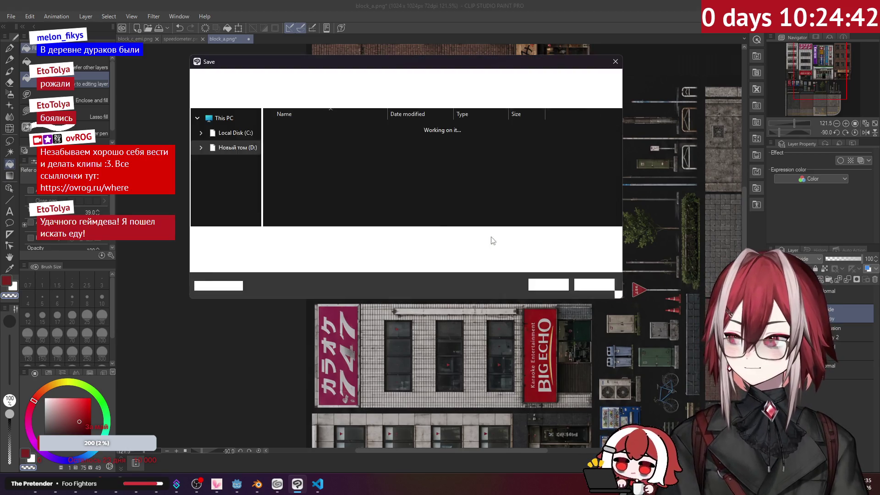
left_click(549, 285)
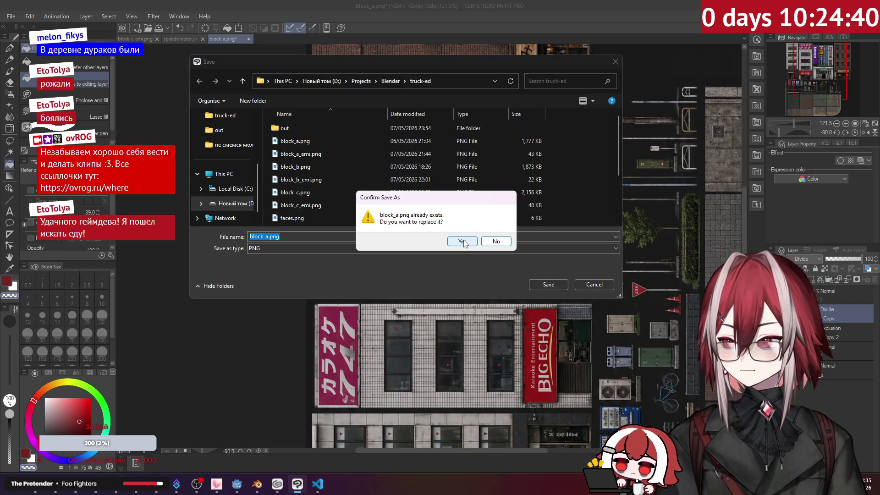
left_click(464, 243)
Step: Dismiss the system menu and bring the truck-ed folder window forward
left_click(24, 493)
left_click(24, 492)
mouse_move(94, 486)
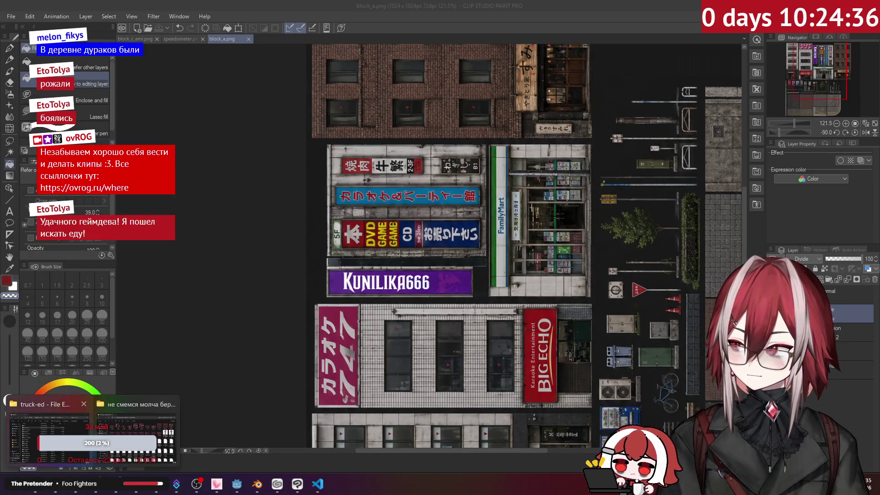
left_click(48, 434)
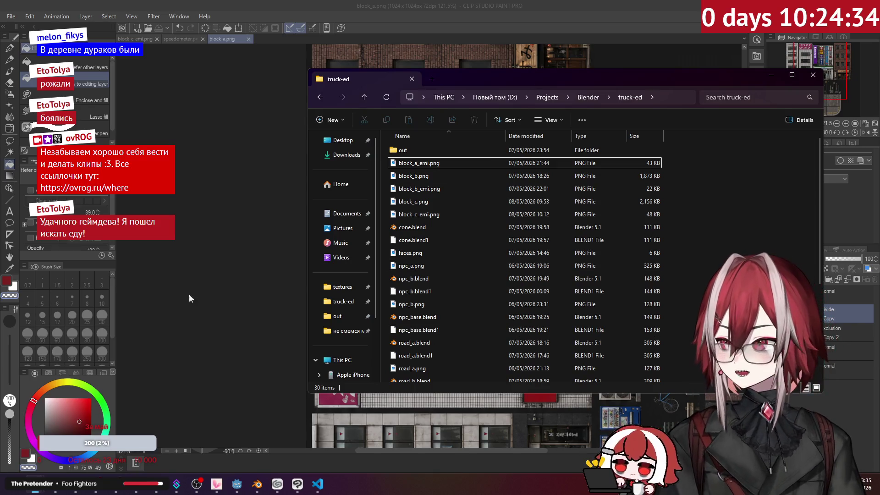
Step: Close the unrelated folder window, leaving the truck-ed folder open
mouse_move(43, 491)
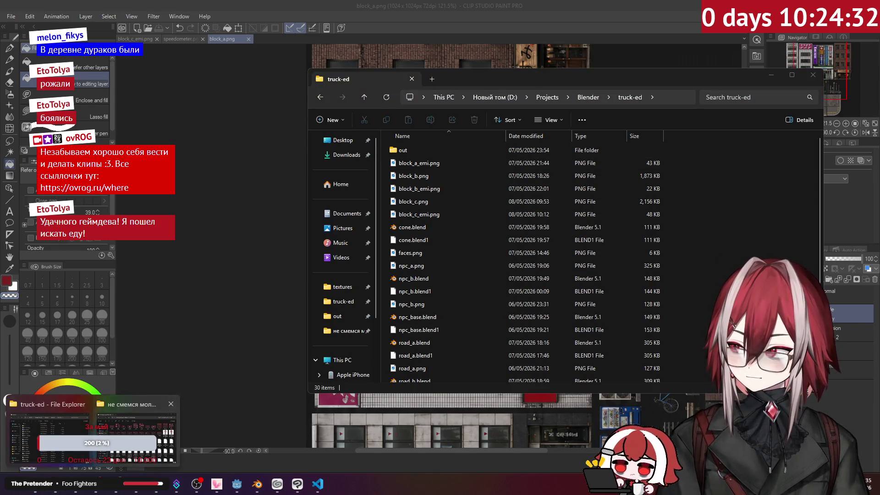
left_click(137, 431)
left_click(640, 79)
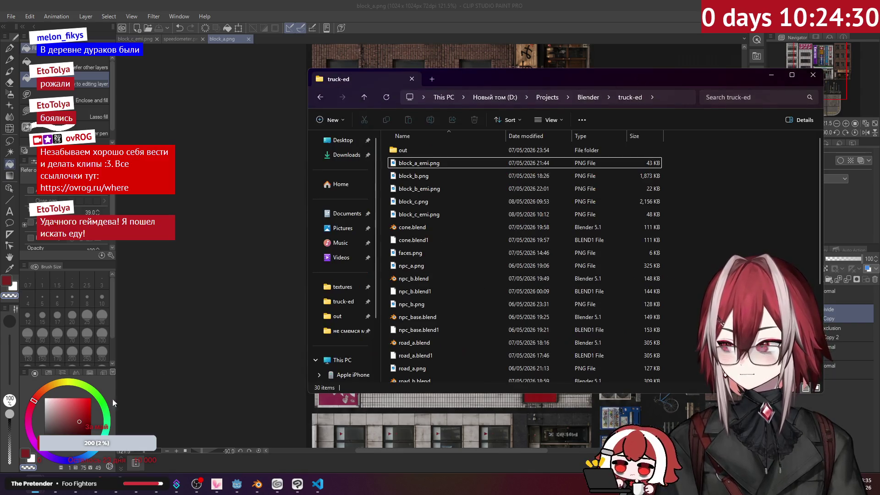
left_click(36, 492)
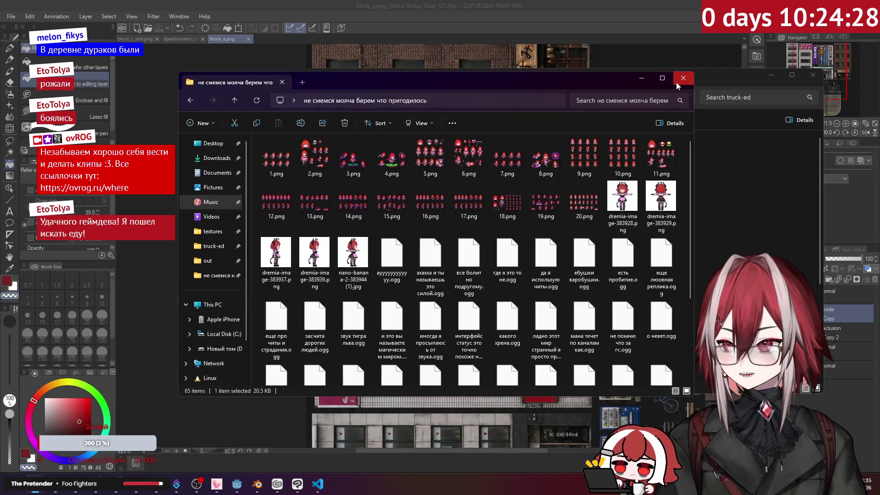
left_click(682, 78)
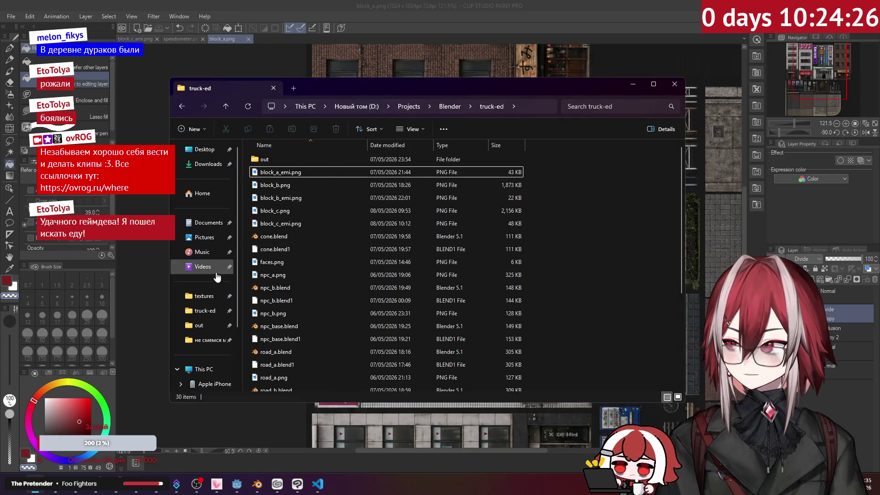
Step: Open the textures folder in its own window beside truck-ed and preview block_a_emi.png
right_click(208, 305)
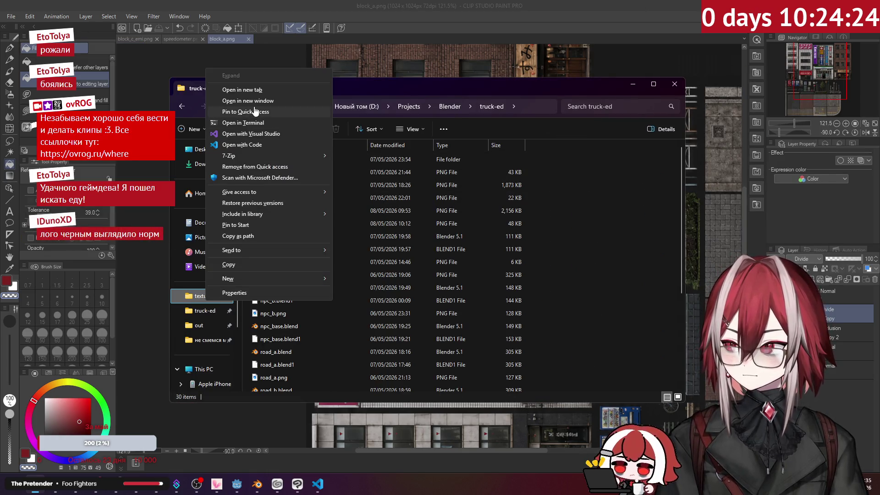
left_click(254, 100)
left_click_drag(357, 100, 551, 90)
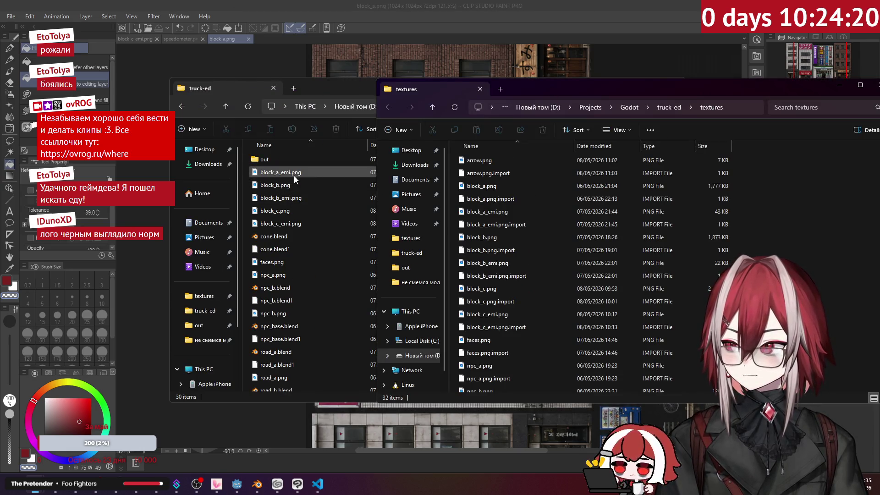
double_click(293, 177)
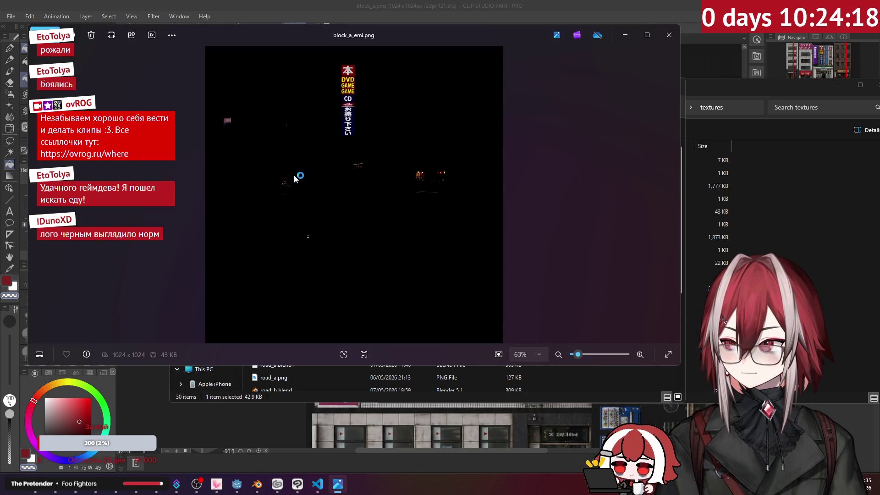
left_click(667, 37)
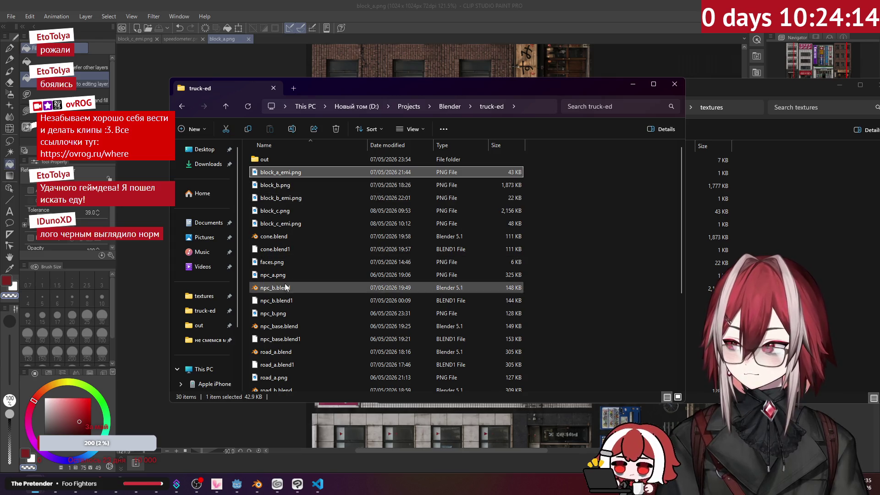
Step: Drag block_a.png into the Godot textures folder, replacing the old copy
scroll(294, 323, "down", 5)
left_click(287, 387)
left_click_drag(287, 389, 574, 275)
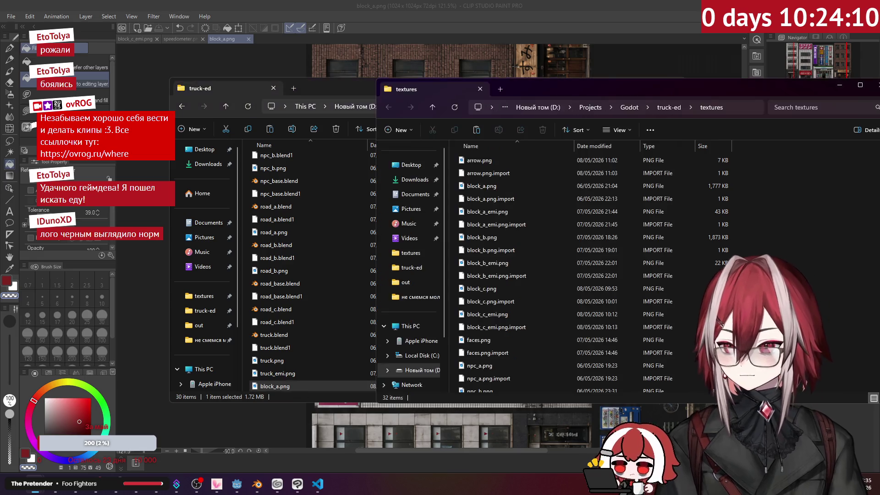
left_click(455, 172)
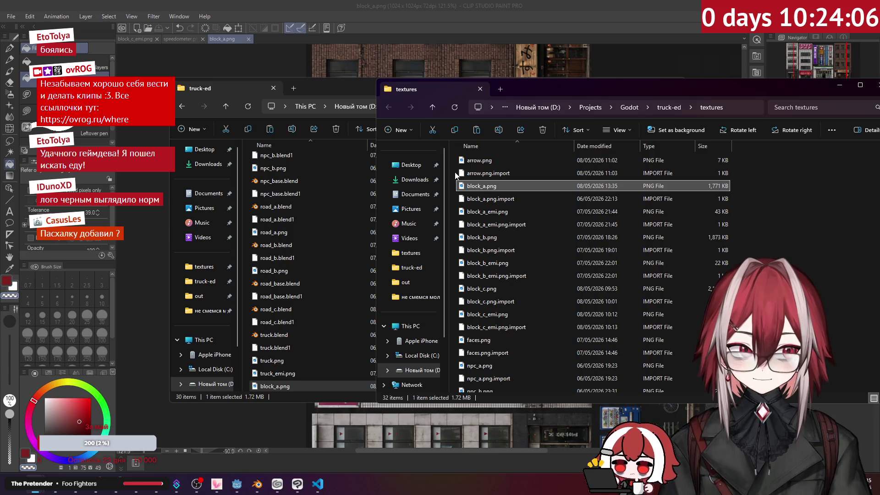
key("alt+Tab")
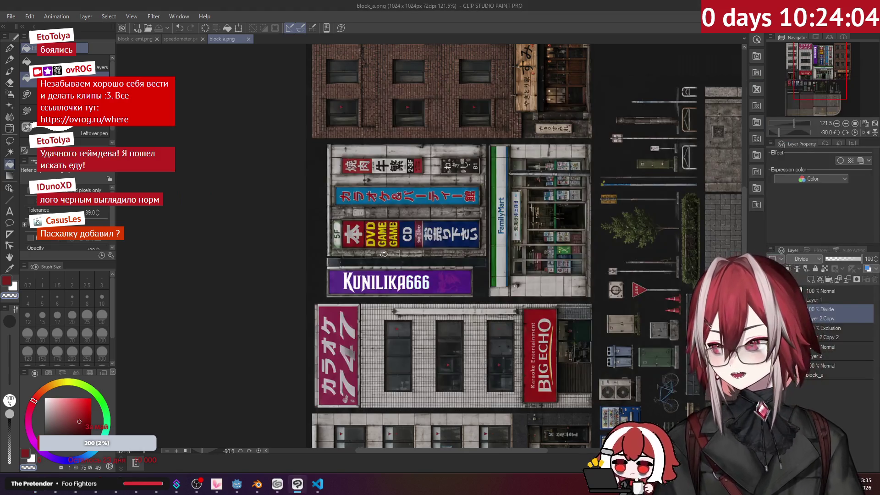
Step: Switch the lettering layer from Divide to Normal at 70% opacity
scroll(417, 296, "up", 3)
left_click(809, 265)
left_click(802, 268)
scroll(468, 233, "down", 5)
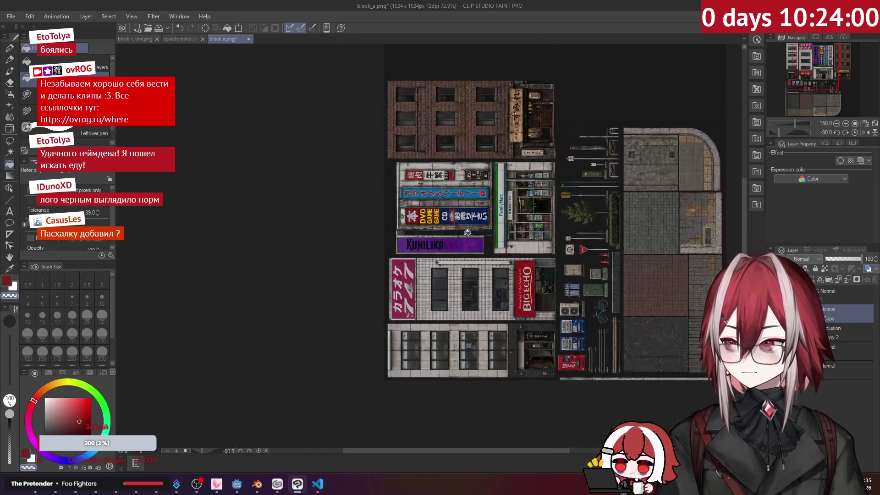
scroll(467, 232, "up", 5)
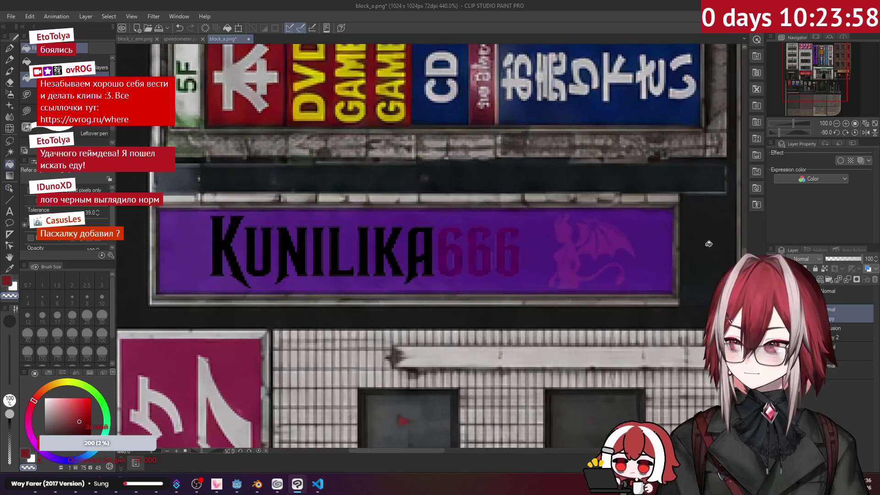
left_click_drag(862, 259, 855, 260)
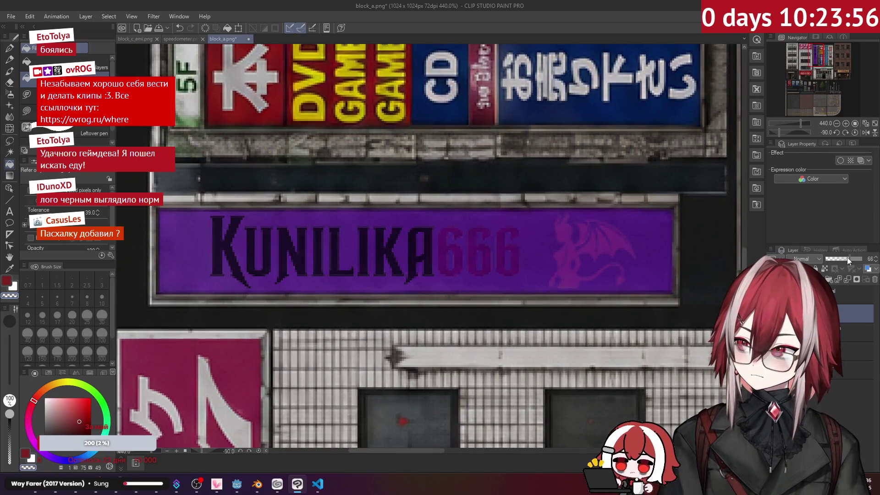
key("ctrl+minus")
key("ctrl+minus")
key("ctrl+minus")
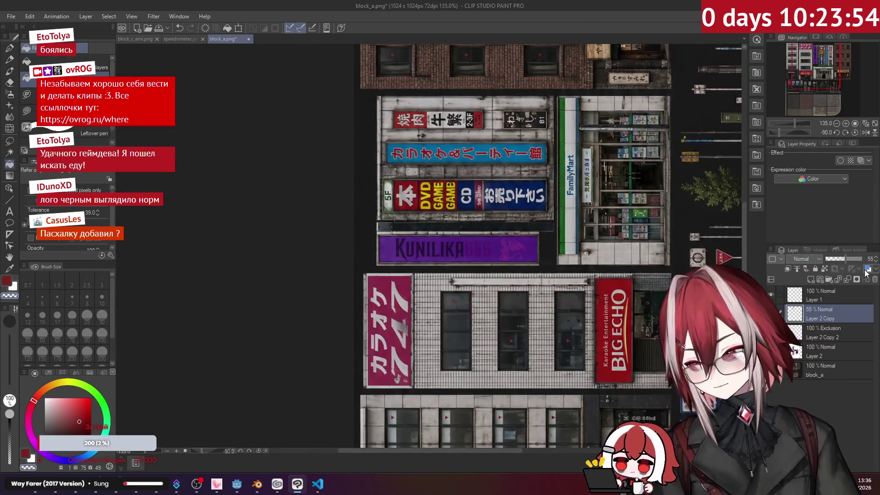
left_click_drag(847, 260, 852, 260)
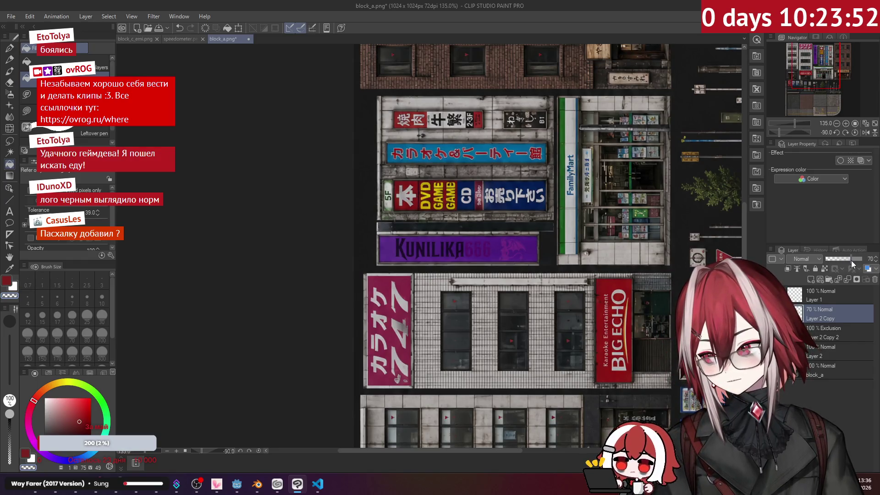
scroll(472, 247, "up", 5)
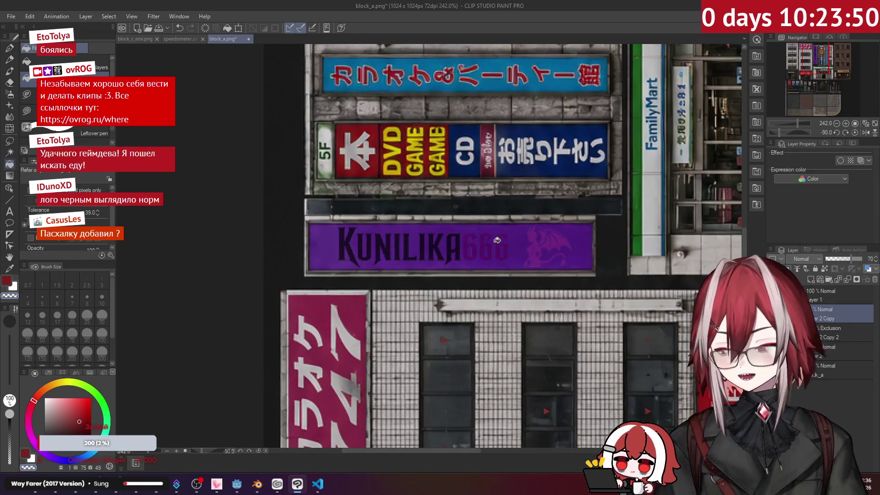
scroll(497, 241, "up", 3)
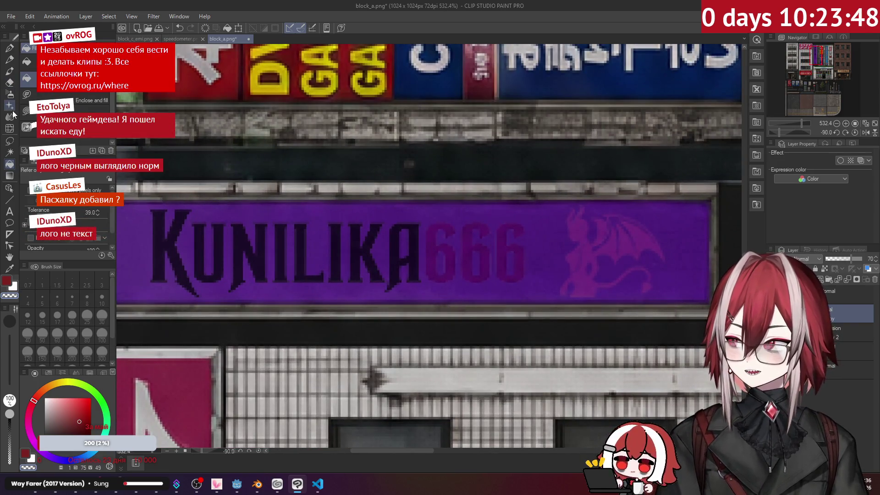
Step: Move the 666 lettering to its own layer in Screen mode at nearly full opacity
left_click(15, 141)
left_click_drag(533, 221, 424, 287)
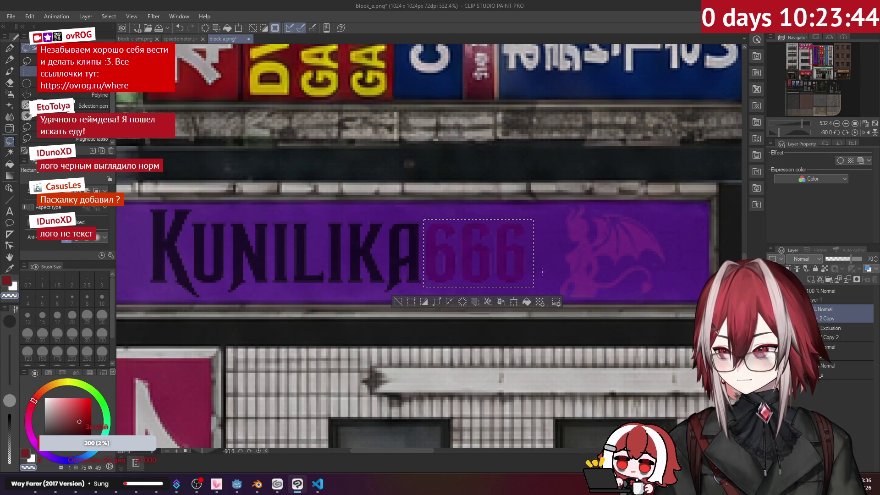
left_click(489, 302)
left_click(810, 259)
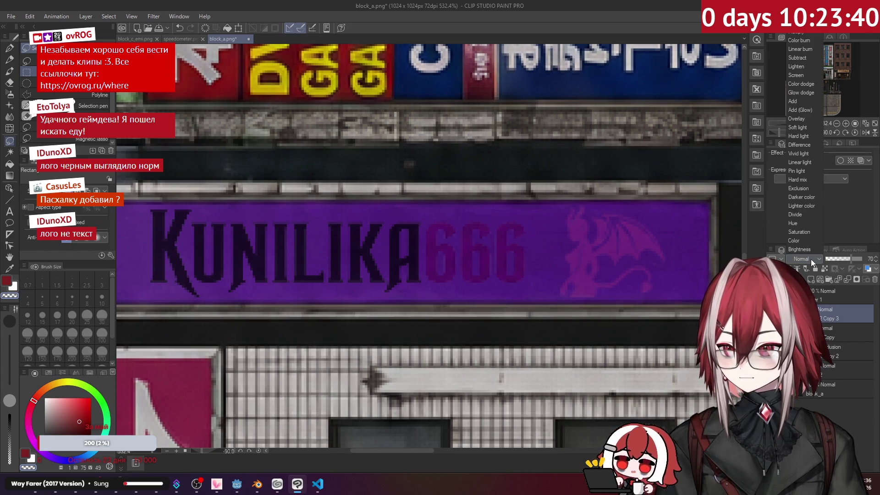
left_click(804, 73)
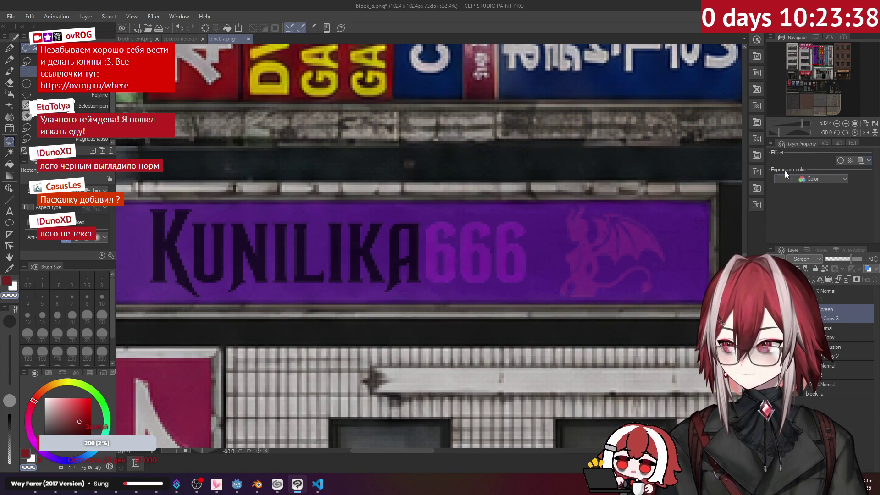
left_click_drag(852, 261, 860, 260)
scroll(436, 186, "down", 5)
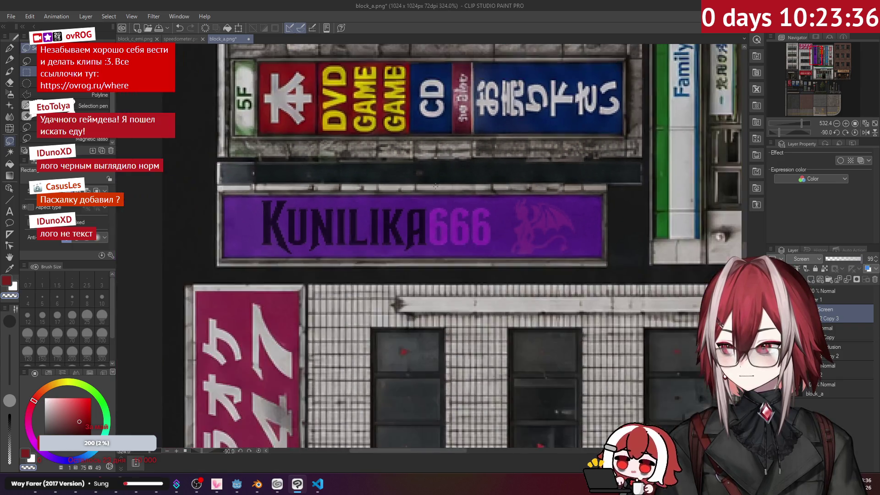
scroll(436, 186, "down", 1)
Step: Change the Layer 2 Copy 2 demon layer from Exclusion to Screen blending
left_click(839, 333)
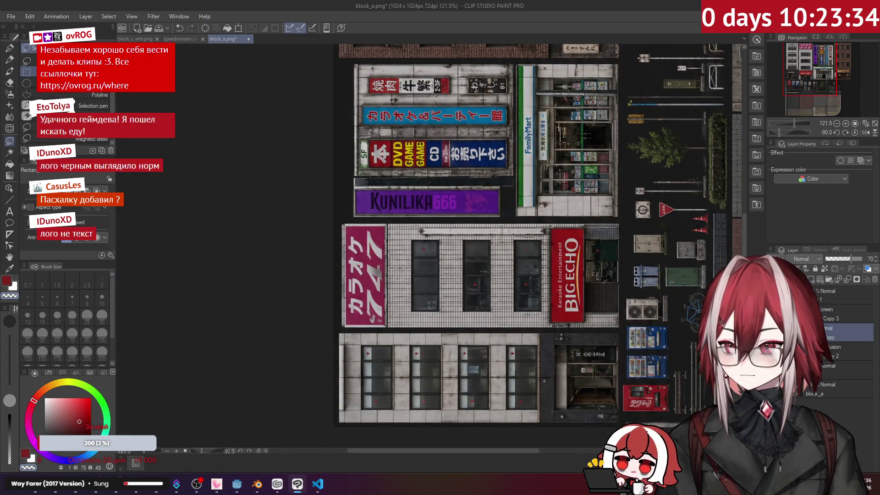
left_click(825, 296)
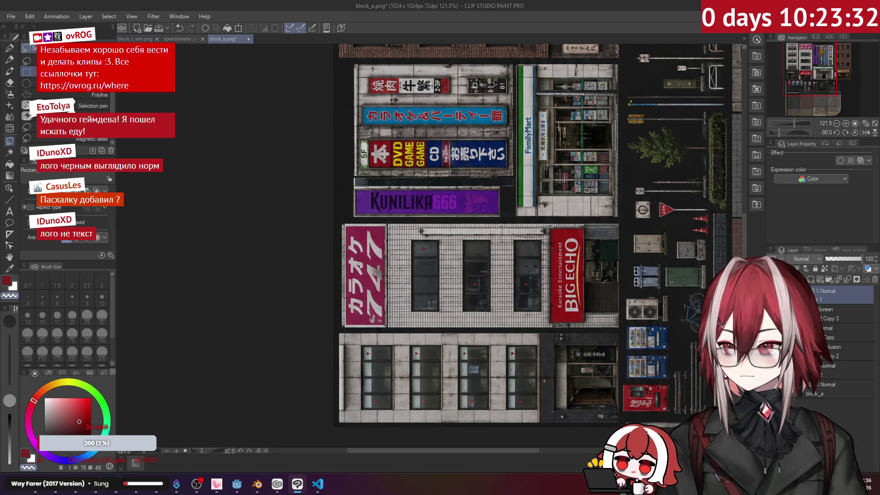
left_click(823, 353)
left_click(804, 259)
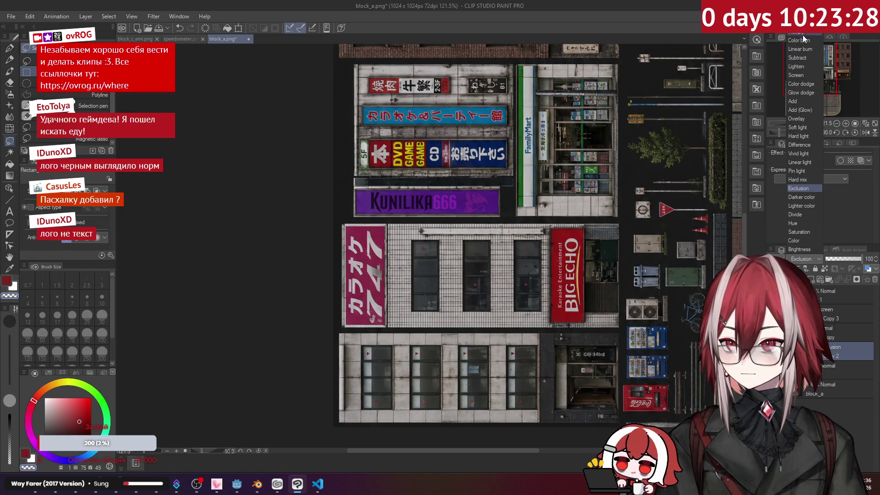
left_click(803, 75)
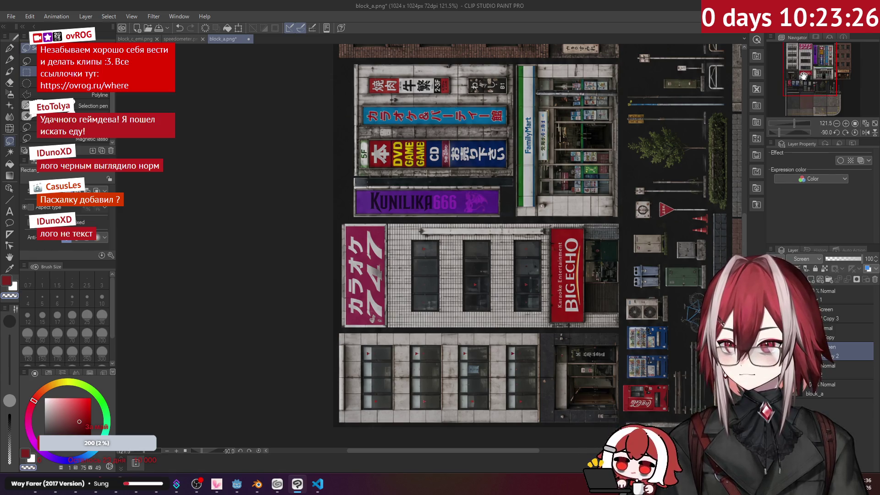
scroll(496, 179, "down", 3)
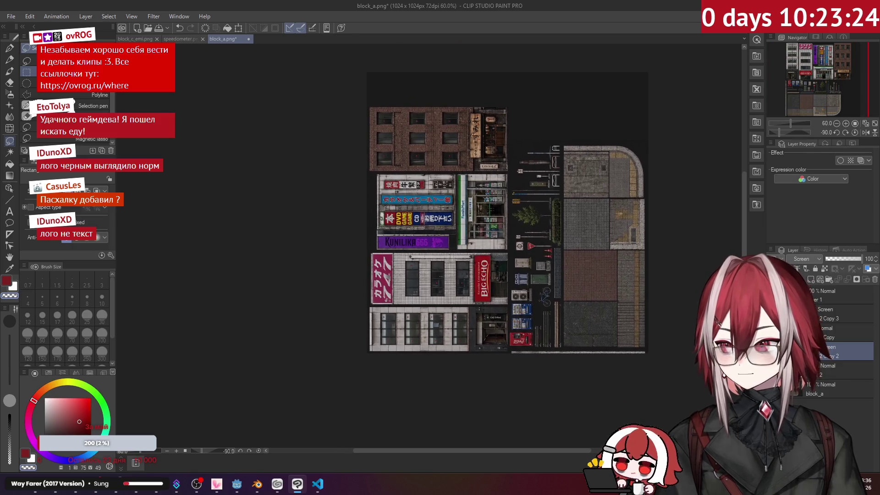
scroll(471, 197, "up", 2)
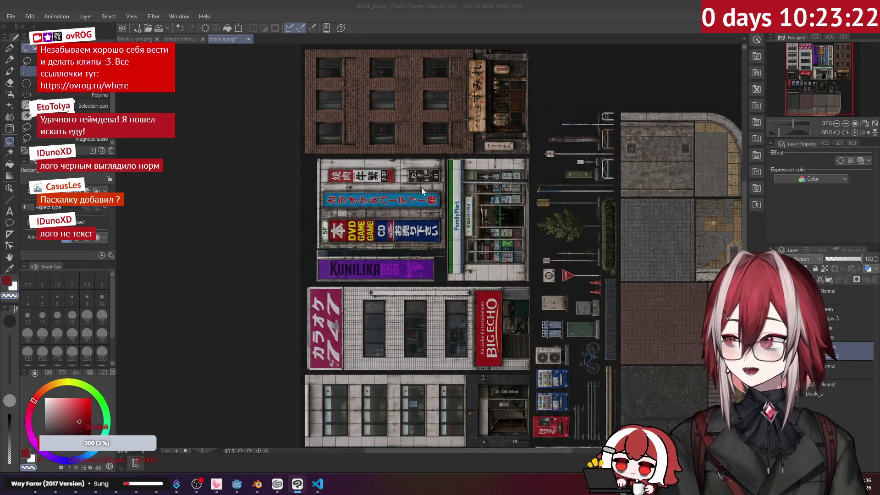
Step: Re-save the texture as block_a.png, overwriting the existing file
key("ctrl+shift+s")
key("Return")
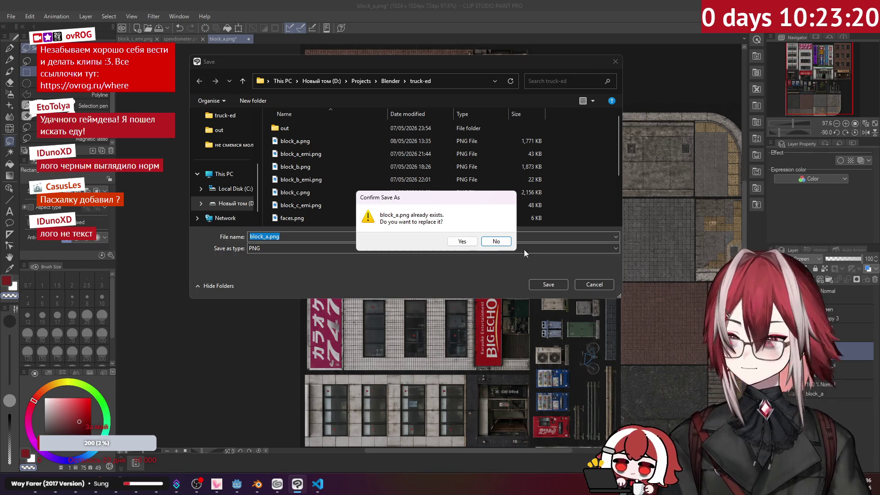
left_click(466, 243)
scroll(369, 274, "up", 2)
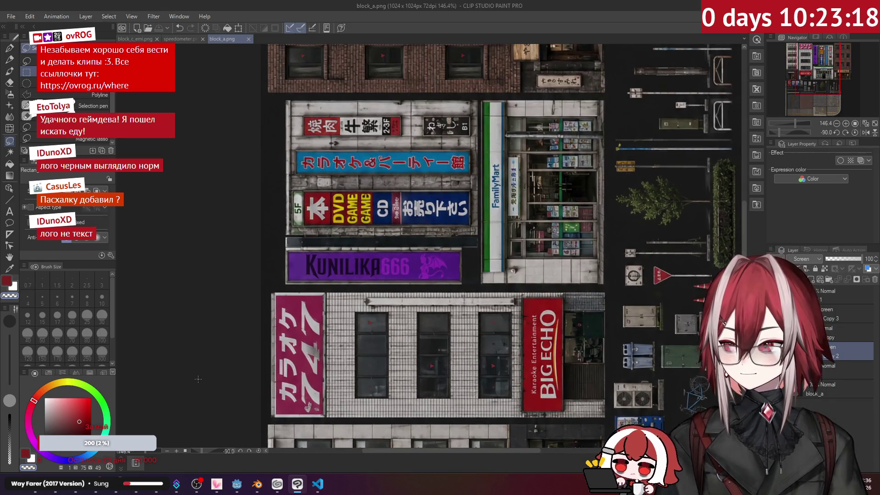
Step: Paste block_a.png from truck-ed into Godot's textures folder, replacing it with the 1,772 KB version
key("alt+Tab")
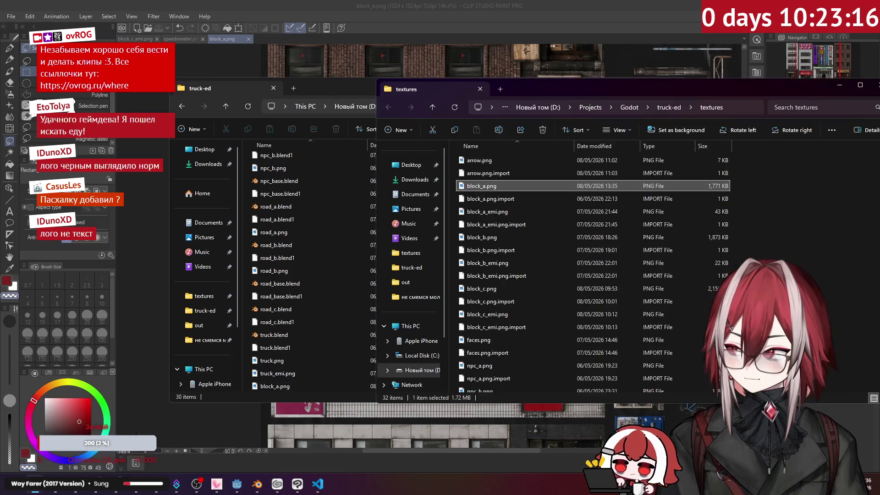
left_click(279, 386)
left_click(760, 253)
key("ctrl+v")
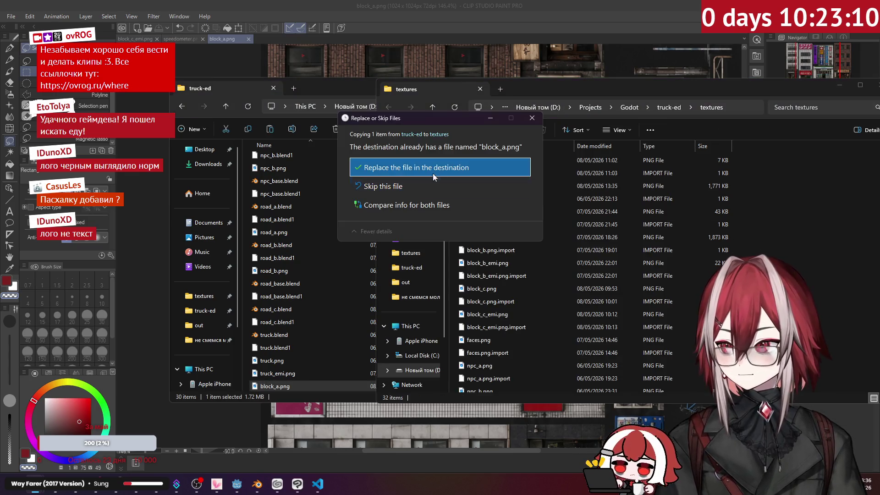
left_click(432, 173)
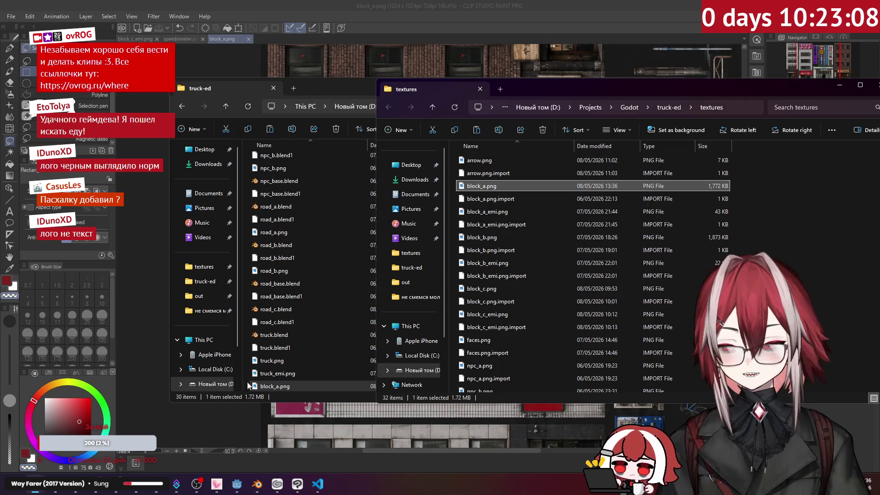
left_click(237, 484)
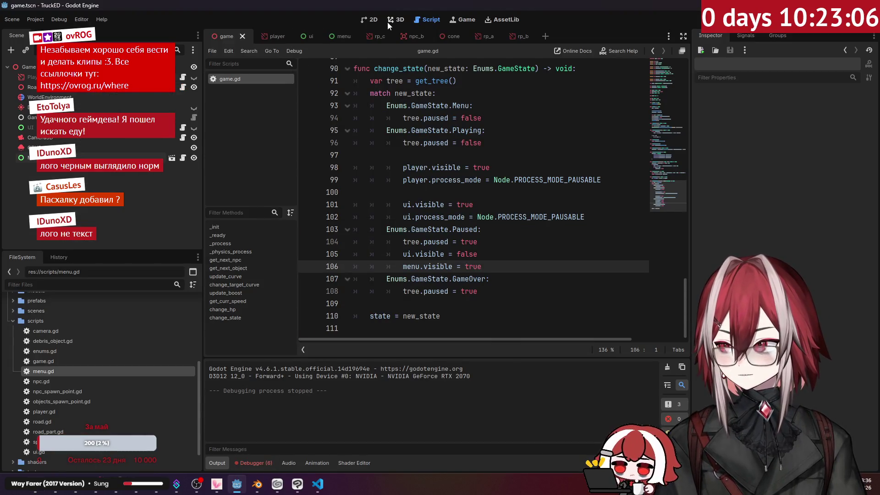
Step: Run the game from the 3D scene with F5, start driving via Поехали, then stop with F8
left_click(393, 20)
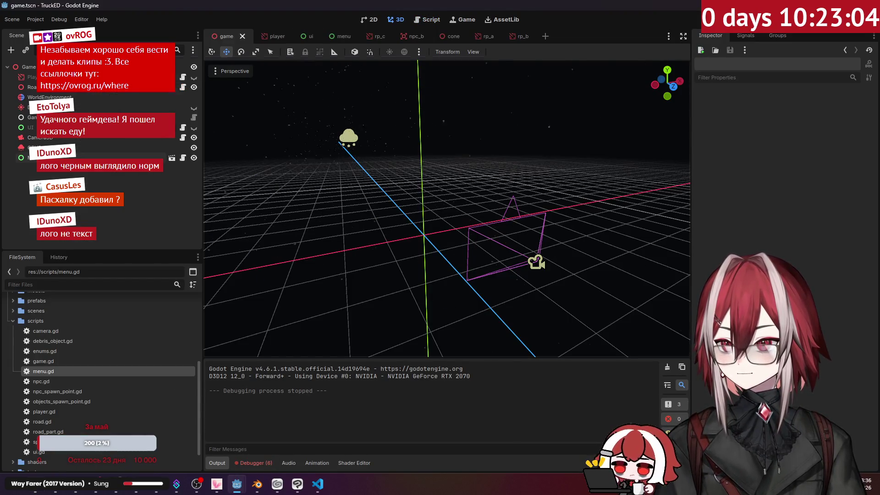
key("F5")
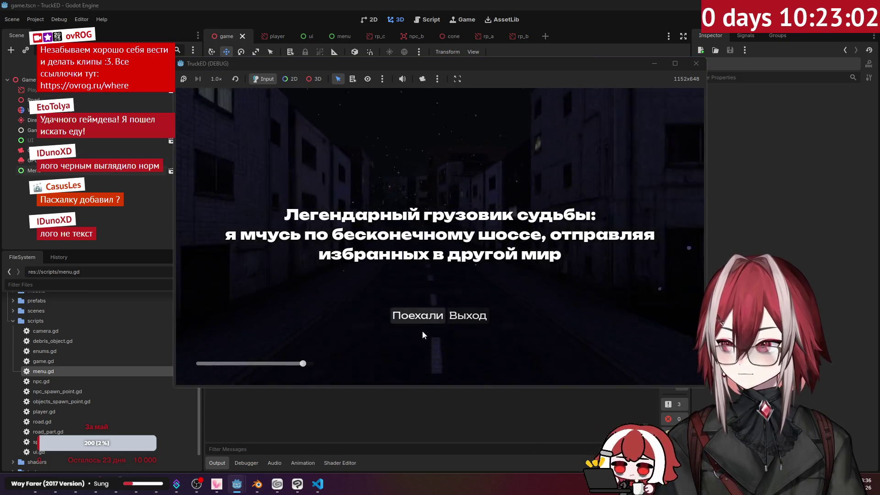
left_click(422, 319)
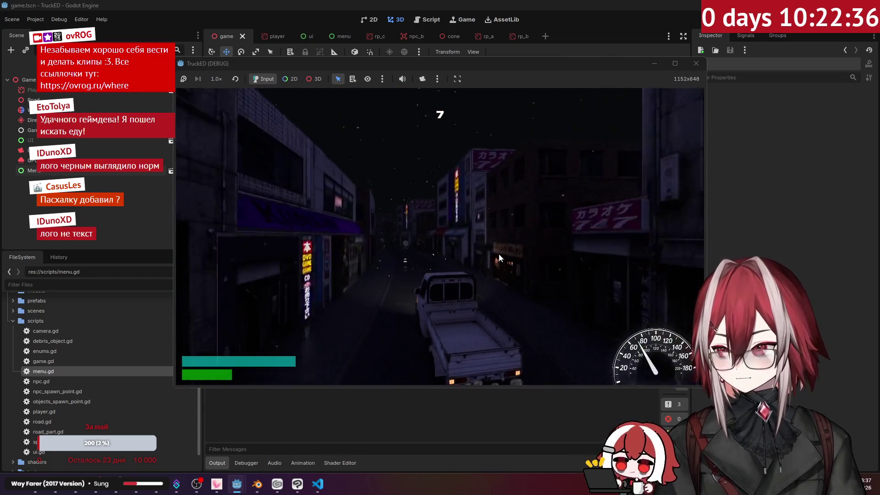
key("F8")
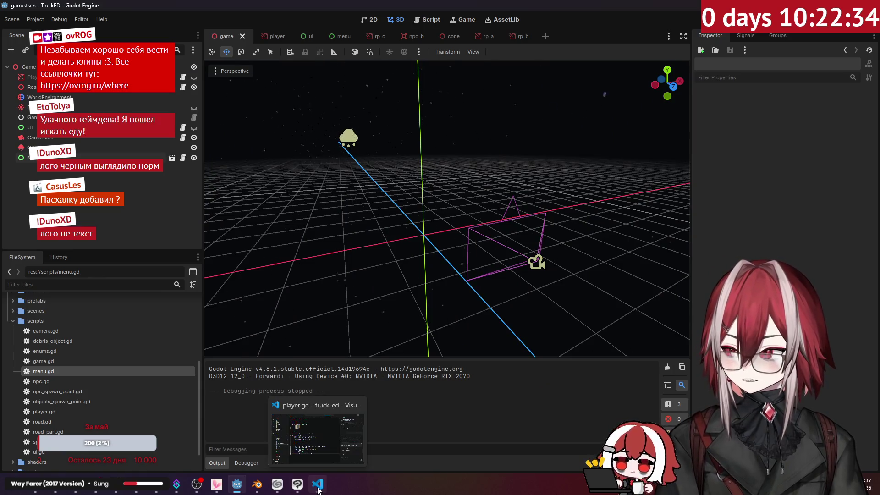
Step: Bring the truck-ed folder forward and open truck.png from its file list
left_click(302, 491)
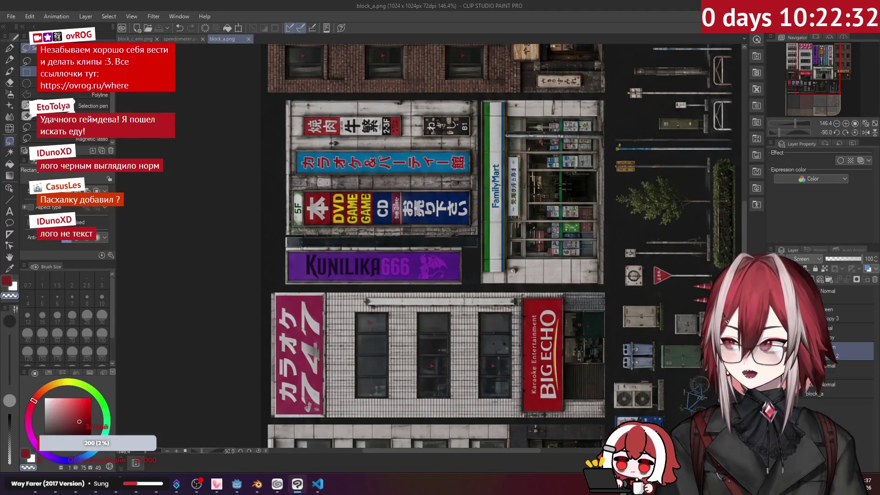
left_click(50, 436)
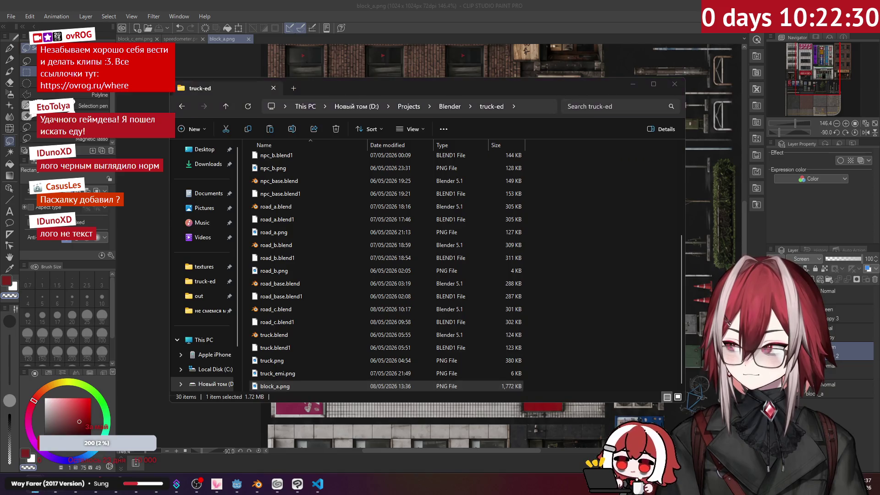
mouse_move(37, 484)
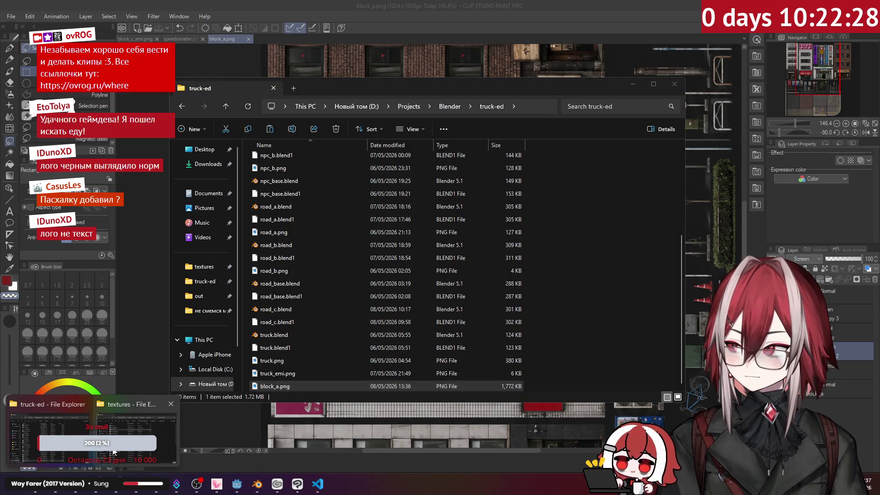
scroll(282, 204, "up", 4)
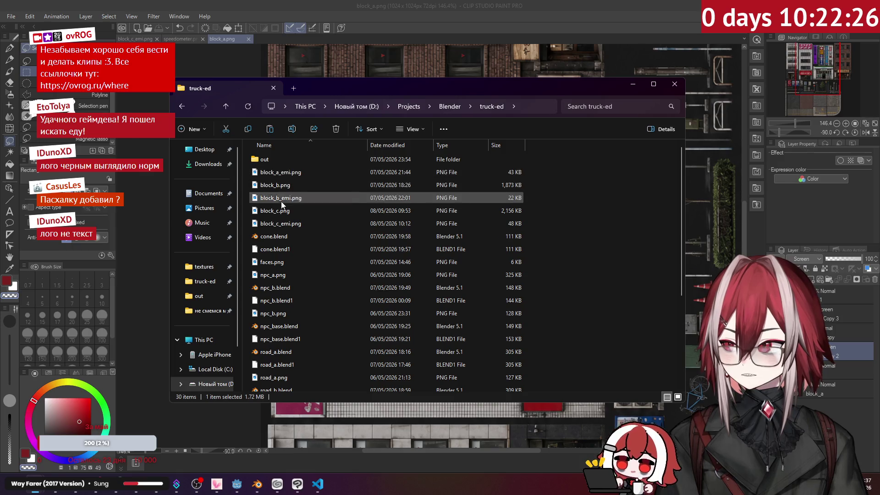
scroll(281, 310, "down", 4)
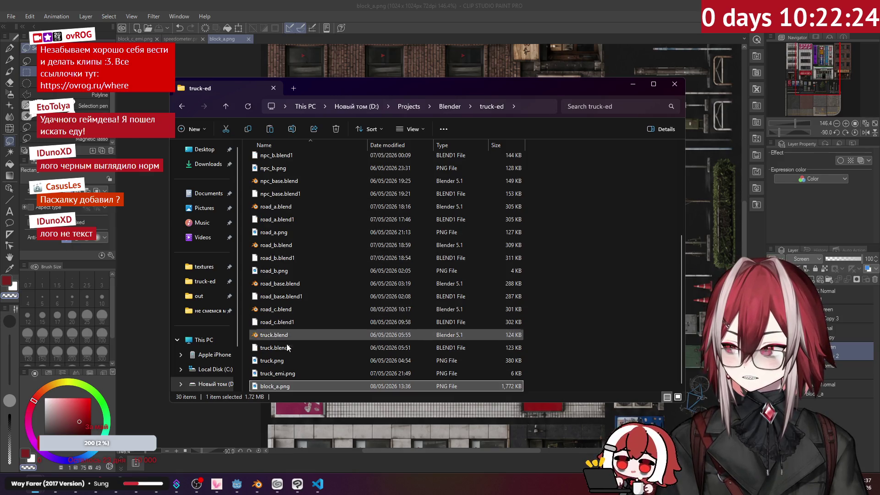
left_click(271, 361)
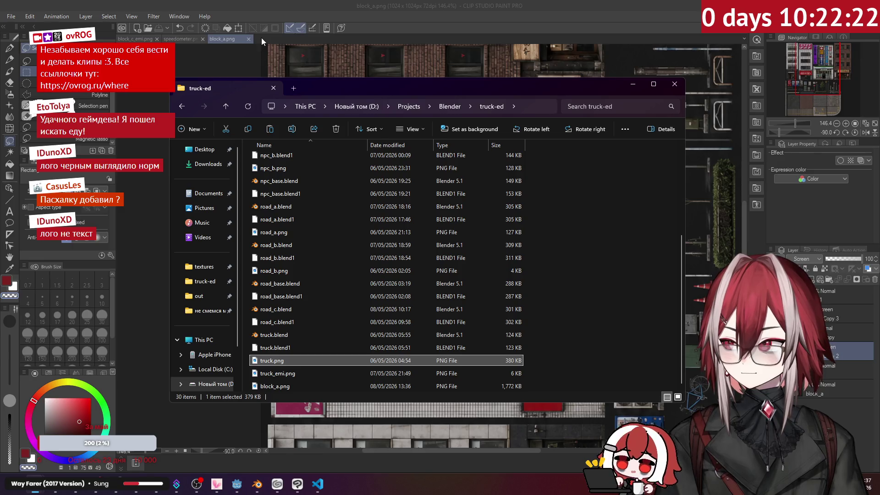
key("Return")
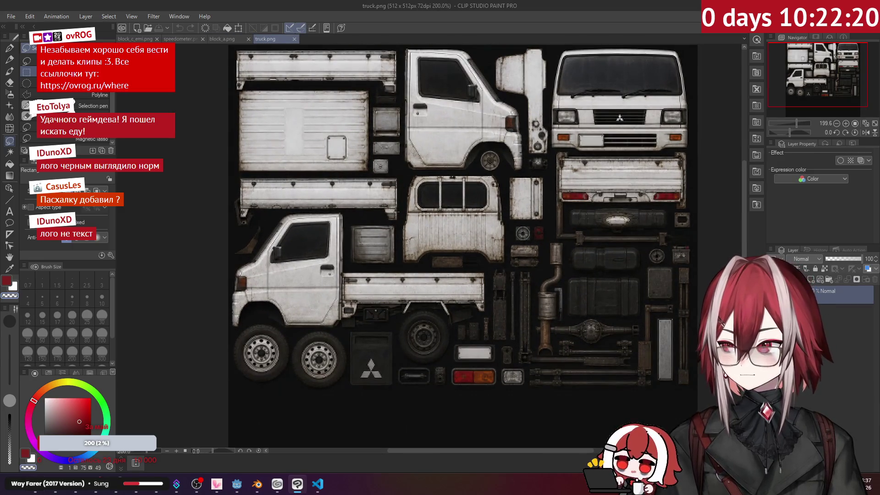
scroll(413, 202, "up", 3)
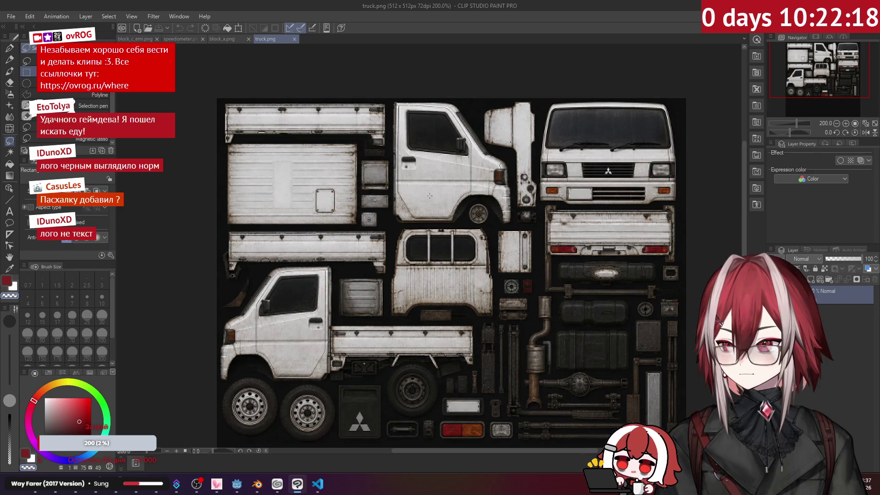
scroll(610, 183, "up", 5)
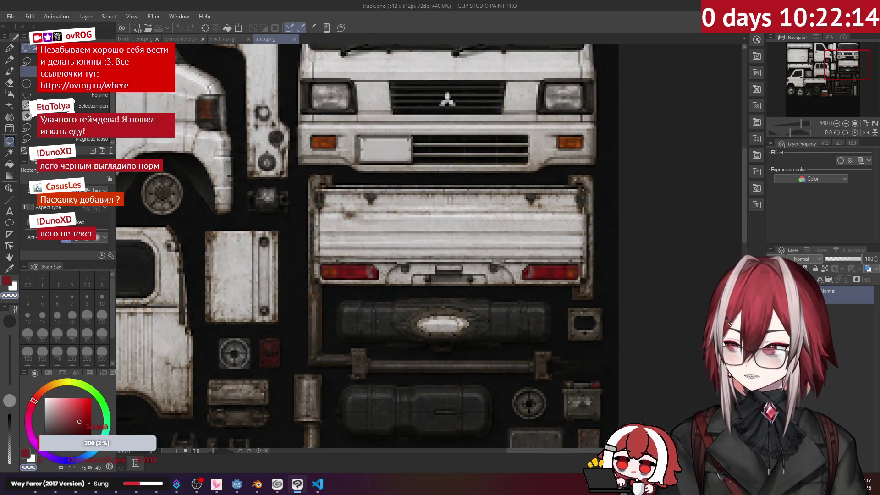
scroll(412, 220, "down", 3)
scroll(320, 245, "down", 1)
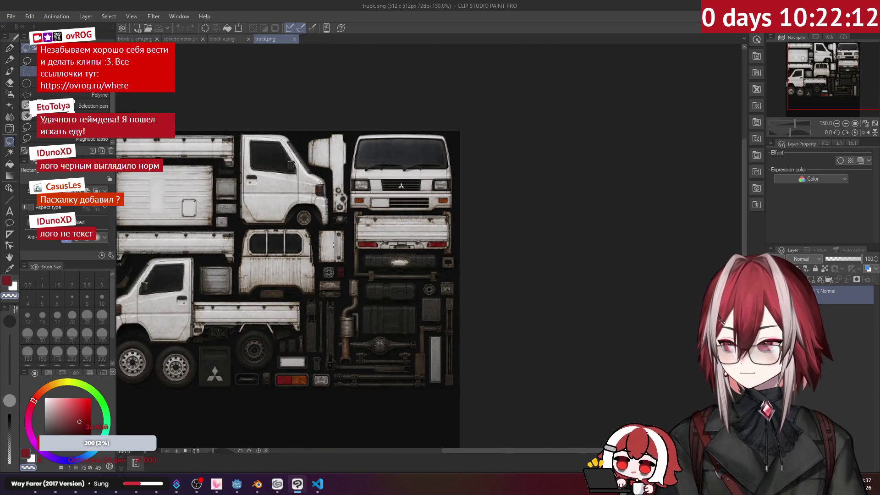
left_click(189, 40)
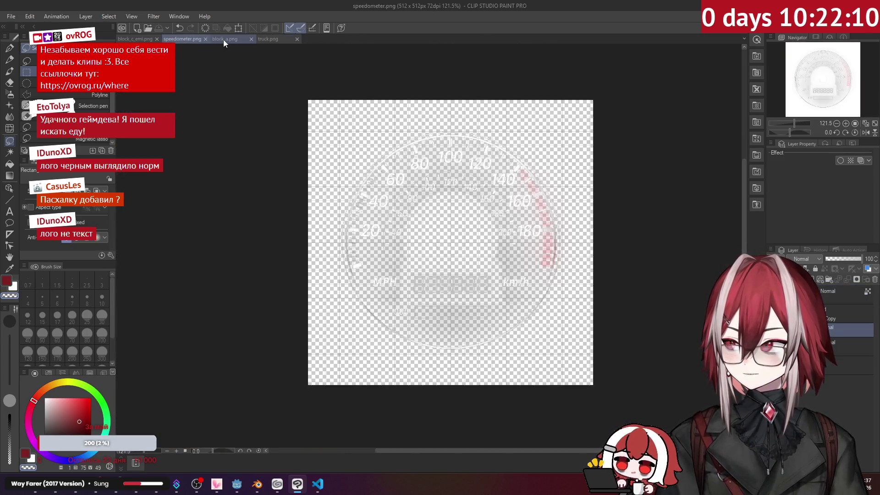
left_click(224, 40)
left_click(263, 41)
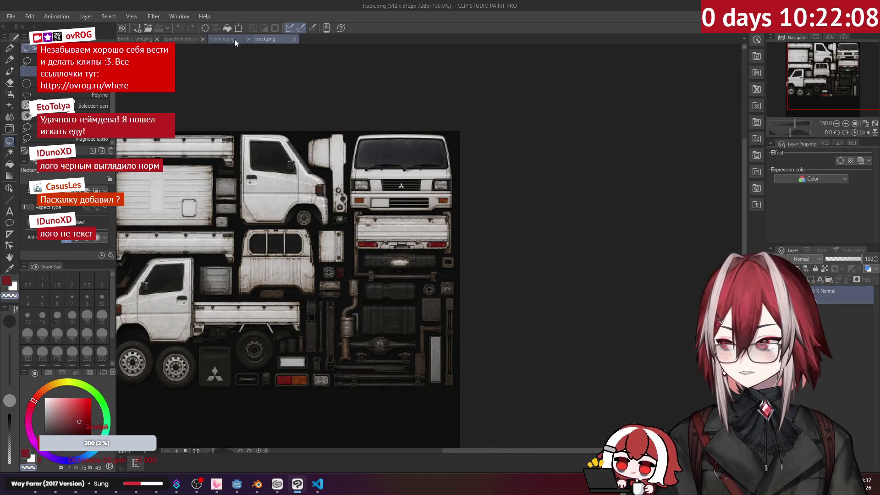
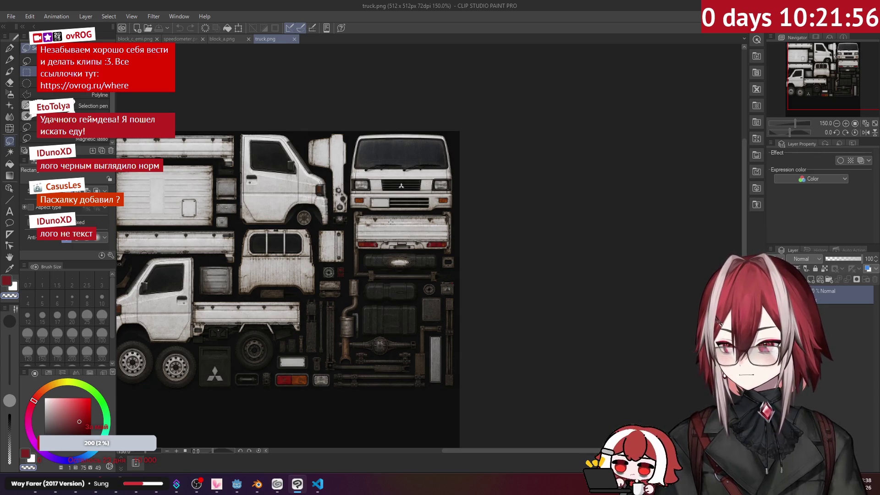
Step: Paste the copied logo onto the truck texture and shrink it to fit
key("ctrl+v")
key("ctrl+t")
scroll(528, 233, "down", 3)
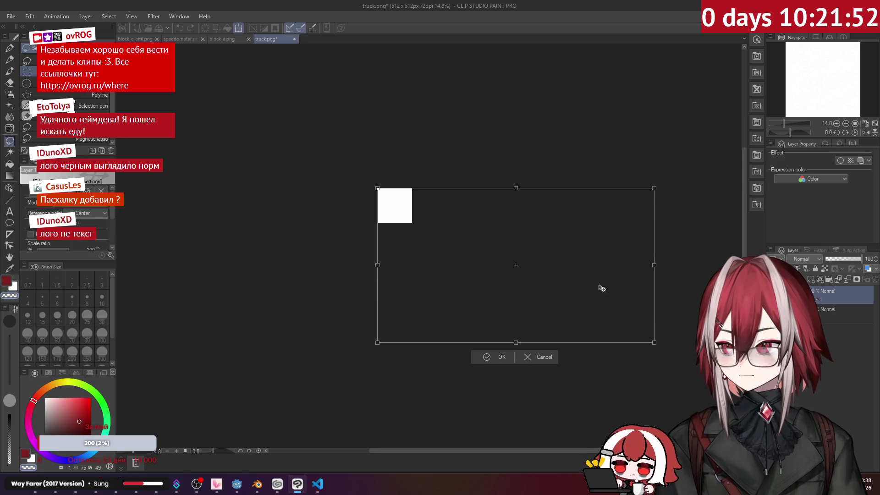
left_click_drag(652, 340, 455, 231)
scroll(404, 255, "up", 1)
left_click(403, 255)
Step: Select the KUNILIKA666 wordmark and clear everything else from the logo layer
scroll(399, 208, "up", 5)
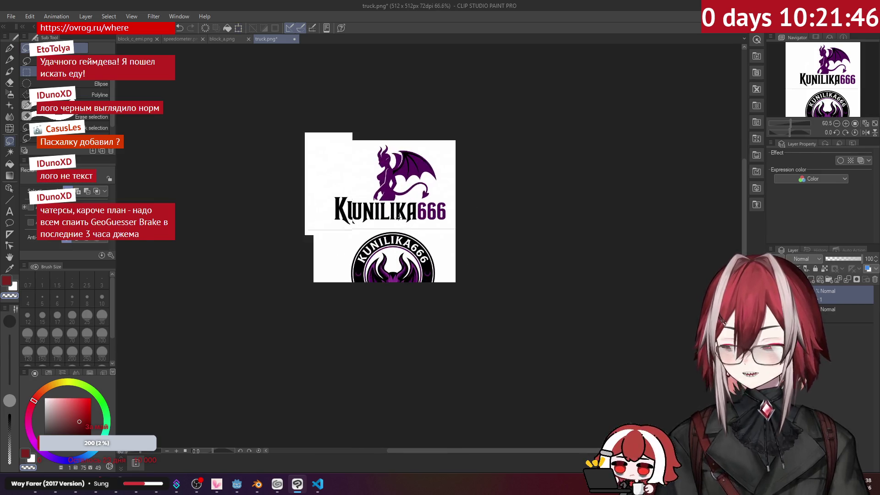
left_click_drag(415, 187, 416, 222)
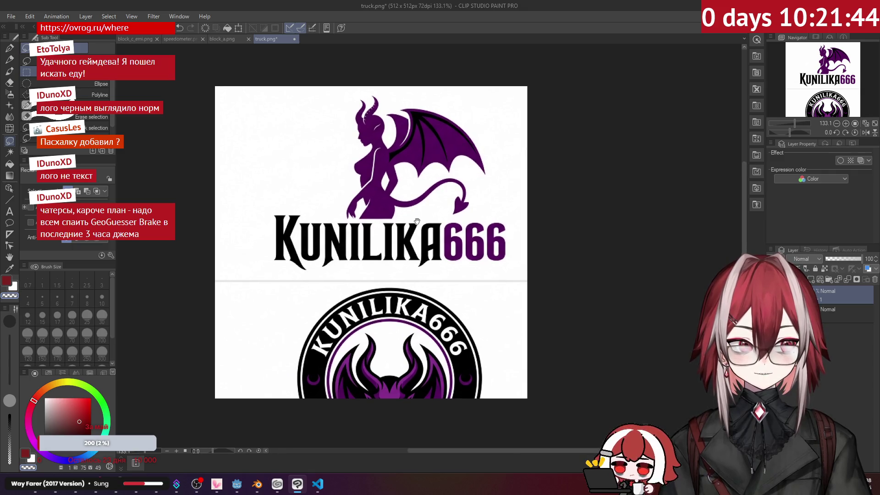
scroll(417, 221, "up", 1)
scroll(416, 222, "down", 2)
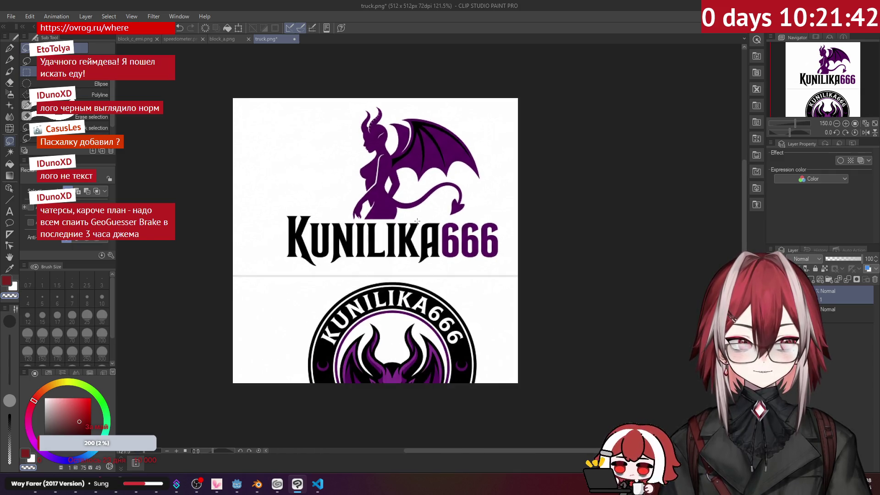
scroll(417, 222, "up", 2)
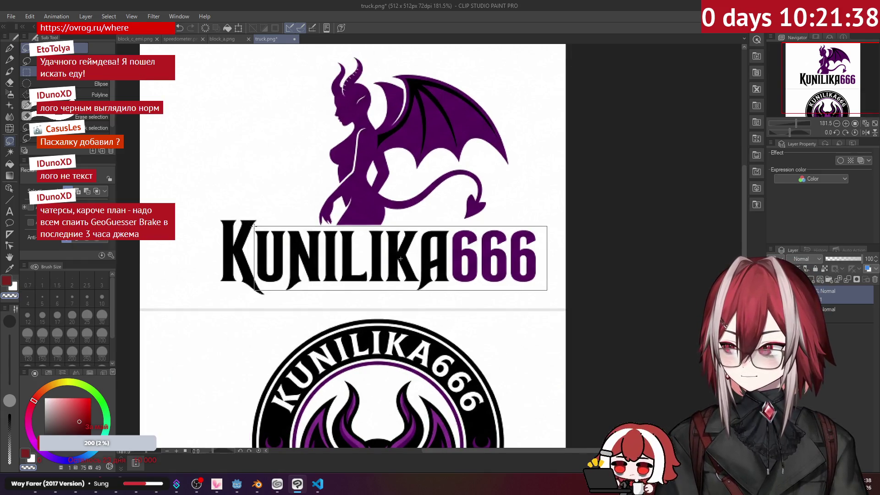
left_click_drag(255, 226, 255, 226)
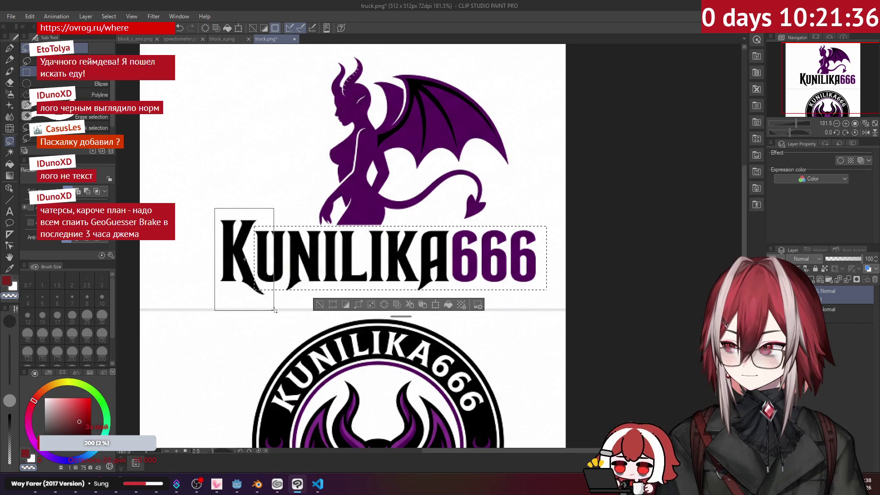
left_click_drag(269, 298, 268, 297)
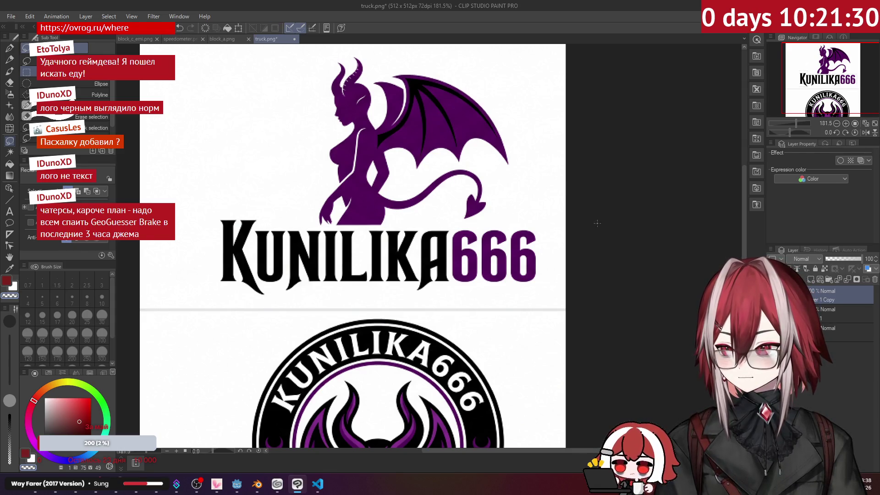
key("shift+Delete")
key("ctrl+d")
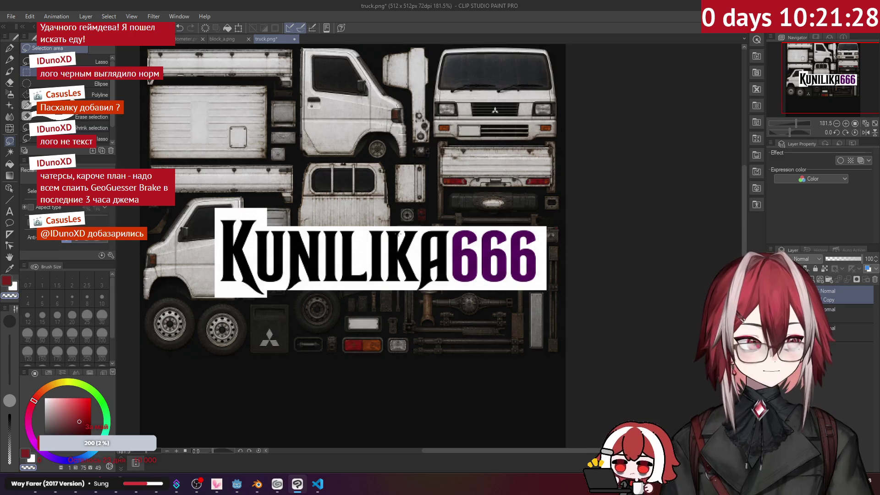
Step: Scale the wordmark down and position it on the truck's white tailgate panel
scroll(272, 235, "up", 2)
left_click(8, 165)
key("ctrl+t")
scroll(499, 198, "up", 1)
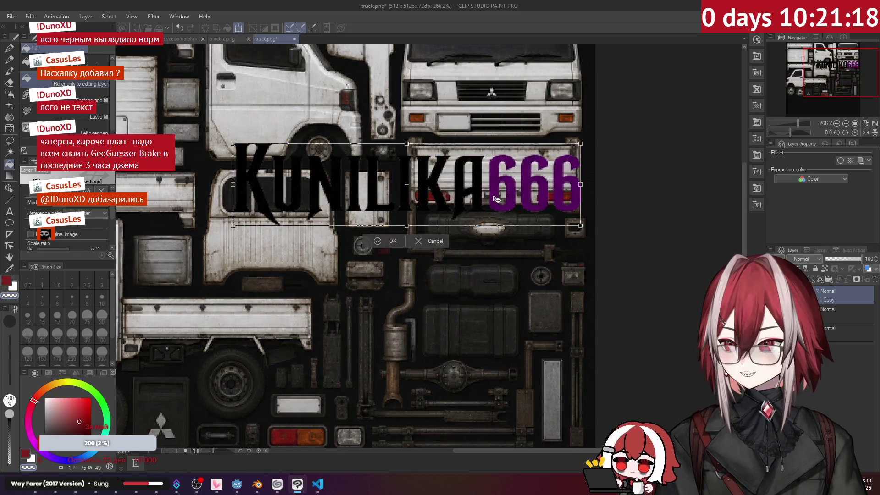
left_click_drag(407, 226, 406, 176)
key("Return")
scroll(435, 147, "up", 3)
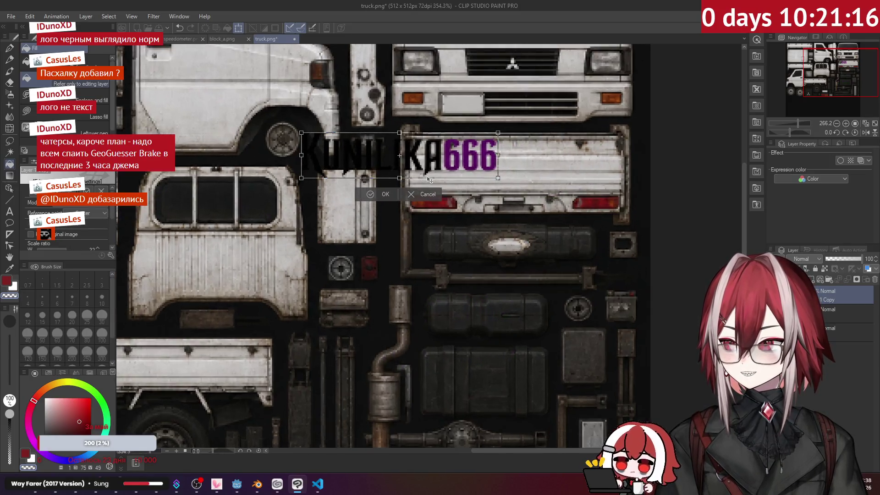
mouse_move(436, 147)
left_mouse_down()
mouse_move(344, 202)
mouse_move(510, 224)
left_mouse_up()
key("ctrl+t")
left_click_drag(456, 247, 469, 222)
key("Up")
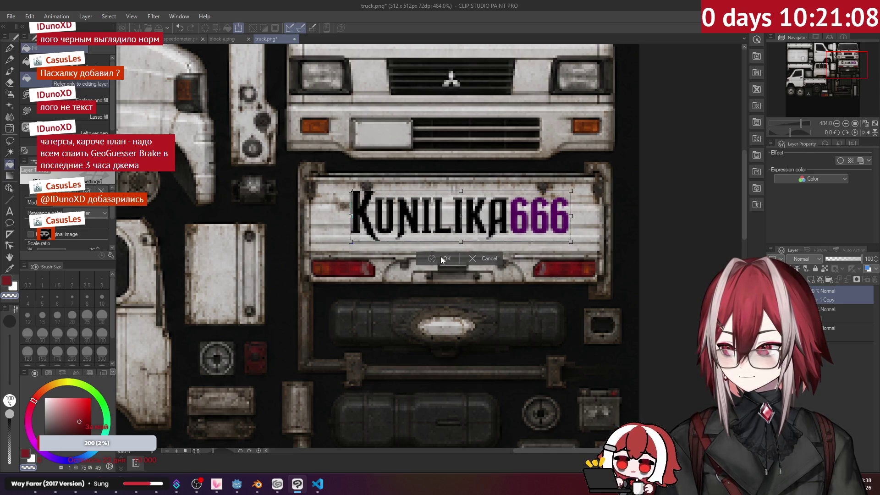
left_click(442, 259)
Step: Set the wordmark layer's blend mode to Soft light and duplicate the layer
left_click(798, 262)
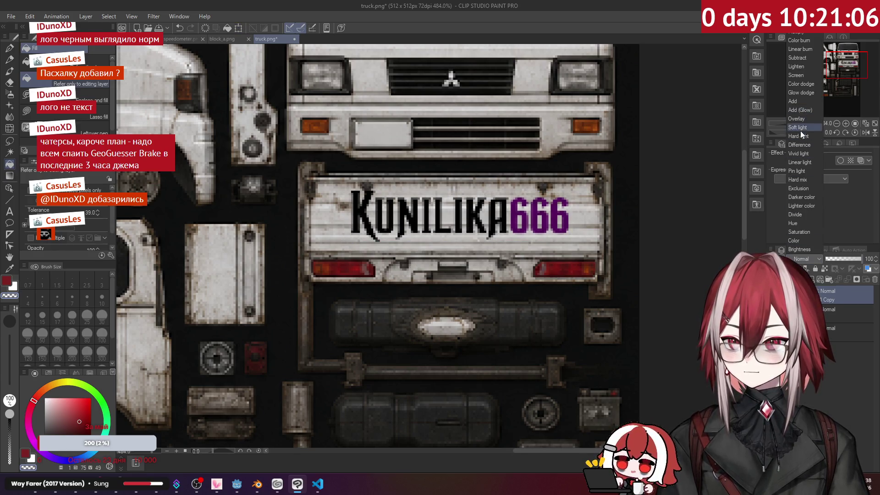
left_click(805, 137)
left_click(805, 260)
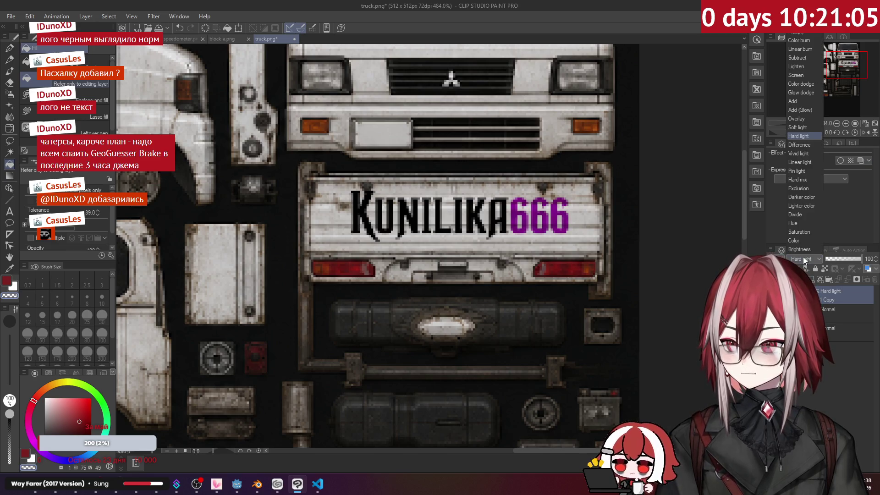
left_click(804, 131)
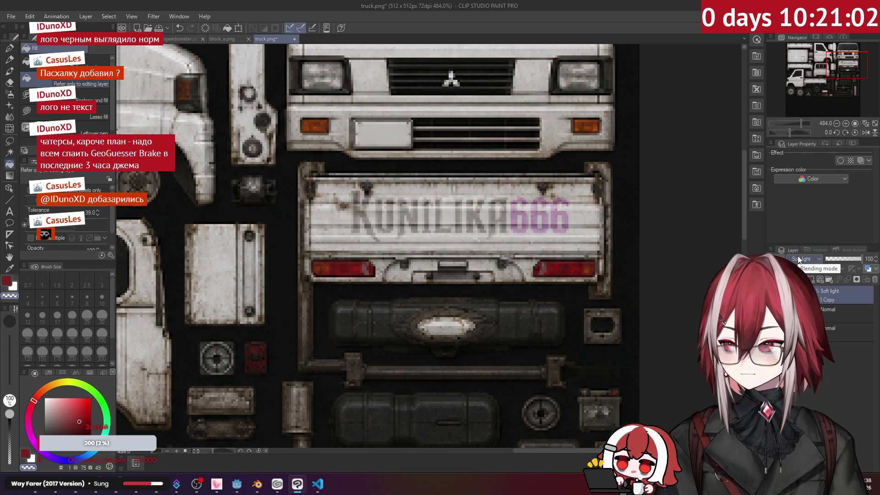
right_click(829, 291)
left_click(819, 123)
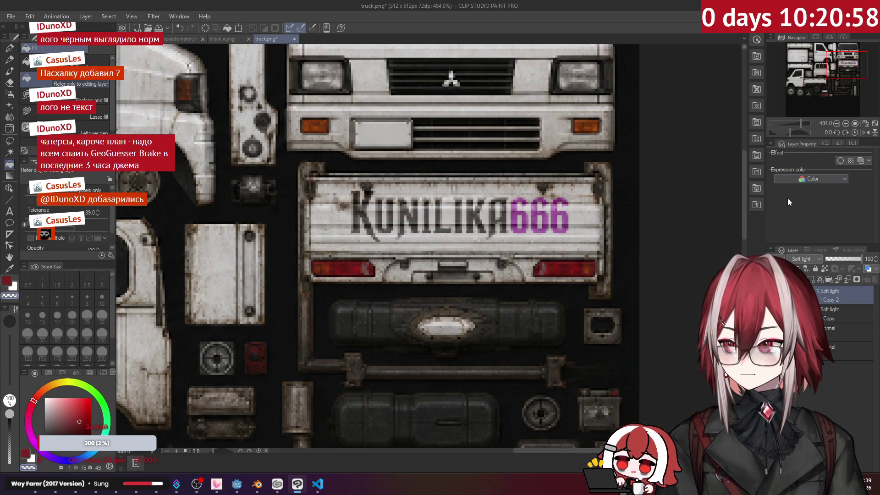
Step: Save the texture as PNG, overwriting truck.png
scroll(565, 210, "down", 6)
scroll(566, 210, "up", 2)
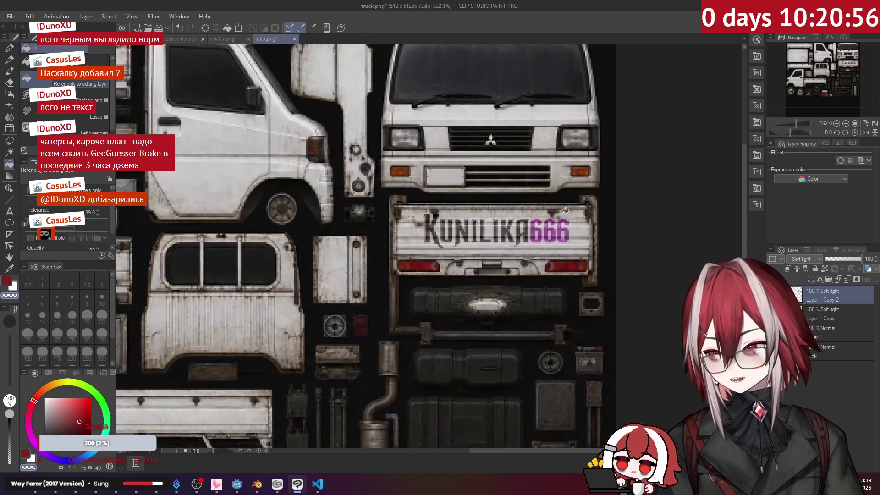
scroll(507, 177, "down", 4)
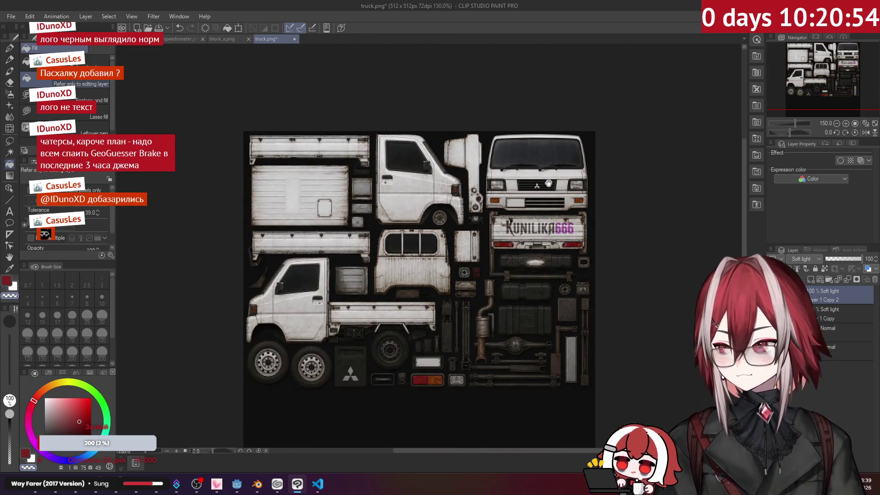
key("ctrl+s")
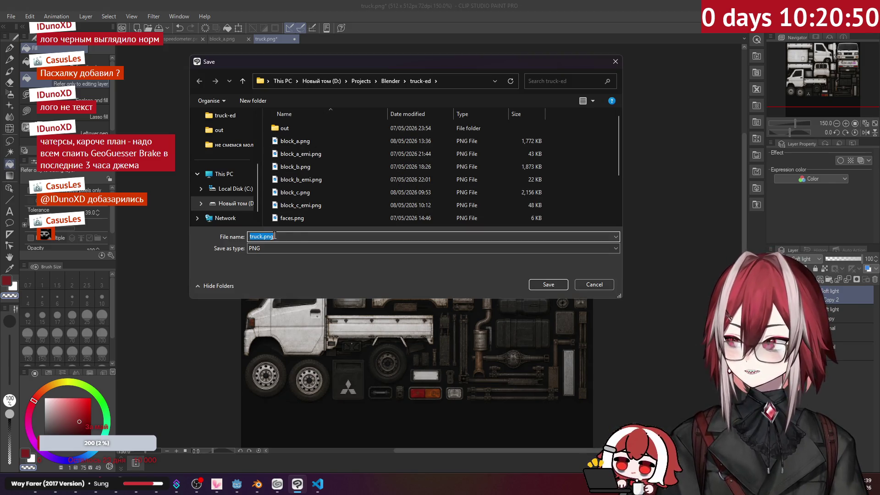
left_click(548, 284)
left_click(459, 242)
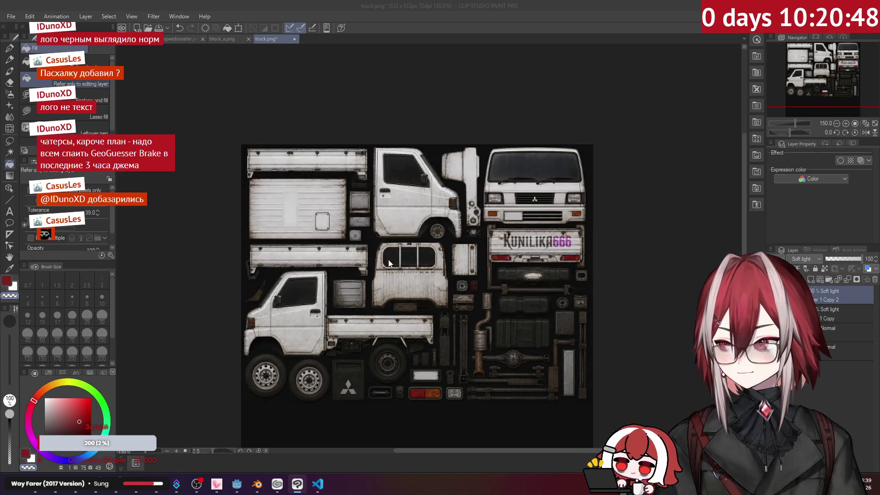
Step: Copy truck.png from truck-ed into the Godot textures folder, replacing the old file
mouse_move(62, 490)
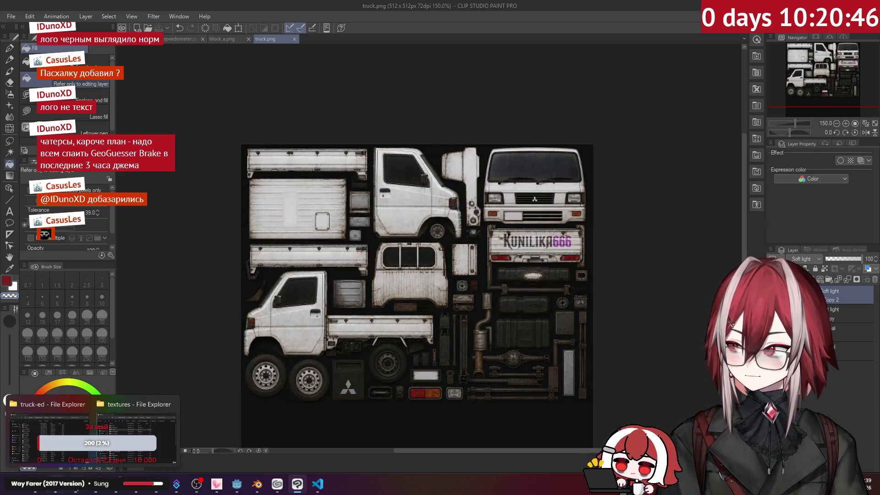
left_click(35, 491)
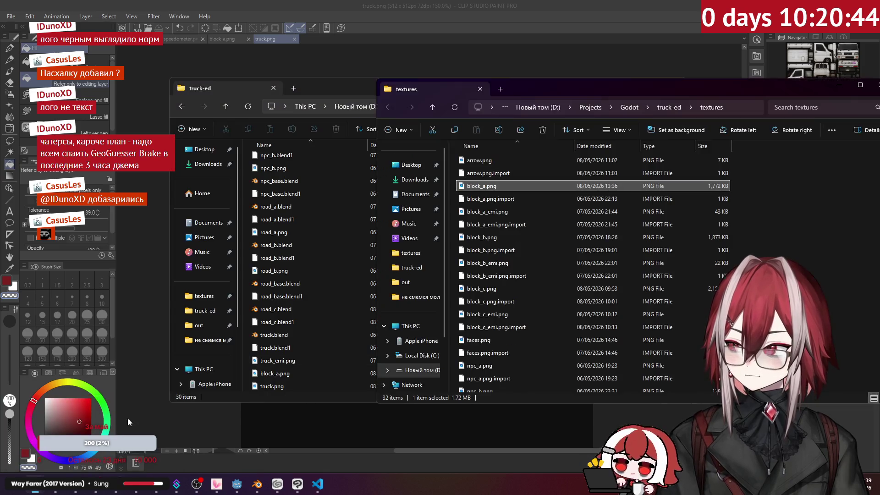
left_click(282, 384)
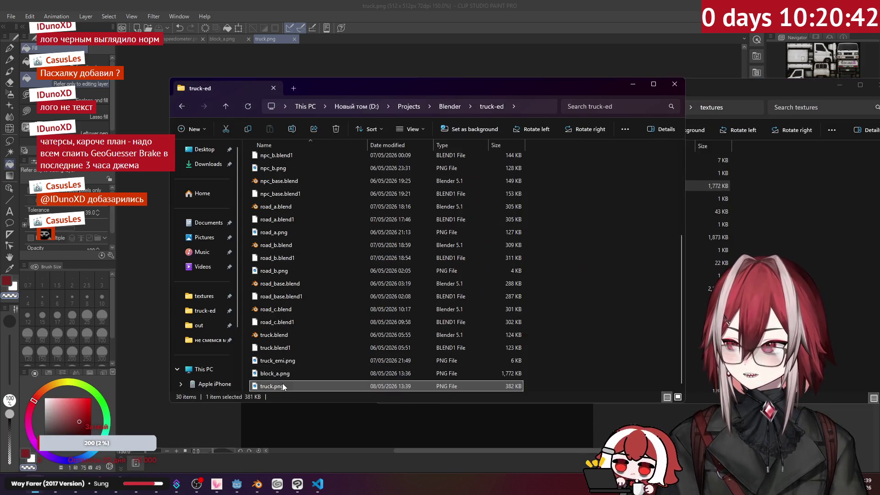
left_click(706, 321)
key("ctrl+v")
left_click(403, 170)
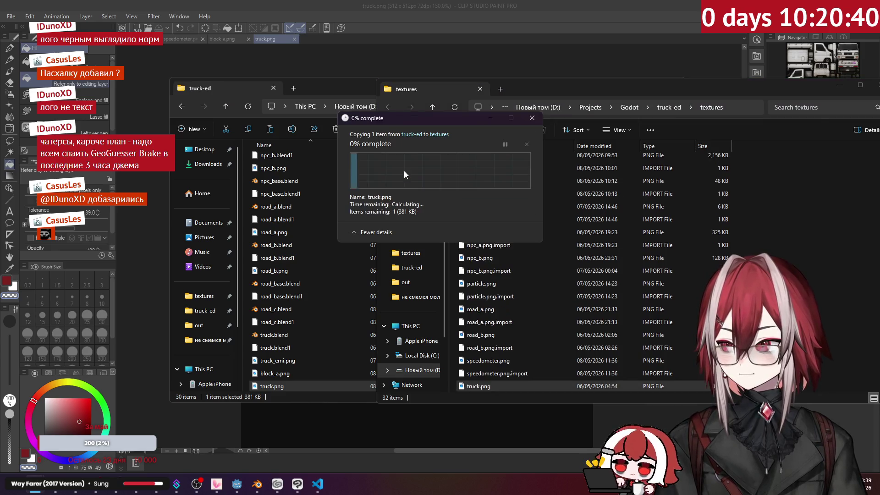
left_click(235, 484)
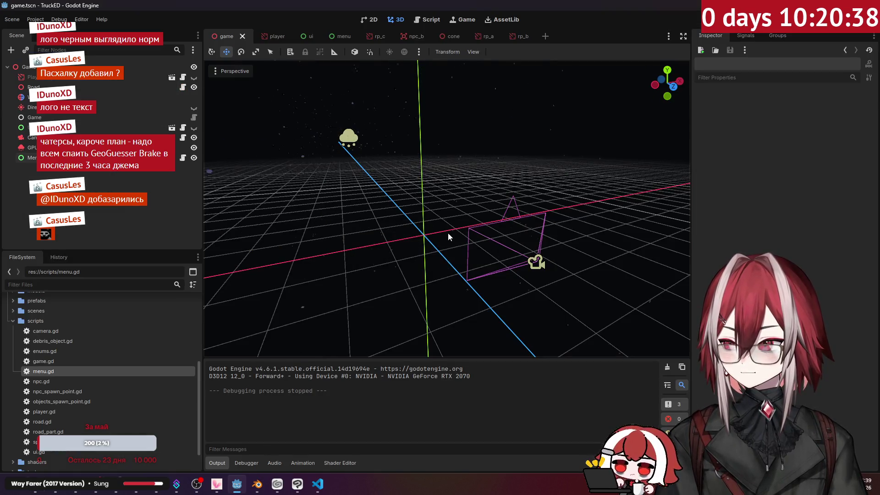
key("F5")
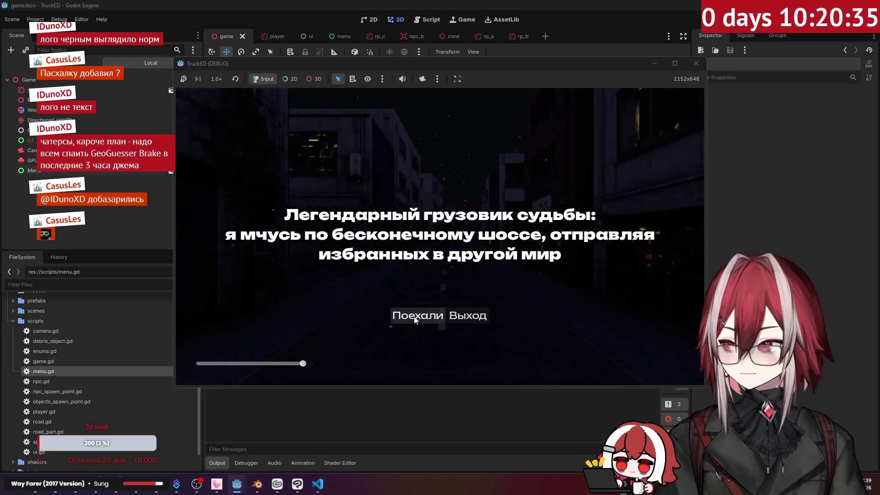
left_click(415, 316)
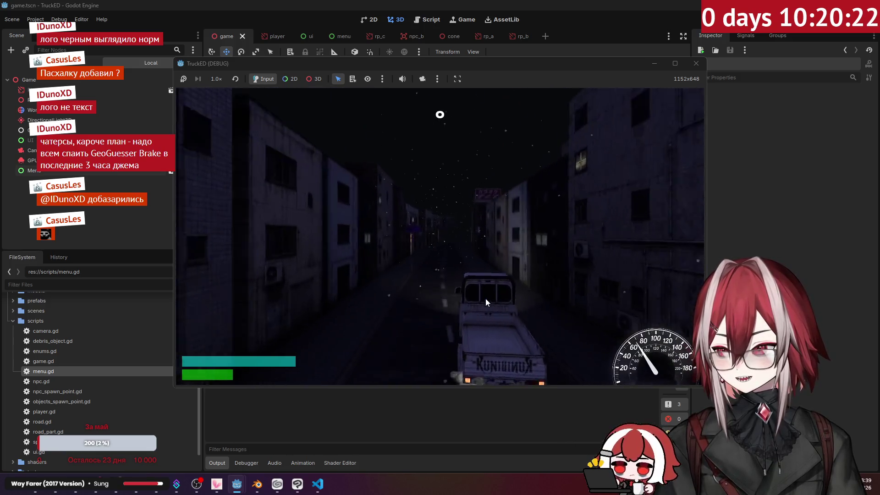
left_click(697, 64)
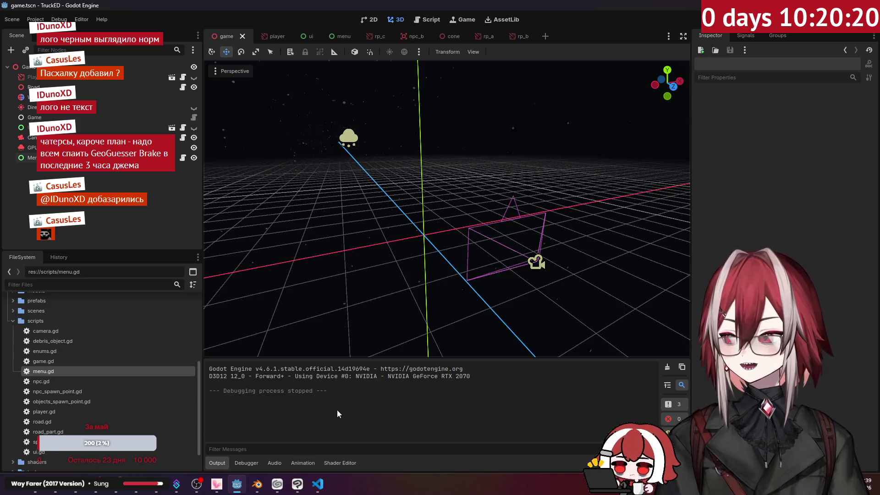
left_click(298, 484)
Step: Try moving the wordmark onto the left truck bed panel, then cancel the transform
scroll(553, 268, "up", 3)
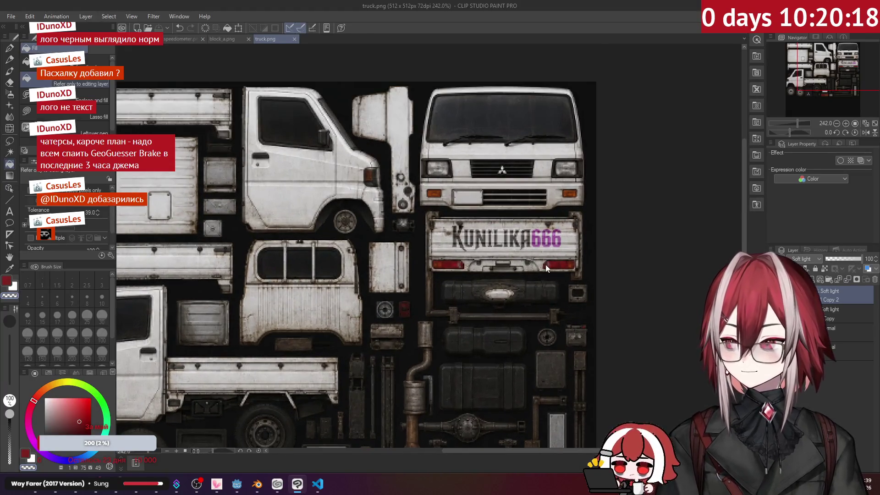
key("ctrl+t")
left_click_drag(365, 264, 569, 273)
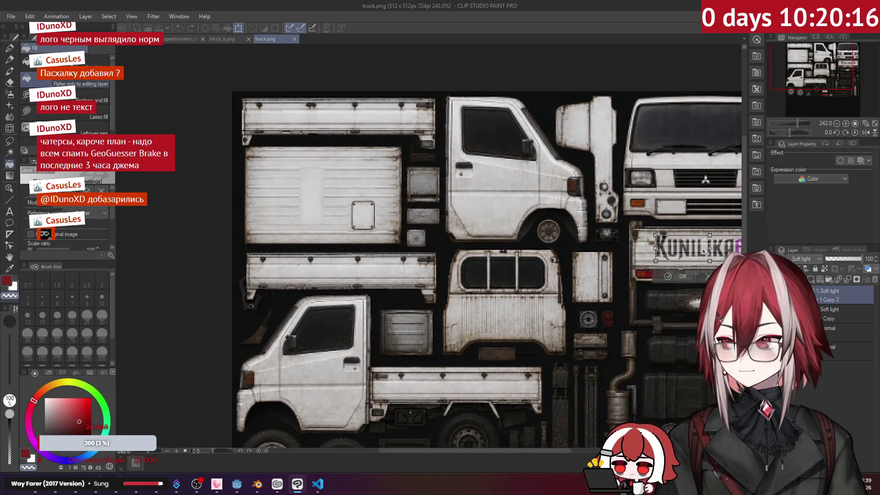
left_click_drag(440, 253, 333, 280)
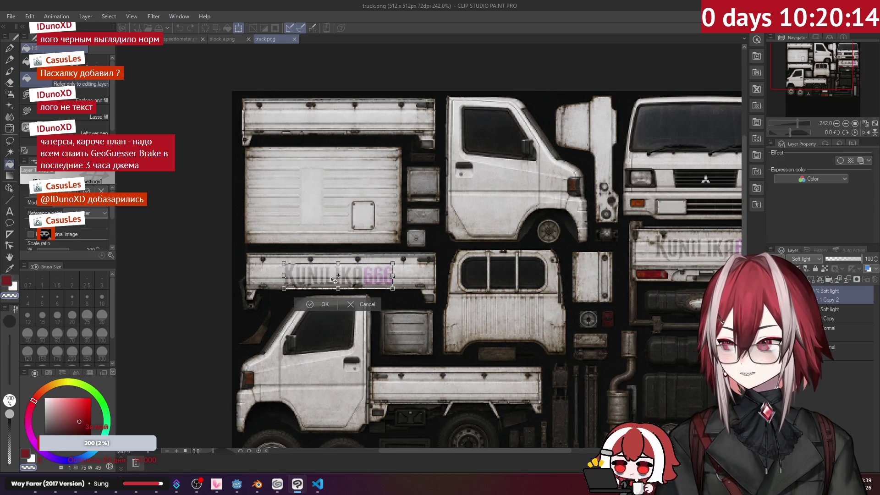
scroll(328, 280, "up", 1)
scroll(327, 281, "down", 2)
key("Escape")
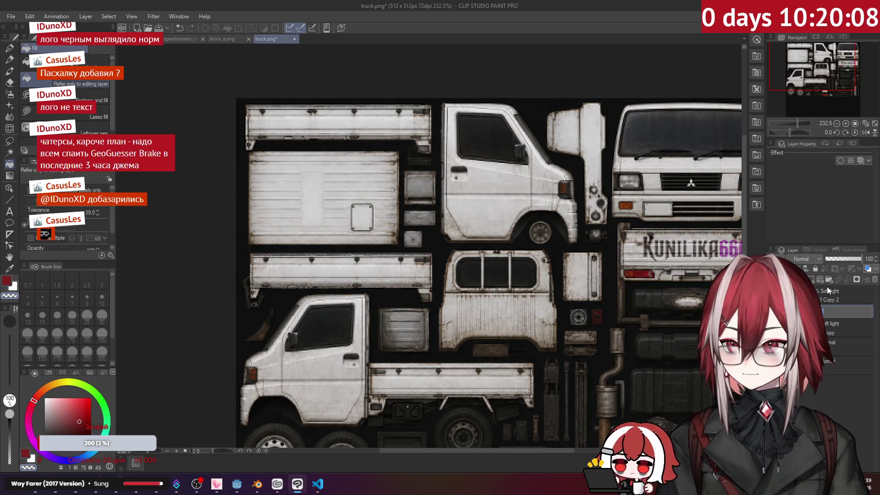
Step: Move the Normal logo layer above Soft light Copy 2 and delete it
left_click_drag(840, 284, 843, 289)
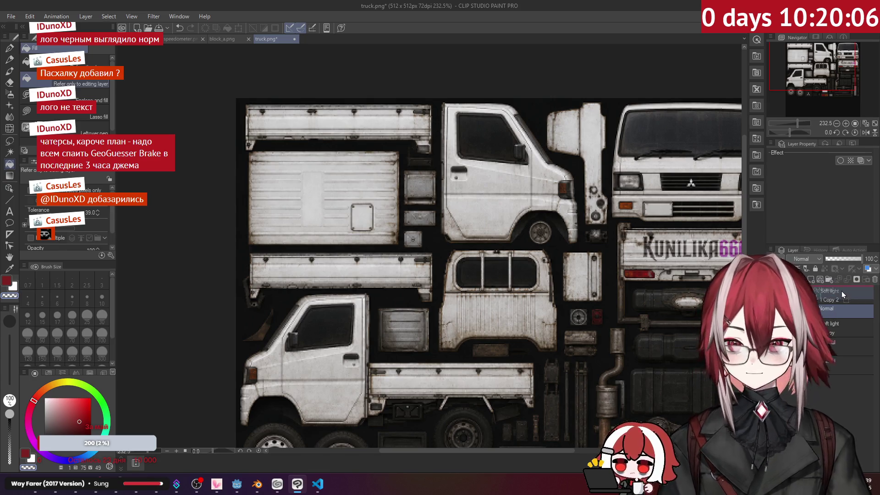
left_click(829, 312)
left_click(828, 328, "shift")
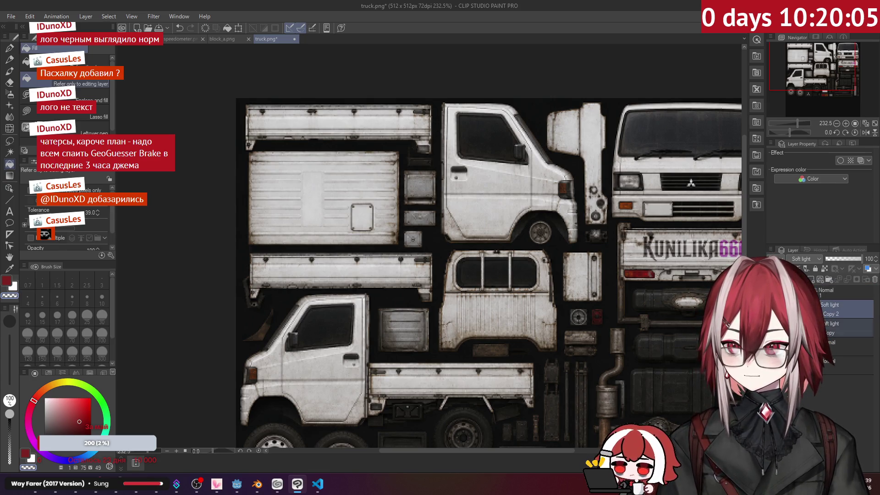
left_click(825, 290)
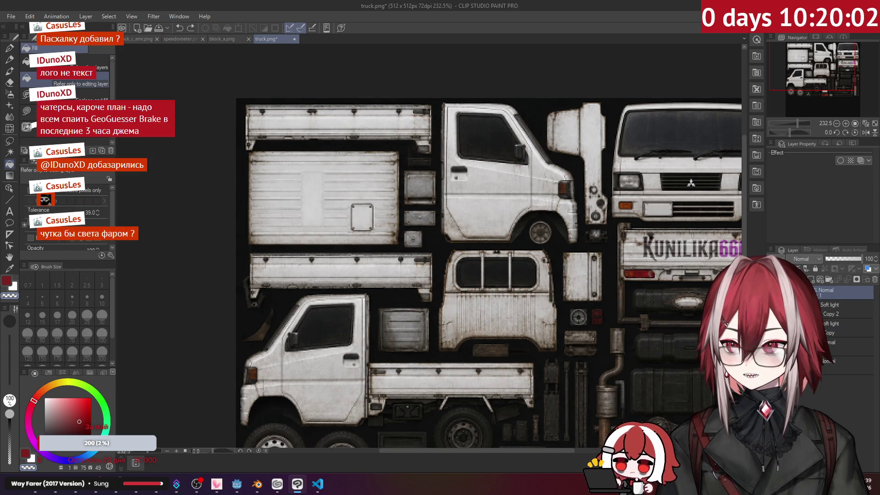
left_click(875, 280)
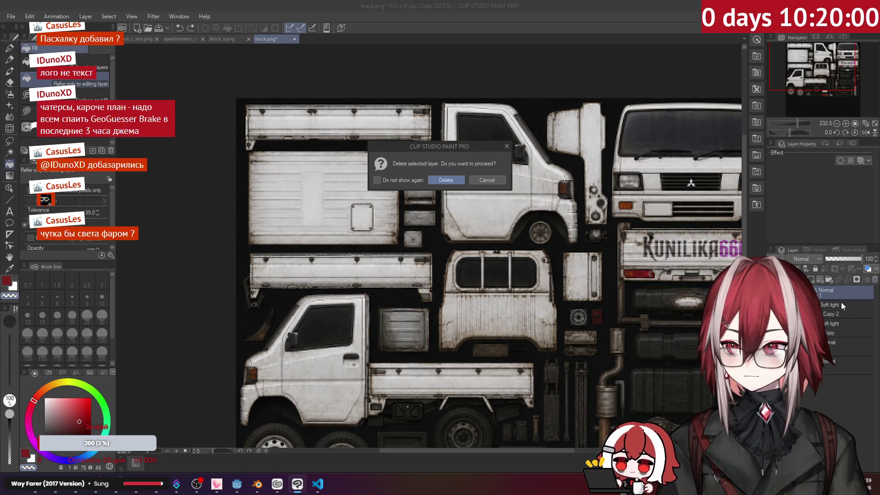
left_click(433, 181)
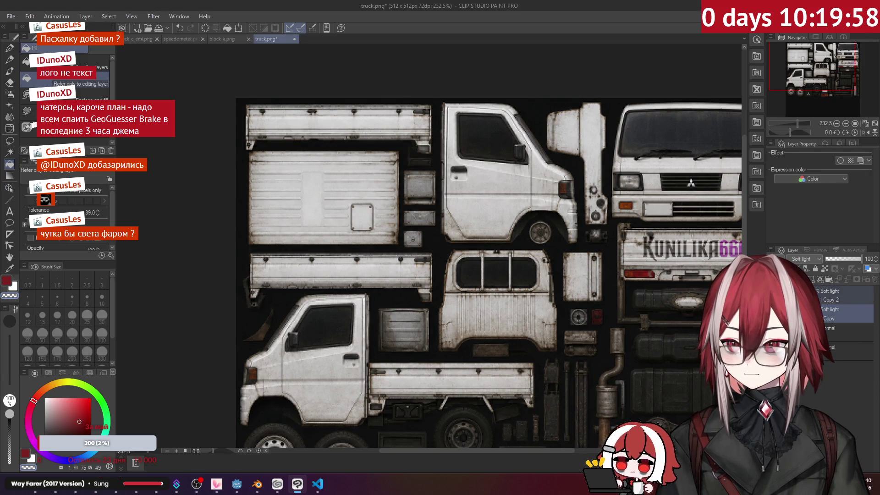
key("ctrl+t")
Step: Move the KUNILIKA666 logo onto the long white bed side panel
mouse_move(718, 250)
left_mouse_down()
mouse_move(343, 275)
mouse_move(398, 266)
left_mouse_up()
scroll(324, 274, "up", 2)
scroll(325, 273, "up", 2)
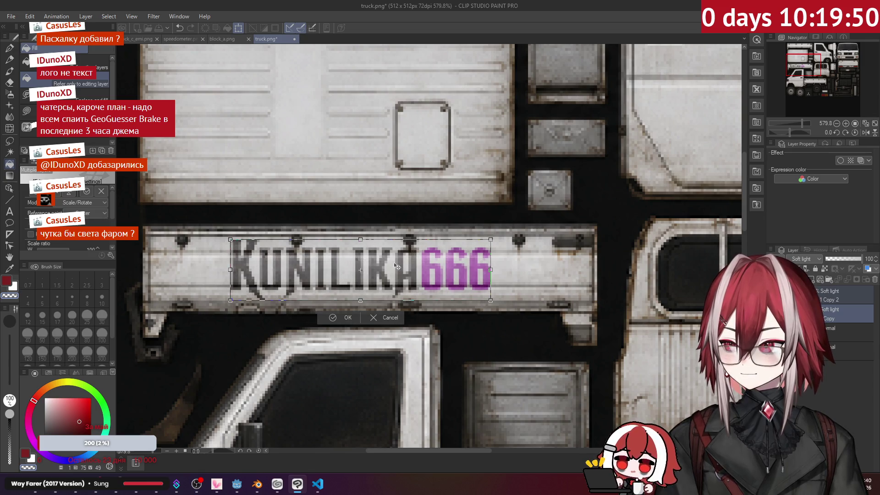
left_click_drag(361, 300, 377, 275)
left_click(391, 313)
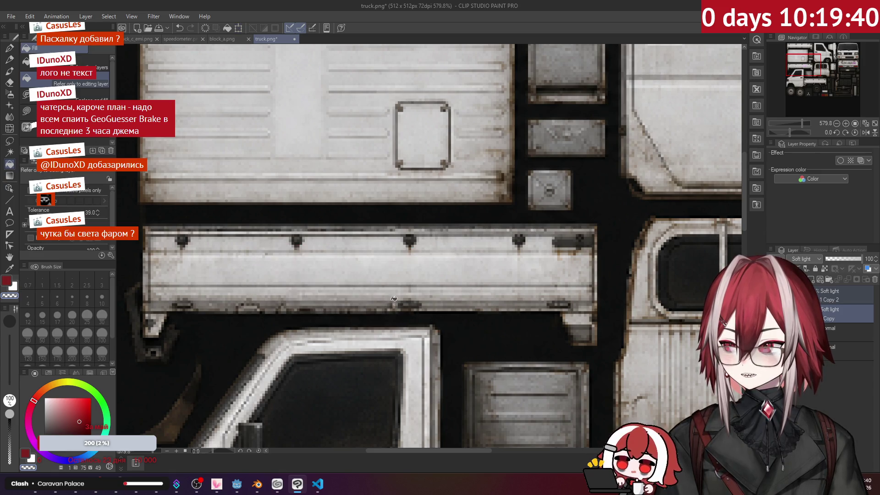
scroll(392, 274, "down", 4)
left_click_drag(355, 282, 362, 282)
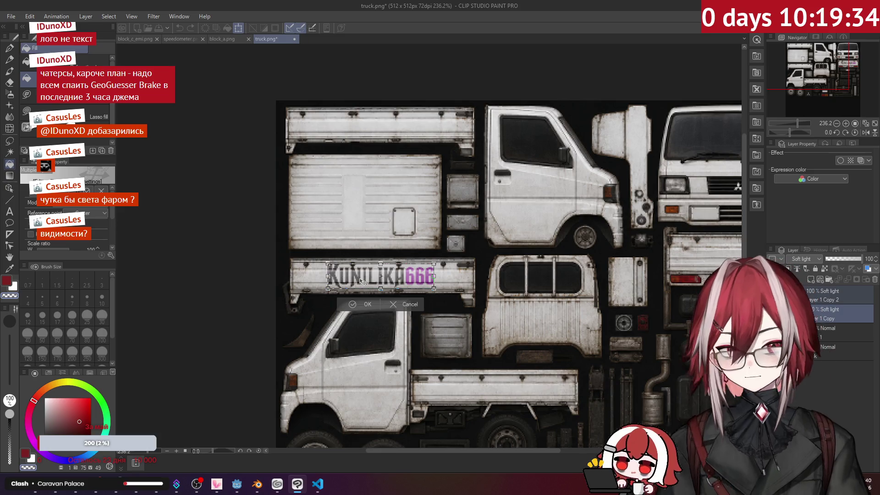
left_click(356, 308)
scroll(365, 292, "up", 3)
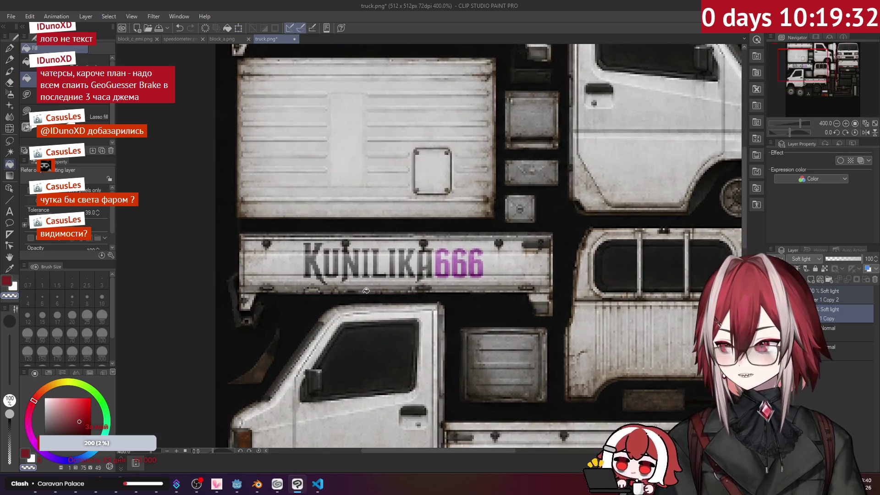
scroll(551, 268, "down", 2)
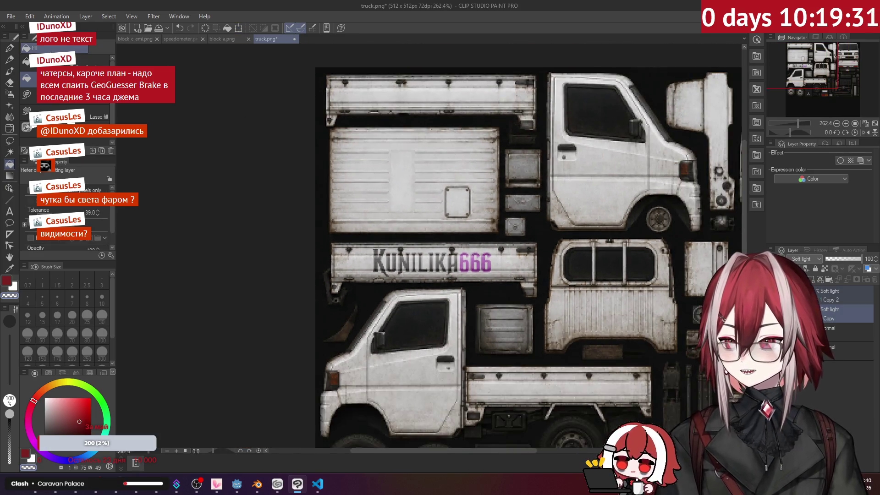
Step: Duplicate the logo layer and place the copy on the top white panel
right_click(824, 299)
left_click(810, 129)
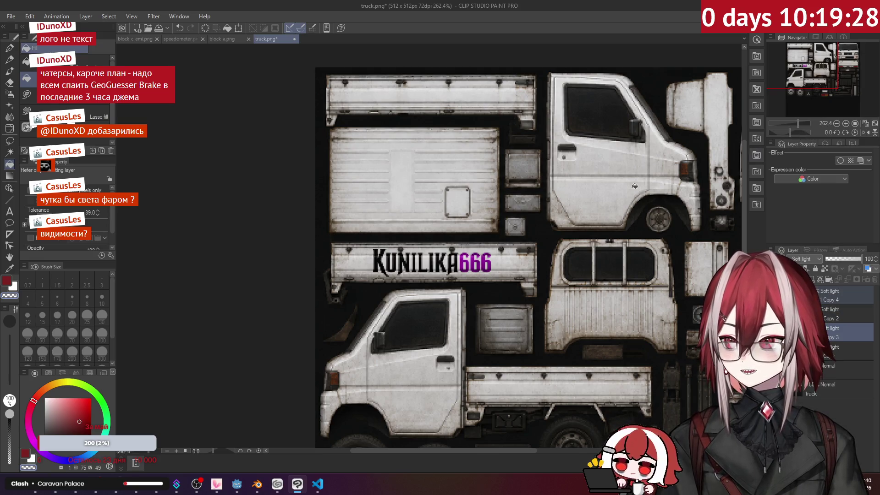
key("ctrl+t")
left_click_drag(473, 271, 476, 100)
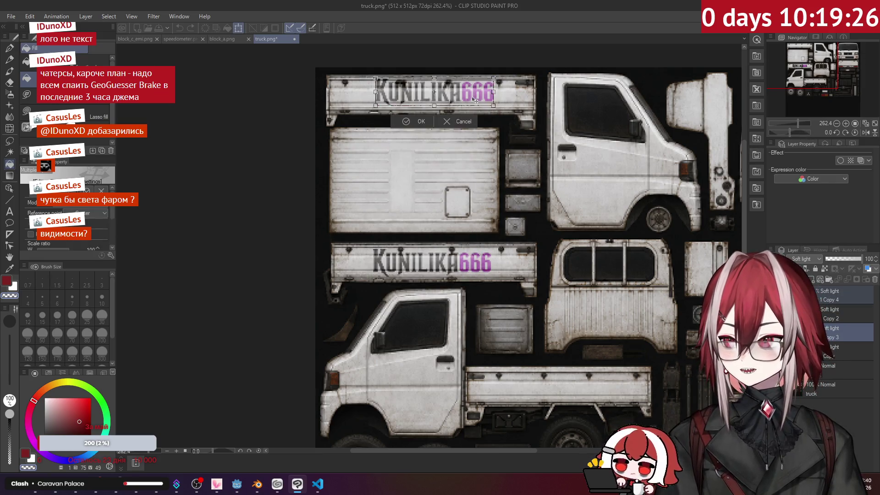
left_click_drag(448, 143, 449, 248)
scroll(447, 193, "up", 5)
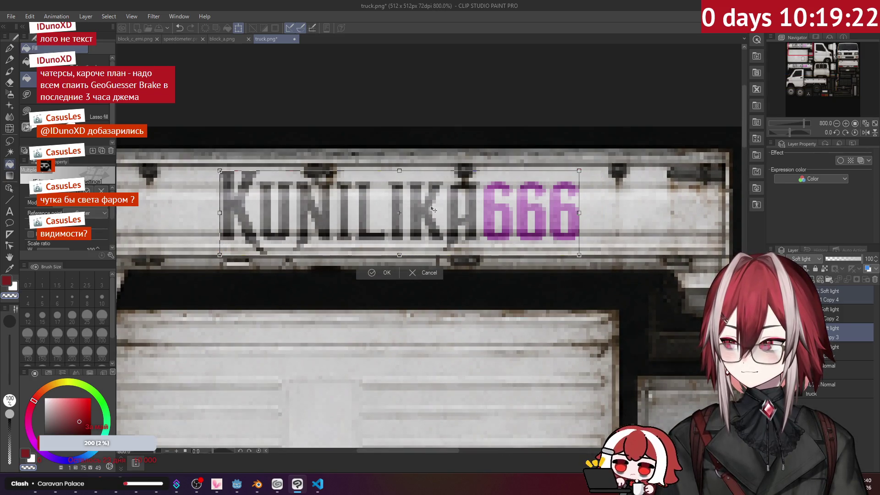
scroll(434, 210, "down", 2)
left_click_drag(436, 210, 434, 210)
left_click(392, 259)
Step: Start saving the edited truck.png texture
scroll(412, 211, "down", 5)
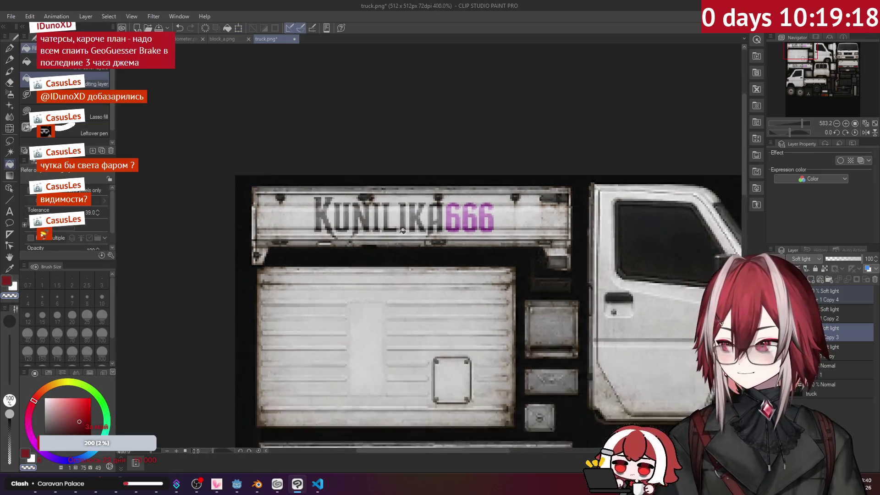
scroll(435, 192, "down", 2)
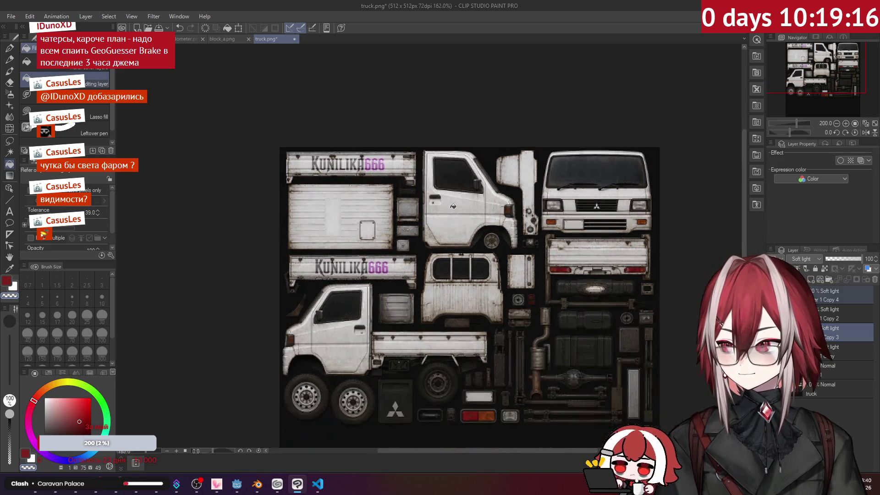
key("ctrl+s")
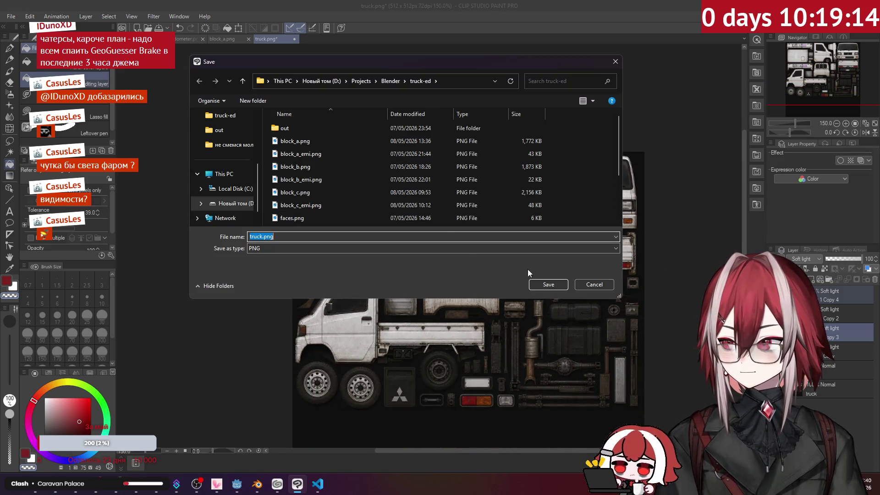
Step: Overwrite truck.png, then drag it into the Godot textures folder, replacing the old copy
left_click(538, 283)
left_click(462, 242)
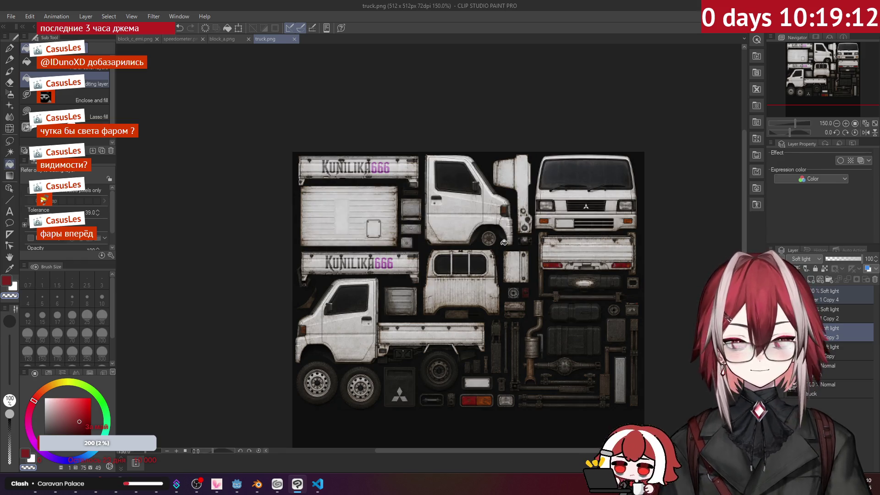
mouse_move(55, 484)
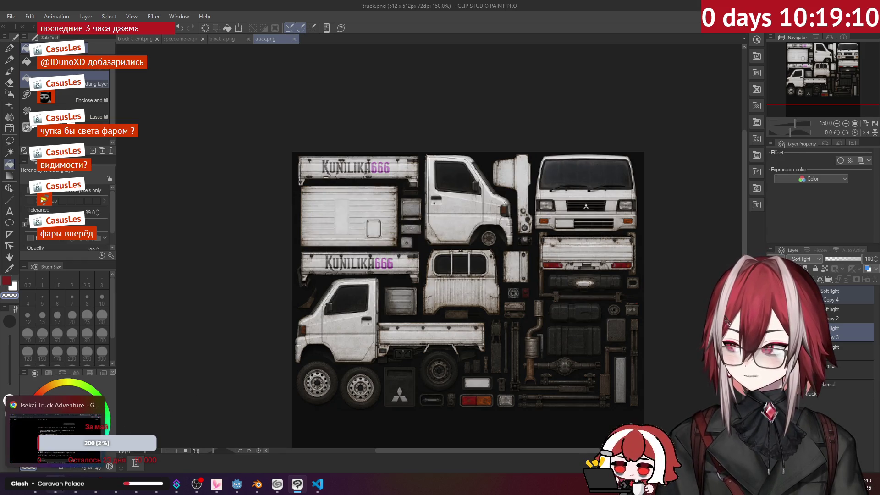
left_click(55, 435)
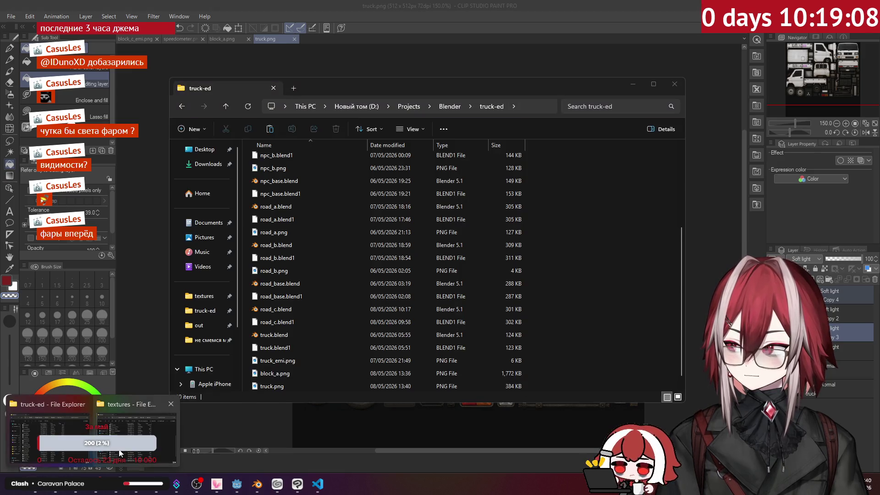
left_click(245, 436)
mouse_move(280, 391)
left_mouse_down()
mouse_move(397, 397)
mouse_move(550, 321)
left_mouse_up()
left_click(441, 175)
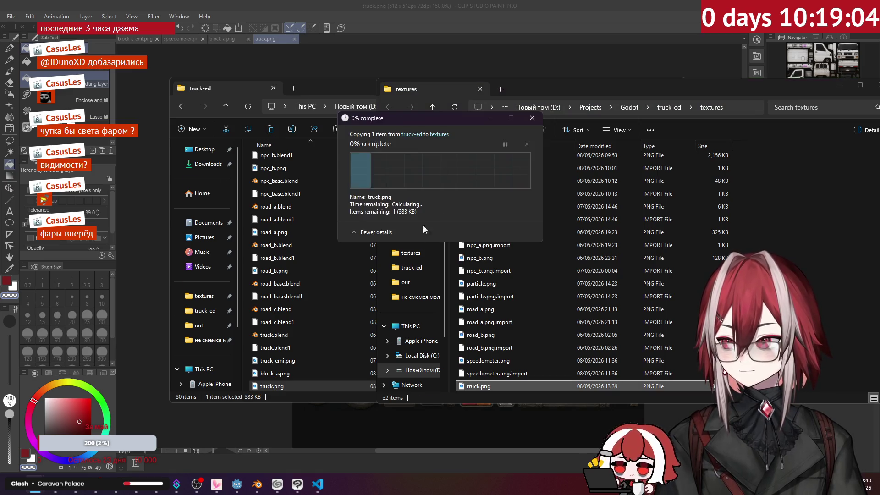
left_click(237, 484)
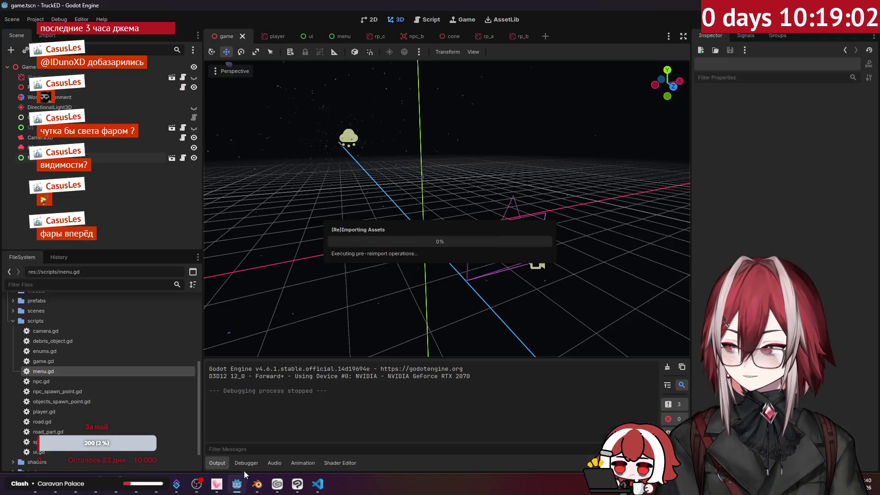
Step: Run the game, steer the truck left and right down the street, then stop it
key("F5")
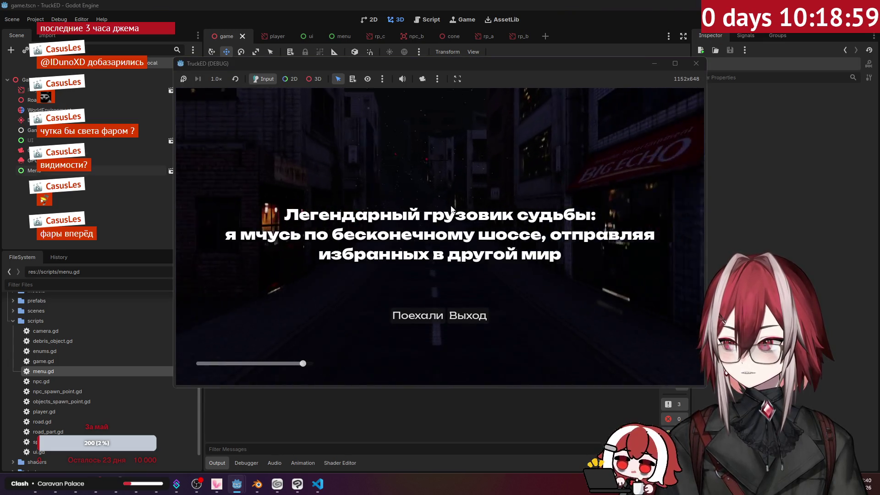
left_click(418, 316)
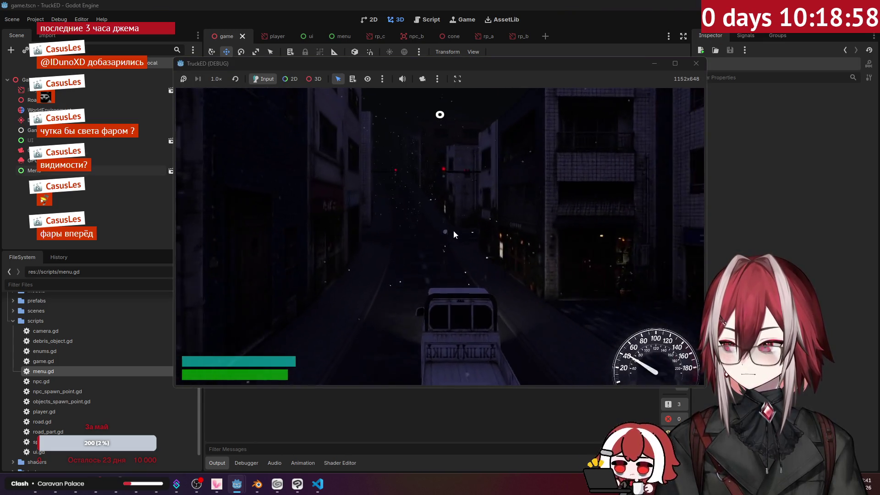
key("a")
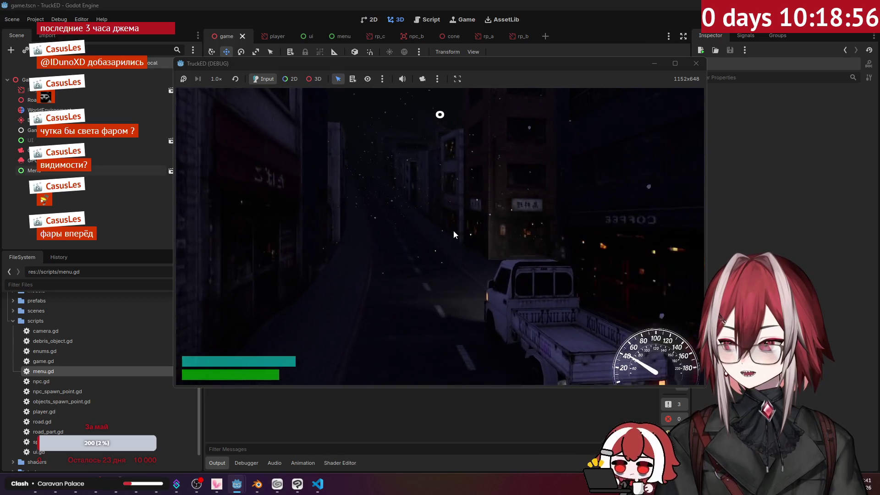
key("d")
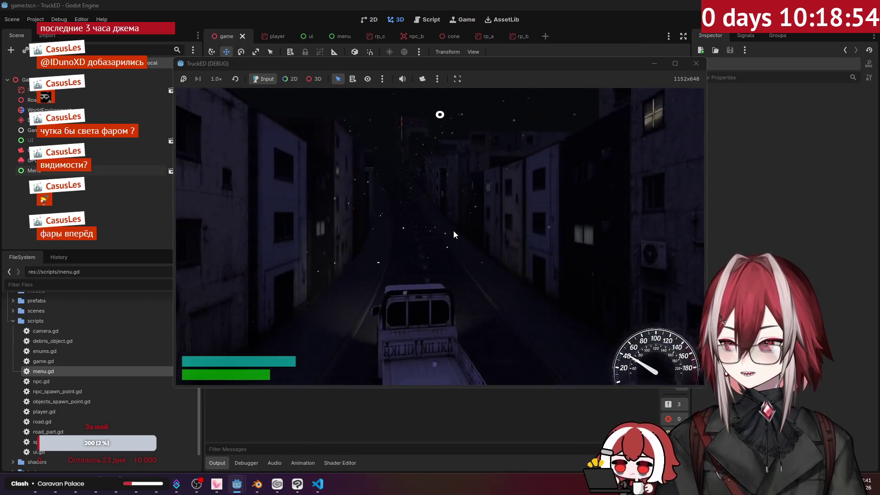
key("d")
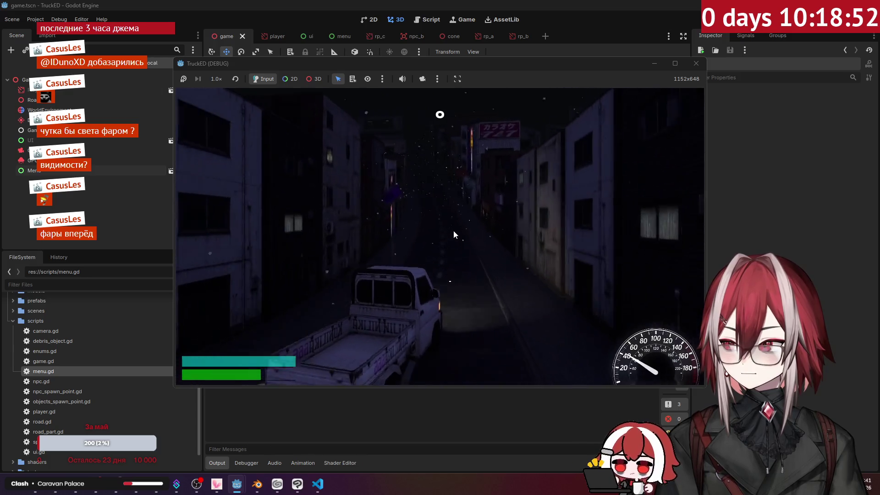
key("d")
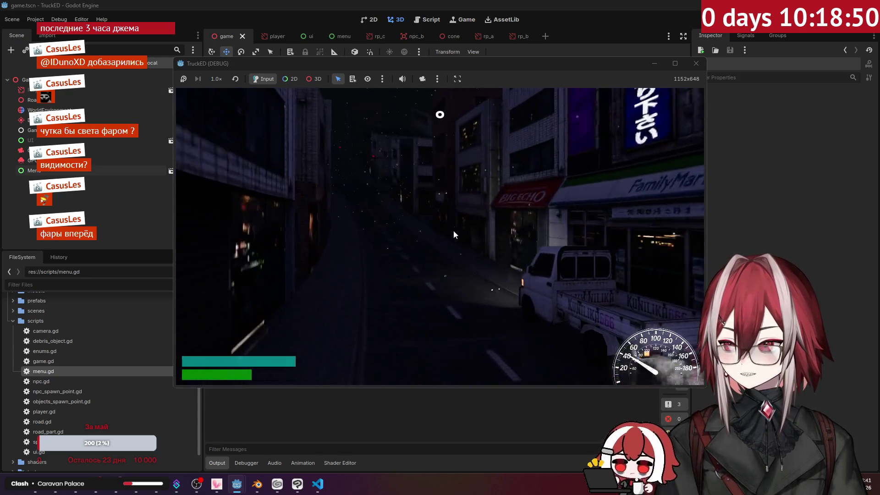
key("a")
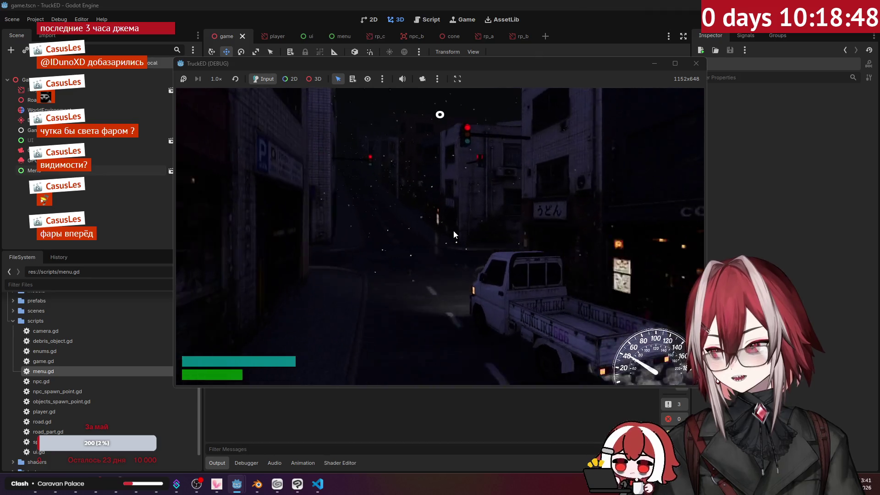
key("d")
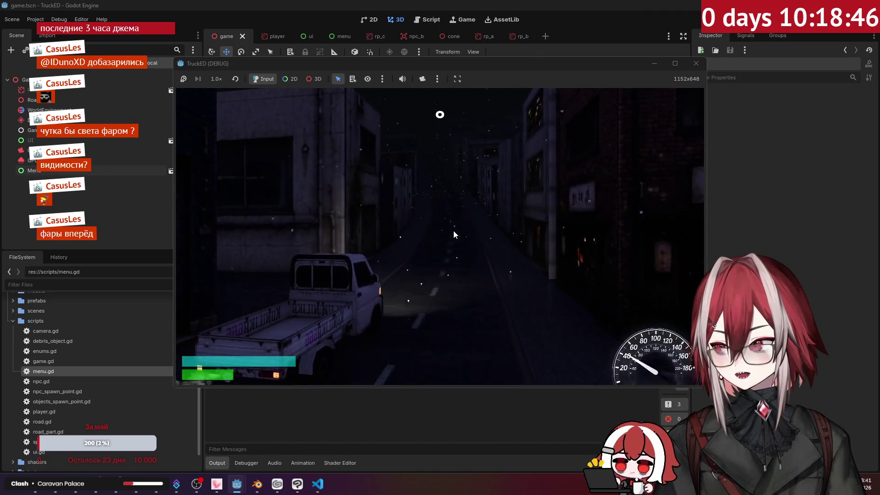
left_click(695, 64)
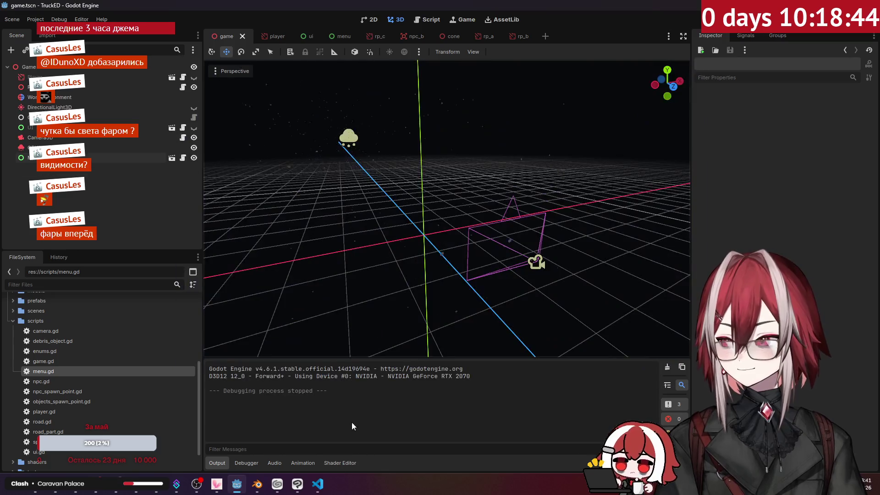
left_click(298, 484)
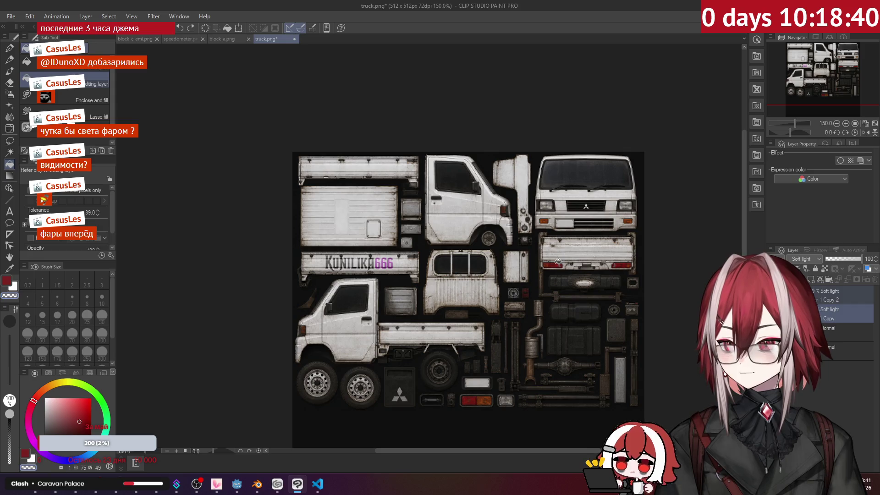
Step: Move the KUNILIKA666 logo onto the cab door, shrink it to fit, and save
scroll(402, 268, "up", 5)
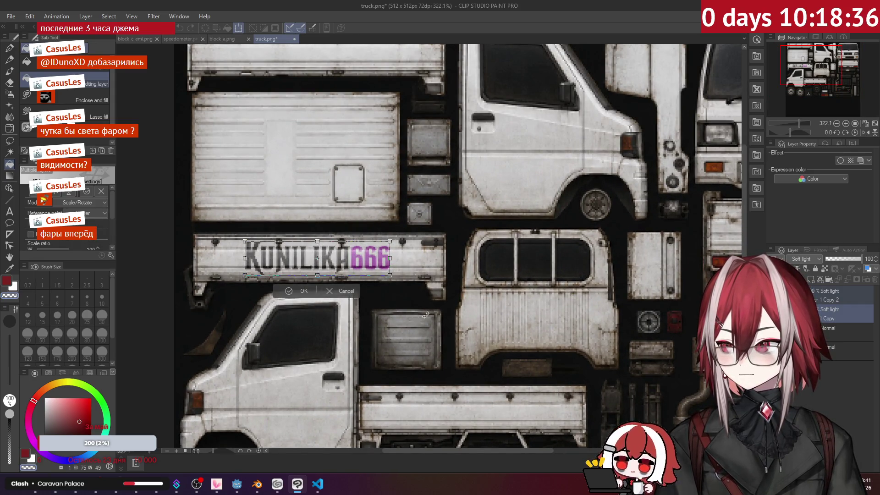
left_click_drag(402, 312, 465, 198)
mouse_move(406, 151)
left_mouse_down()
mouse_move(398, 289)
mouse_move(368, 291)
left_mouse_up()
scroll(364, 290, "up", 2)
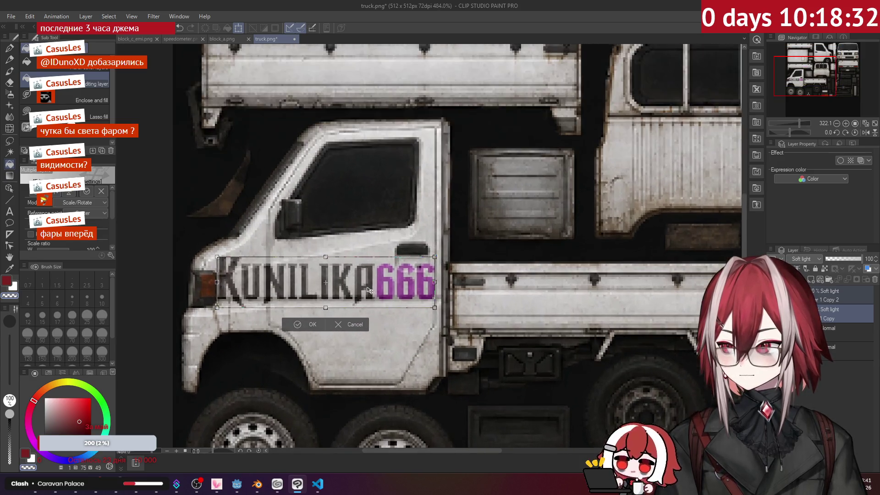
mouse_move(433, 308)
left_mouse_down()
mouse_move(389, 290)
mouse_move(399, 296)
mouse_move(389, 307)
mouse_move(386, 292)
left_mouse_up()
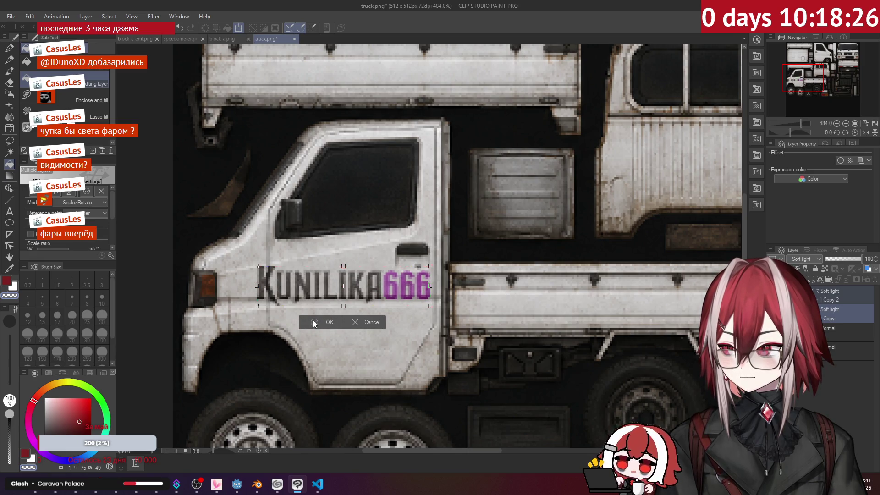
left_click(314, 323)
scroll(359, 285, "down", 3)
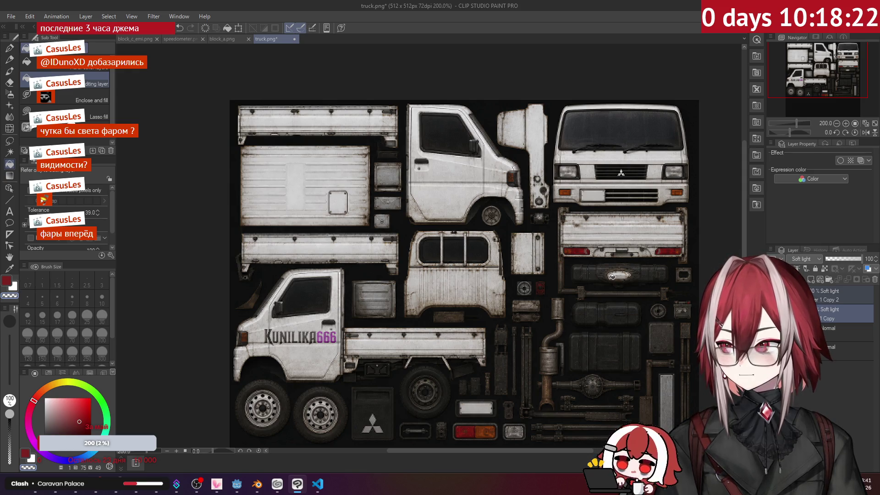
key("ctrl+shift+s")
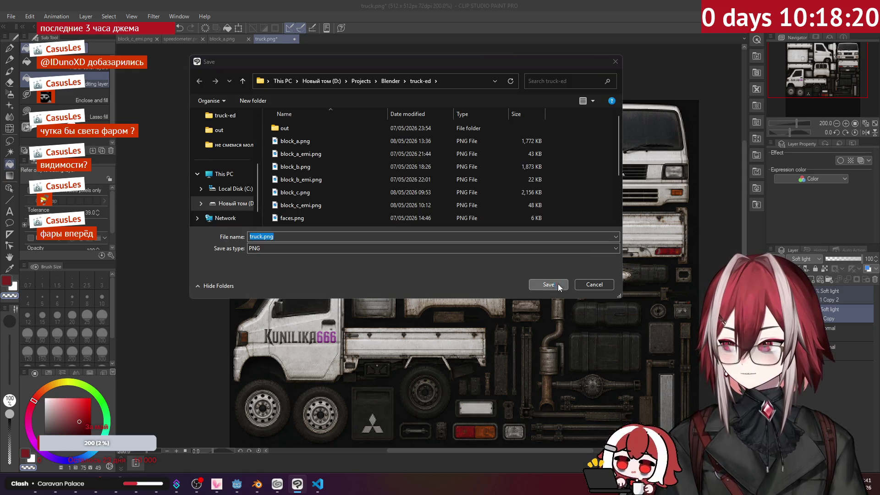
Step: Overwrite truck.png and drag it into the Godot textures folder, replacing the old file
left_click(463, 242)
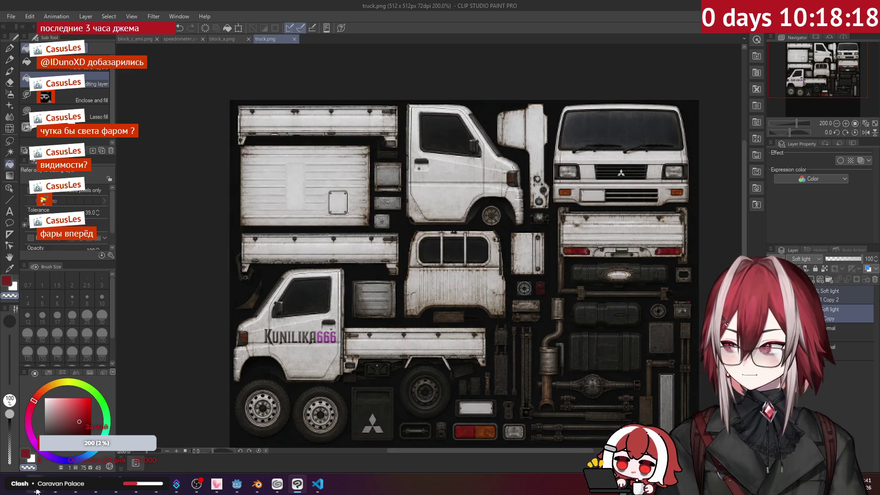
mouse_move(37, 491)
left_click(63, 453)
left_click(129, 426)
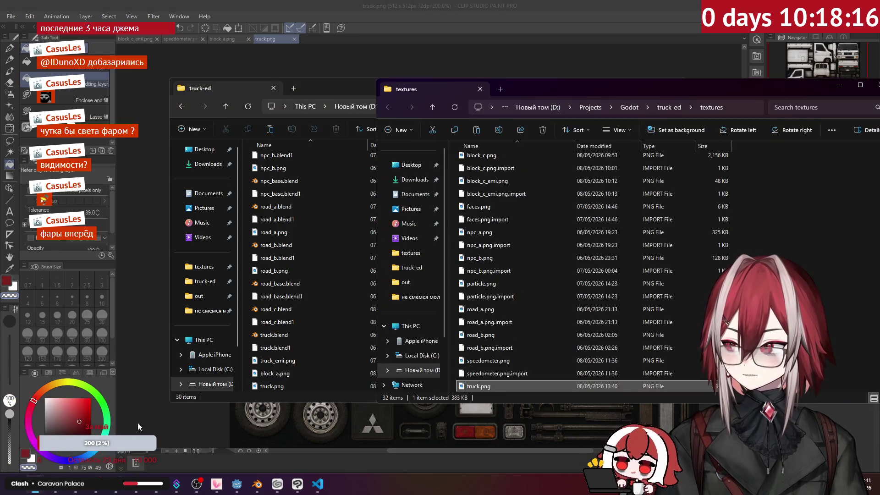
mouse_move(285, 386)
left_mouse_down()
mouse_move(549, 364)
mouse_move(711, 275)
left_mouse_up()
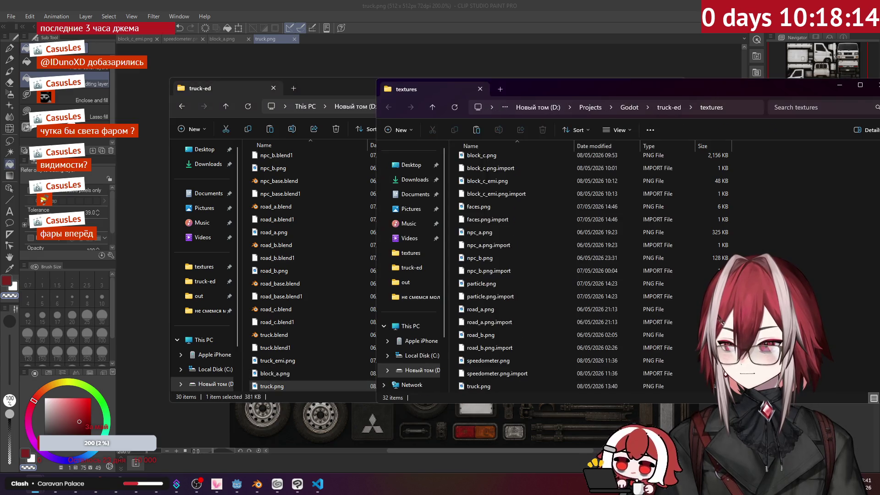
left_click(470, 165)
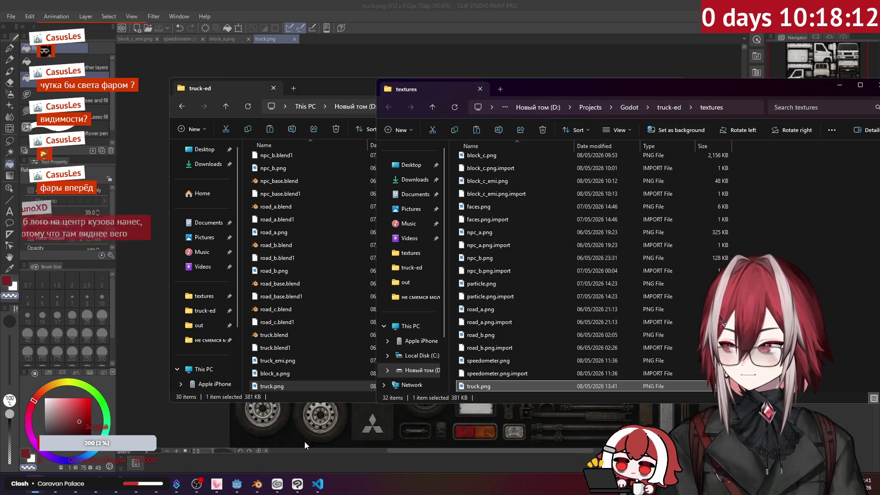
left_click(236, 484)
left_click(272, 41)
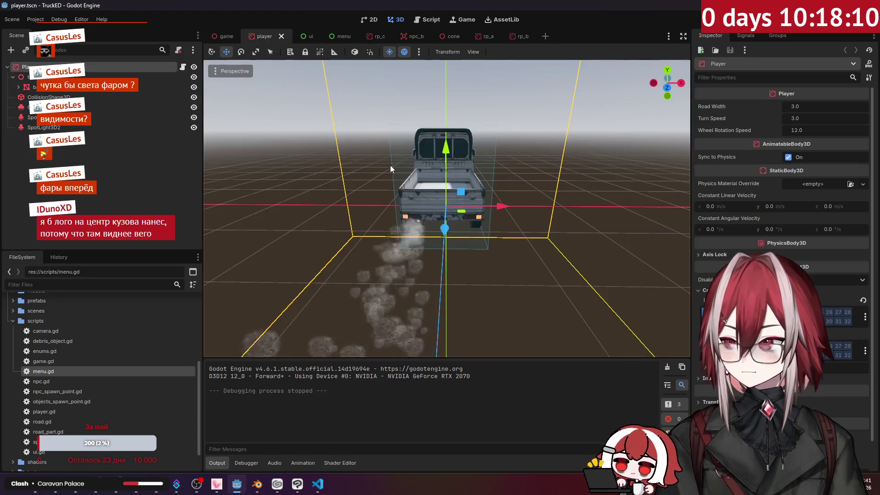
Step: Orbit around the truck's side, front and rear, then run the game from its main menu
left_click_drag(413, 206, 642, 206)
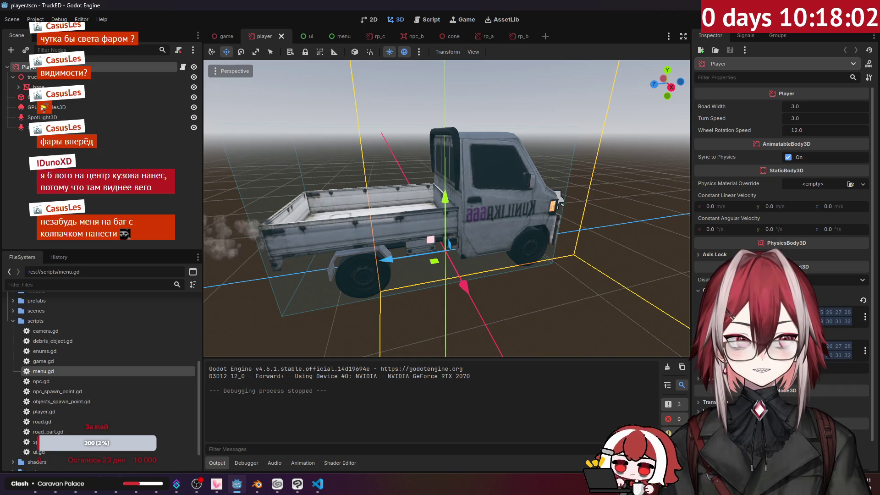
mouse_move(413, 207)
left_mouse_down()
mouse_move(449, 260)
mouse_move(491, 280)
mouse_move(541, 271)
left_mouse_up()
scroll(218, 238, "up", 3)
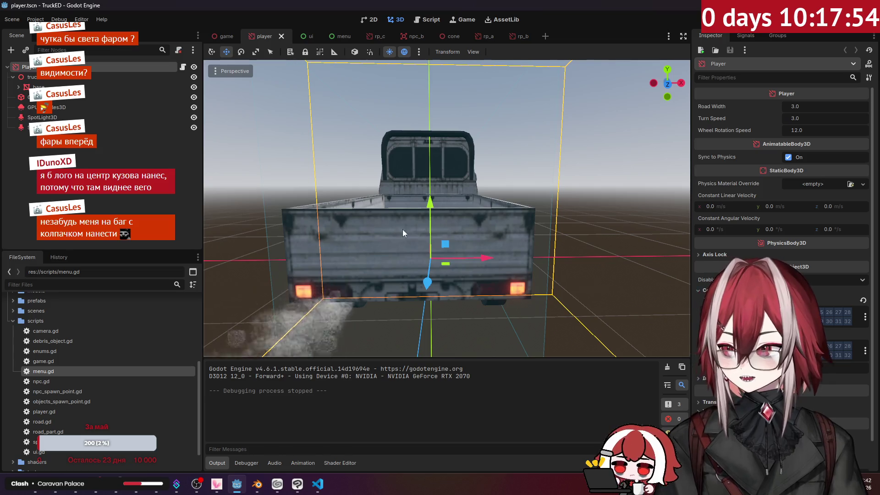
mouse_move(517, 235)
left_mouse_down()
mouse_move(294, 229)
mouse_move(374, 186)
left_mouse_up()
scroll(375, 186, "up", 3)
scroll(375, 186, "down", 3)
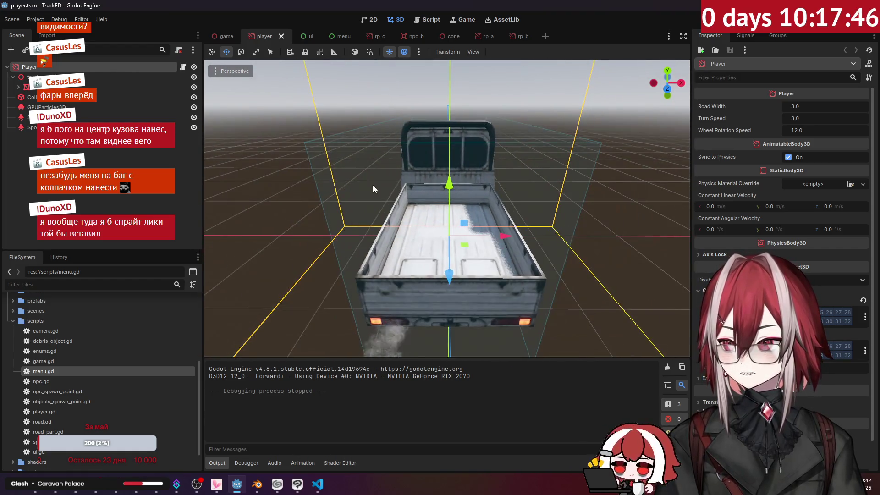
left_click_drag(506, 231, 553, 178)
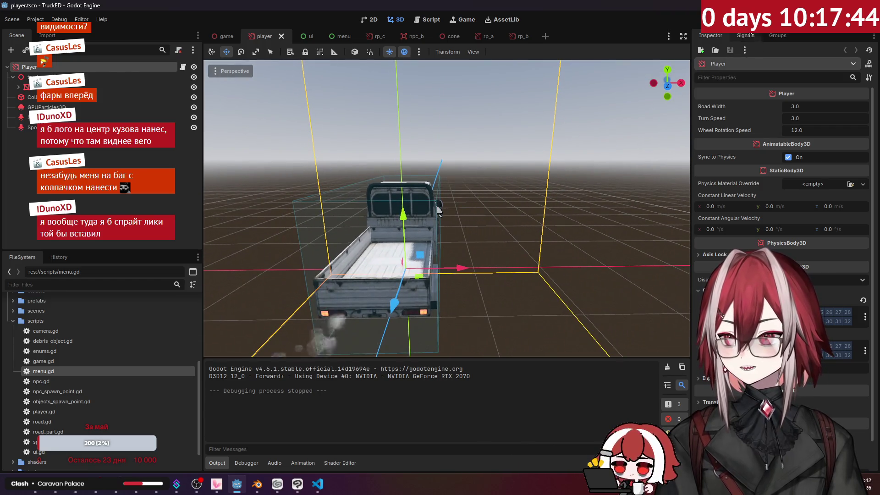
left_click(752, 20)
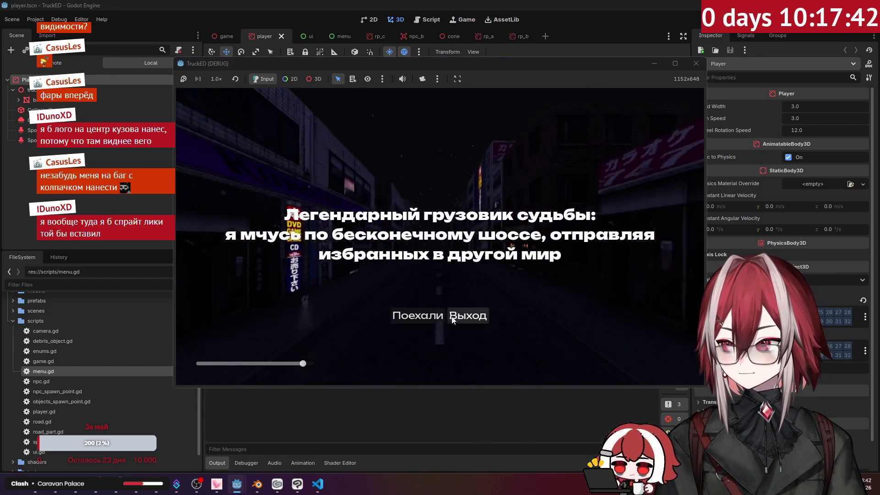
left_click(452, 319)
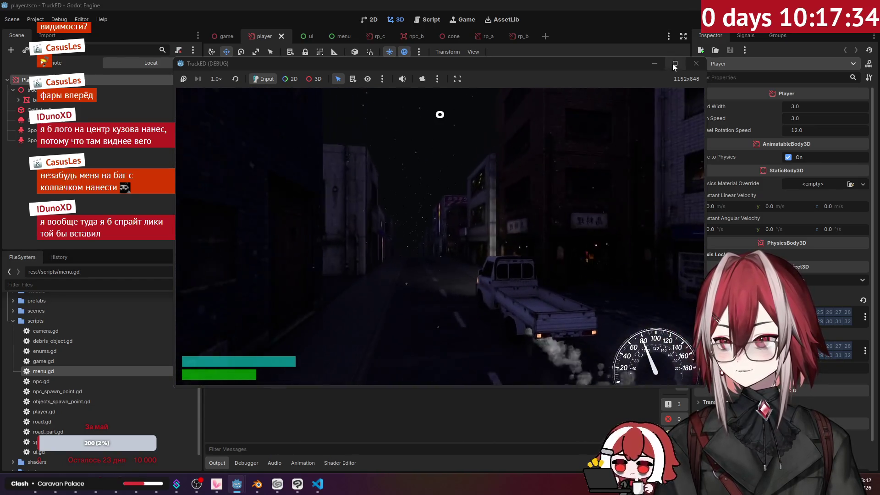
Step: Maximize the running game window and set its embedded sizing to Stretch to Fit
key("super+Up")
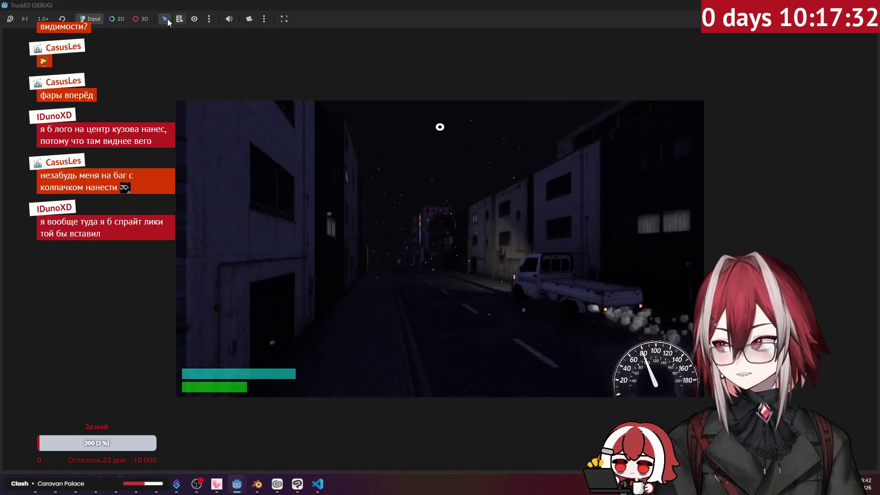
left_click(284, 18)
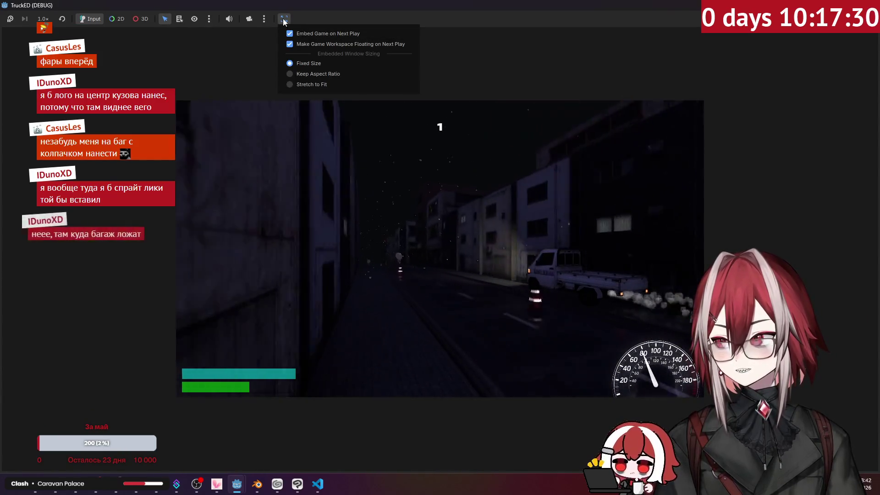
left_click(327, 83)
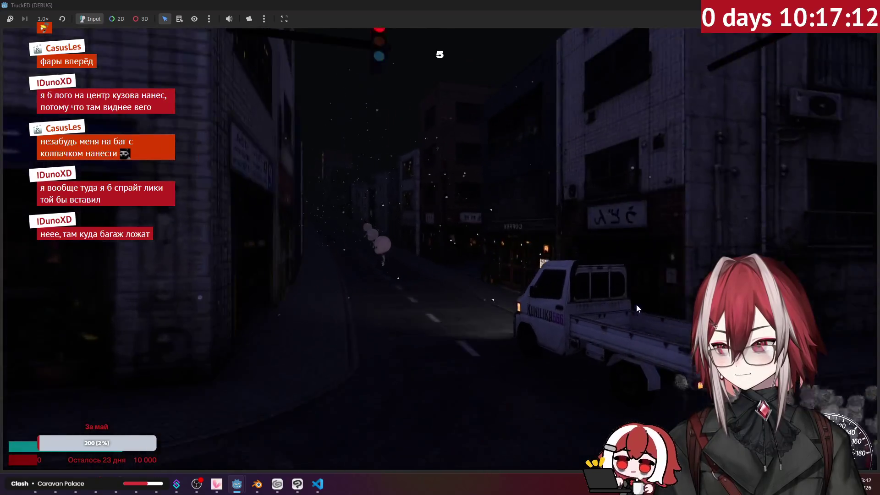
Step: Stop the game with F8 and return to truck.png in Clip Studio Paint
key("F8")
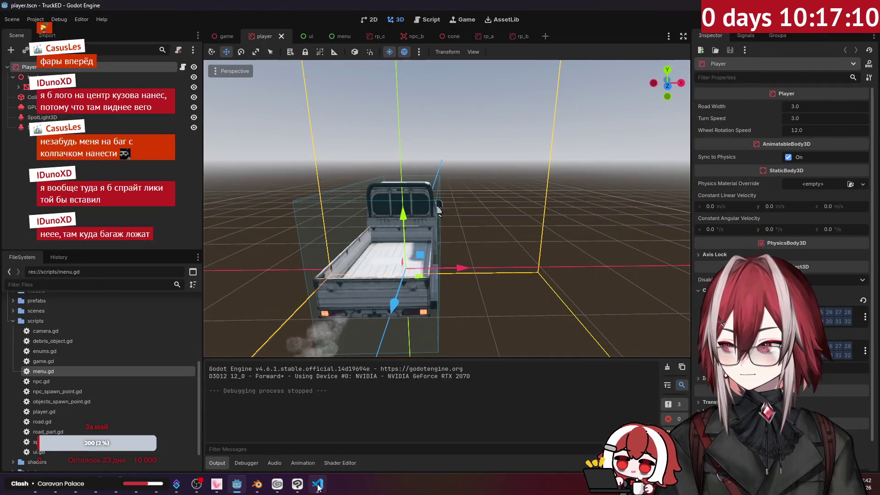
left_click(318, 484)
left_click(297, 484)
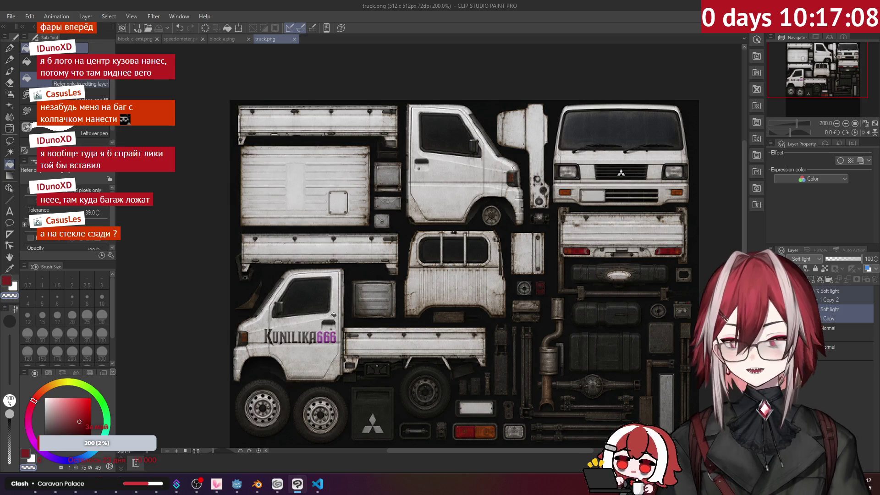
Step: Centre the truck's side, zoom in on the KUNILIKA666 door logo, then switch to Blender
mouse_move(359, 310)
left_mouse_down()
mouse_move(502, 251)
mouse_move(420, 279)
mouse_move(393, 275)
left_mouse_up()
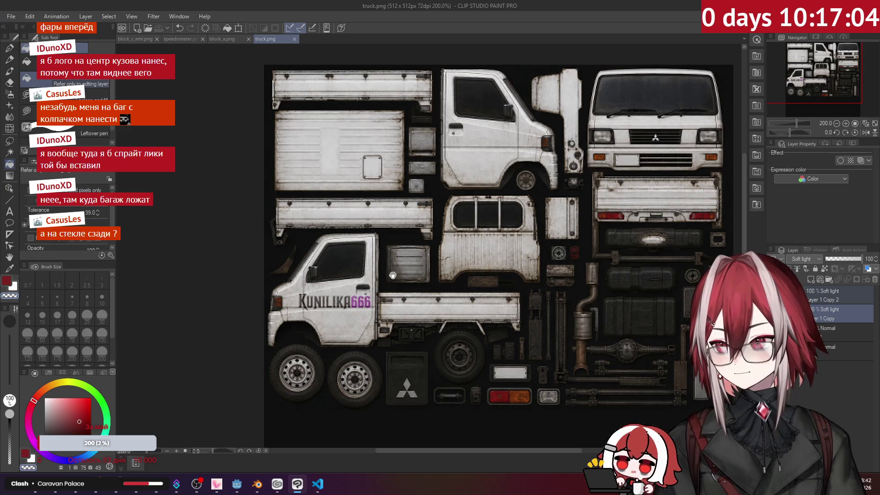
scroll(334, 286, "up", 6)
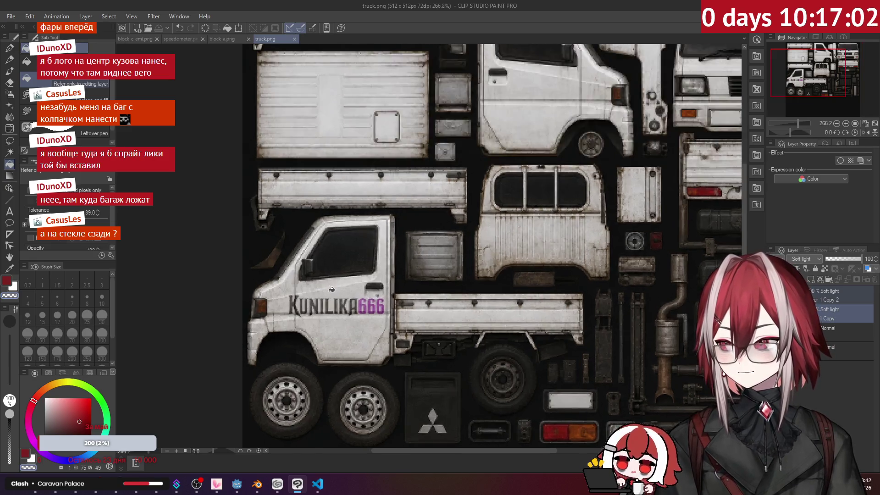
scroll(398, 275, "down", 5)
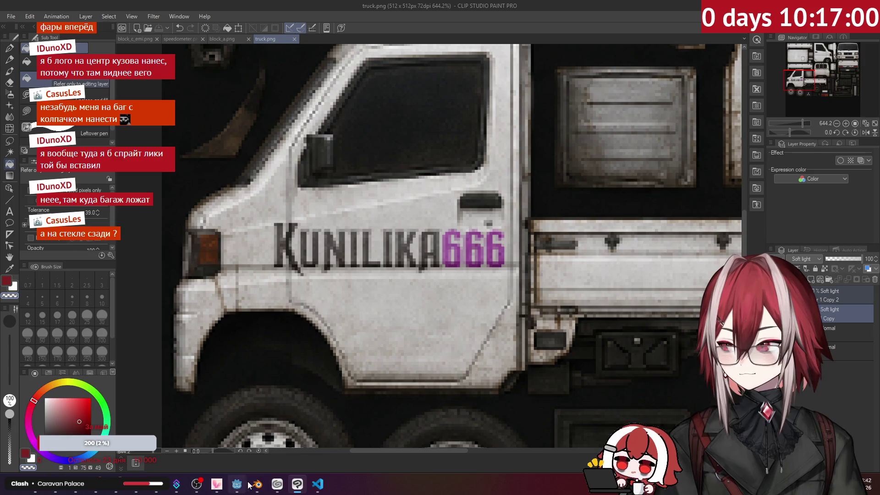
left_click(257, 483)
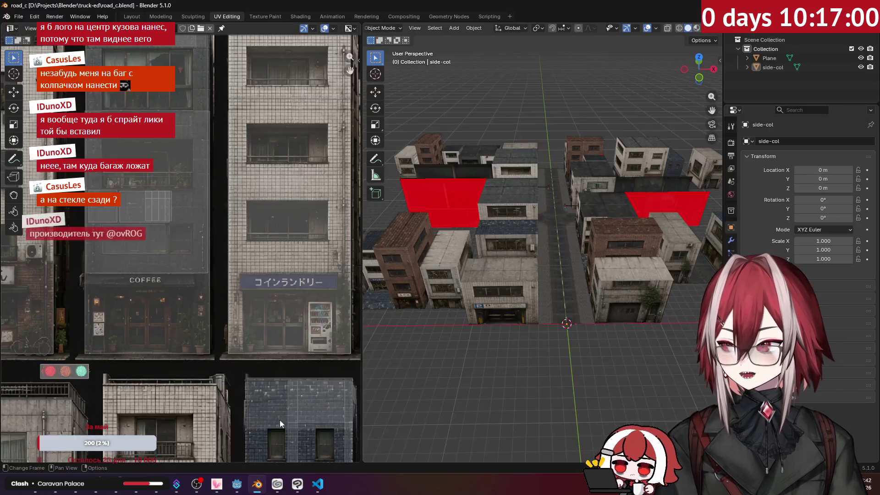
Step: Open truck.blend from File > Open Recent and orbit to view the truck from behind
left_click(17, 17)
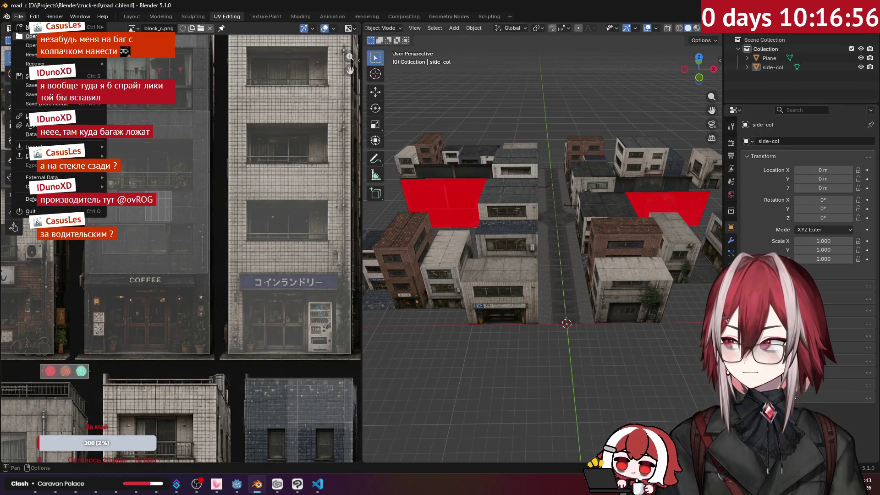
mouse_move(82, 45)
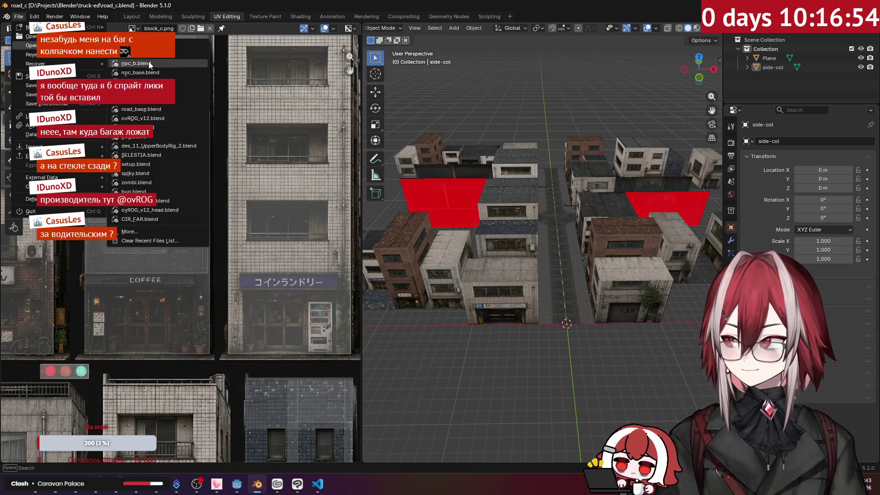
left_click(146, 101)
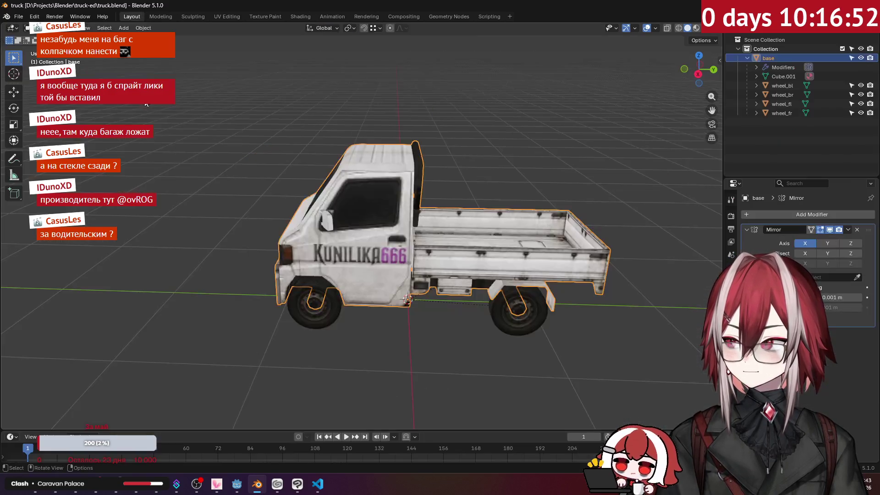
mouse_move(195, 120)
left_mouse_down()
mouse_move(418, 159)
mouse_move(327, 149)
mouse_move(298, 73)
left_mouse_up()
Step: In the UV Editing workspace, orbit to a close side view of the logo, then return to Clip Studio Paint
left_click(218, 17)
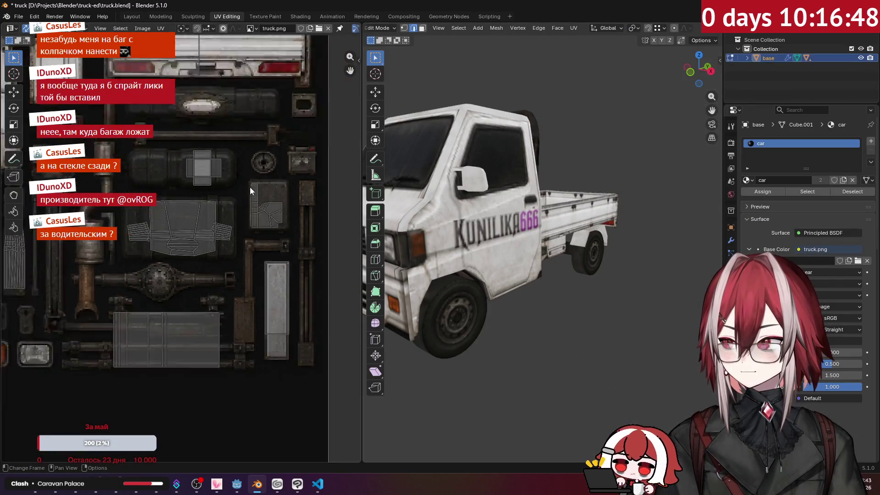
scroll(243, 239, "down", 4)
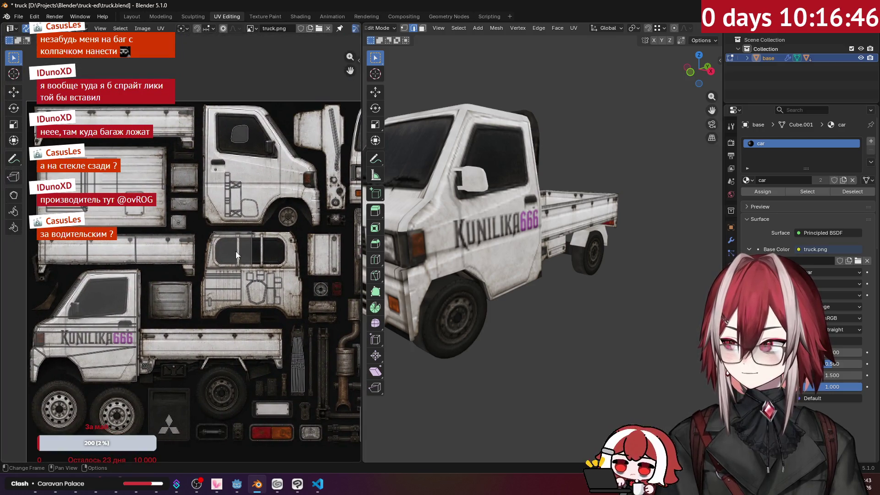
mouse_move(418, 250)
left_mouse_down()
mouse_move(555, 211)
mouse_move(460, 212)
left_mouse_up()
scroll(224, 211, "down", 3)
scroll(225, 211, "up", 3)
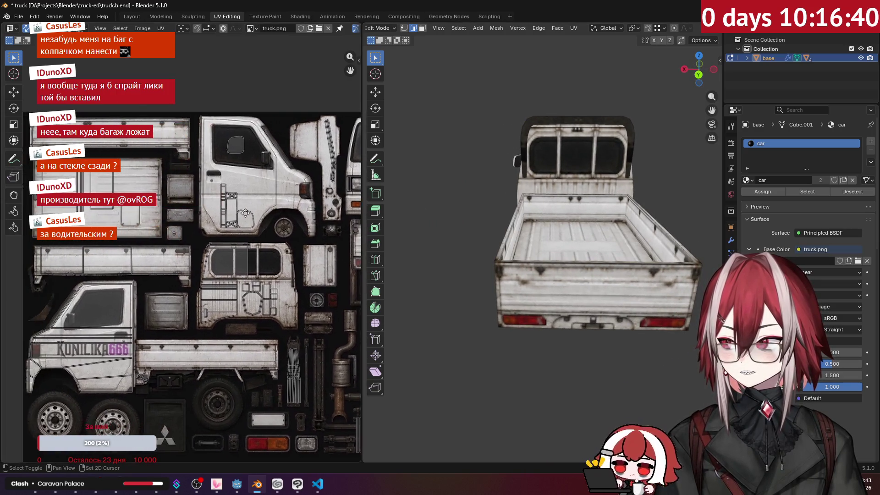
mouse_move(365, 213)
left_mouse_down()
mouse_move(551, 209)
mouse_move(534, 210)
left_mouse_up()
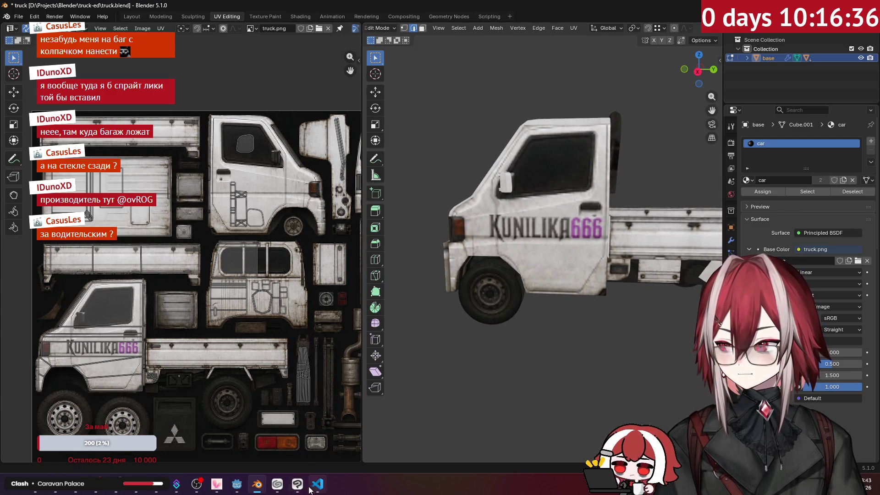
left_click(297, 484)
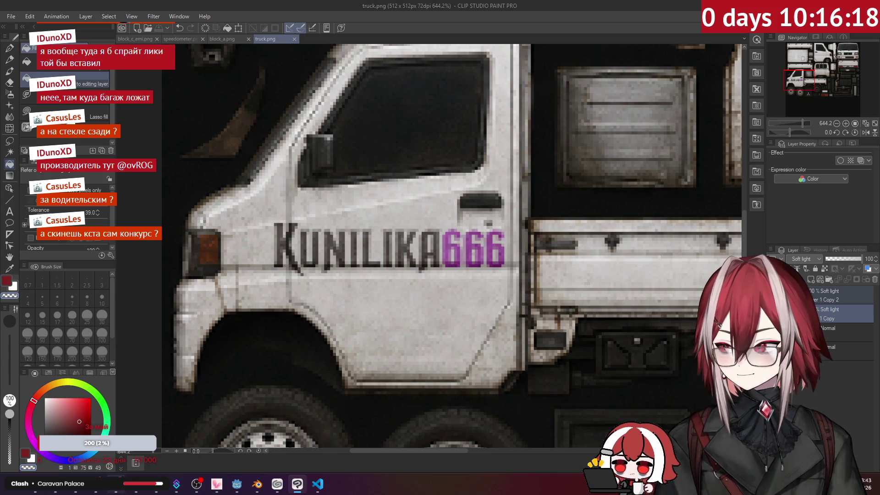
Step: On the second Soft light copy layer, narrow the logo and shift it slightly up and right
mouse_move(116, 485)
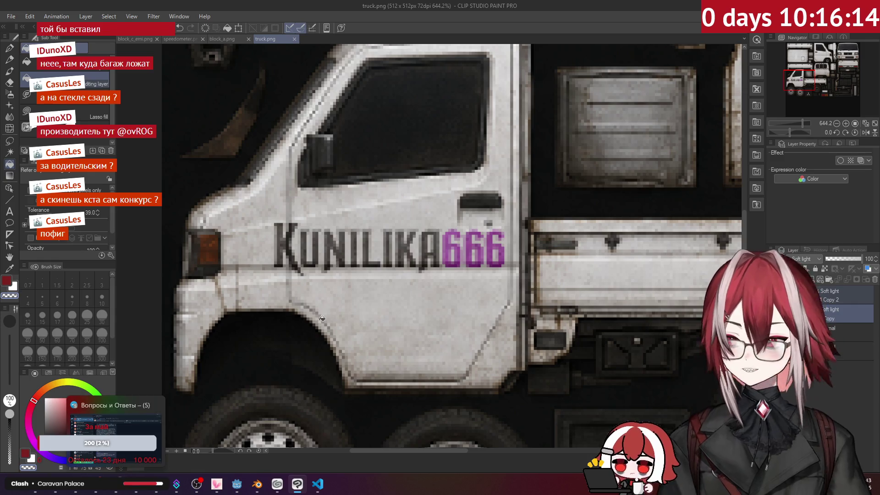
left_click(832, 300)
key("ctrl+t")
scroll(378, 261, "up", 2)
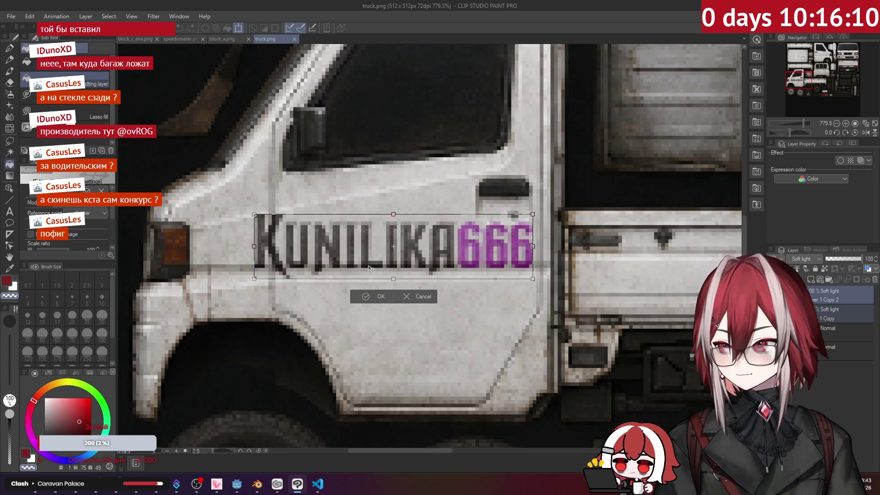
left_click_drag(391, 253, 397, 243)
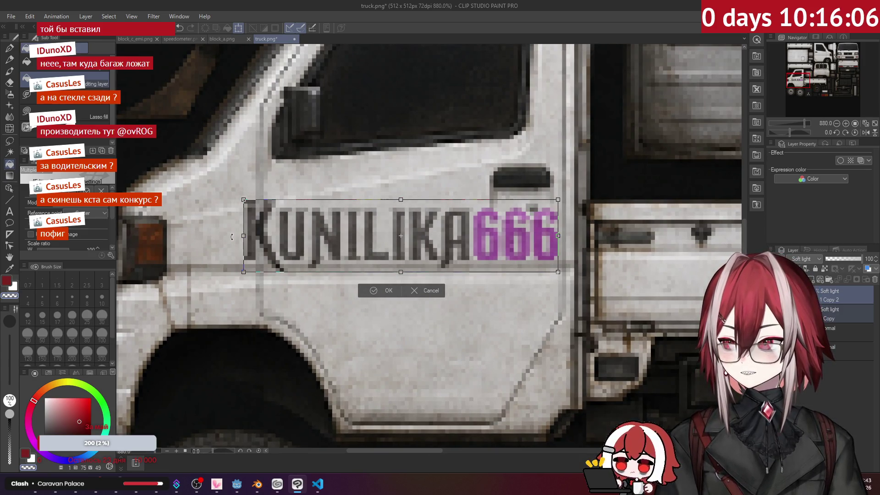
left_click_drag(244, 235, 274, 235)
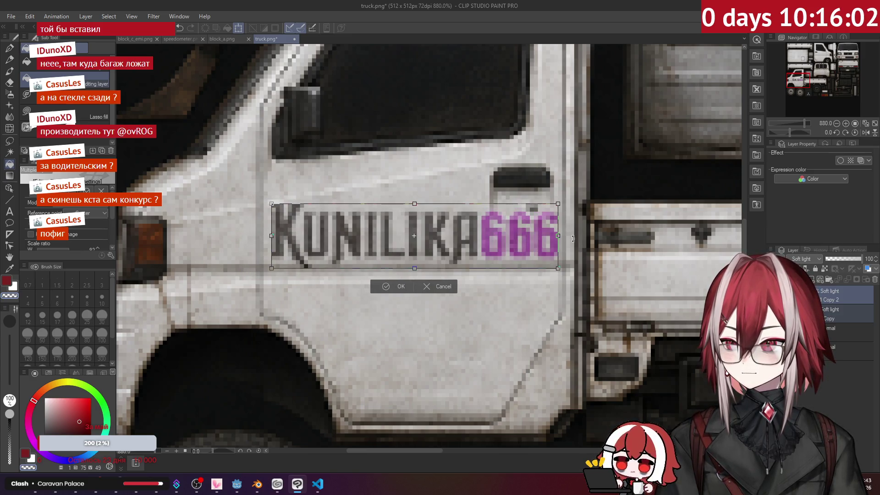
left_click_drag(557, 235, 553, 236)
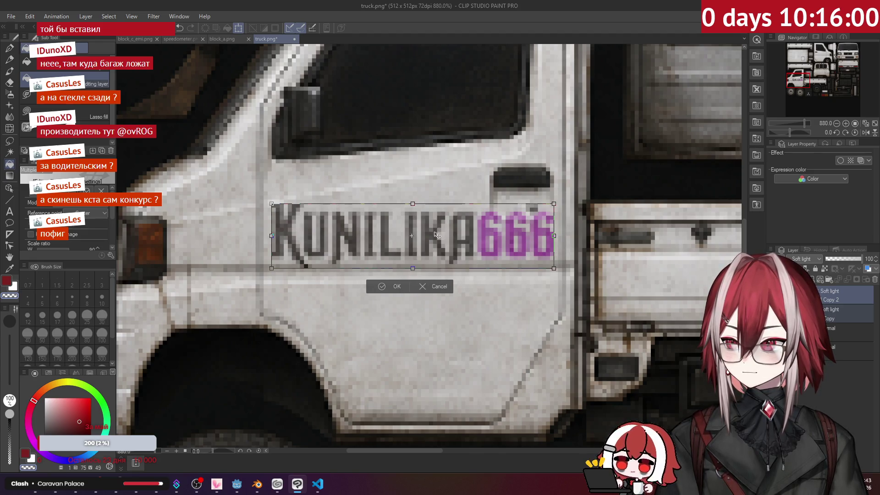
left_click_drag(441, 234, 442, 237)
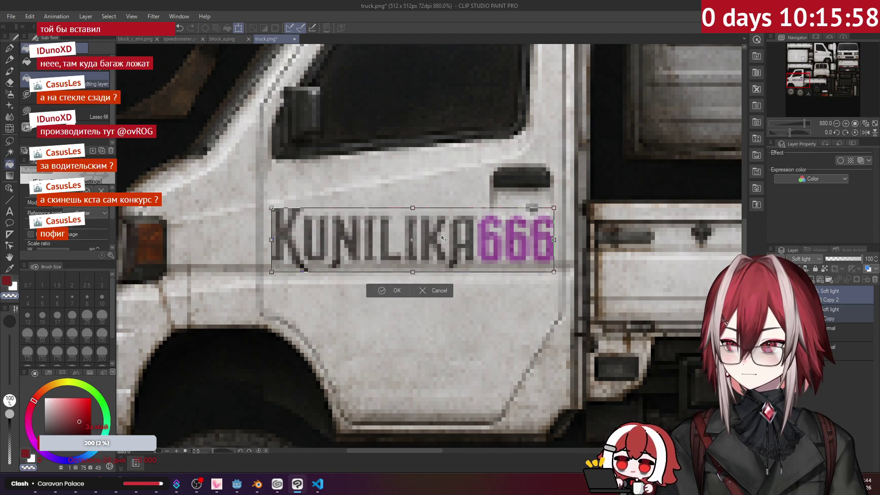
left_click(388, 290)
Step: Zoom out and pan to show the whole truck.png texture sheet
scroll(481, 234, "down", 6)
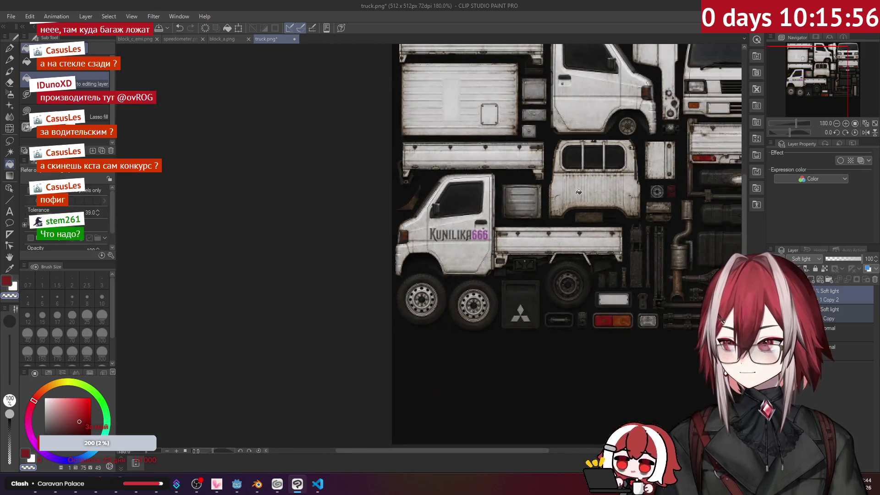
left_click_drag(567, 188, 490, 228)
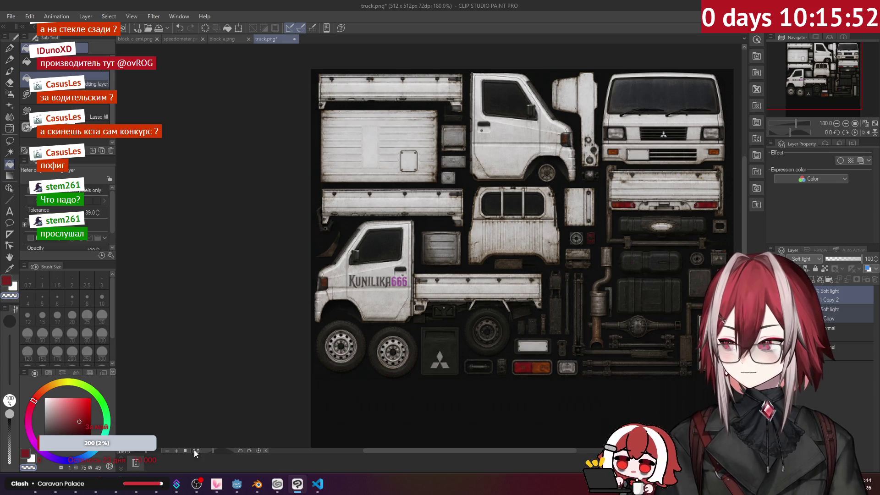
mouse_move(237, 487)
mouse_move(321, 488)
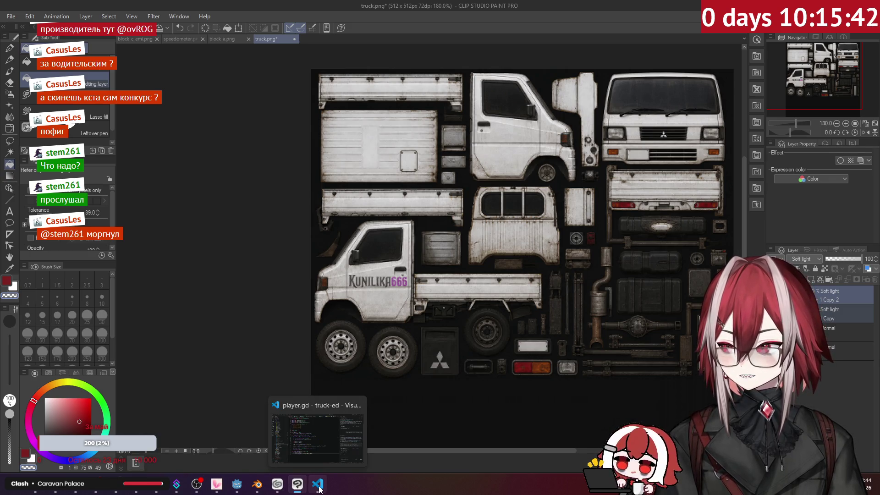
Step: Set the Bonk action's Play sound sub-action volume to 80% and confirm
left_click(176, 484)
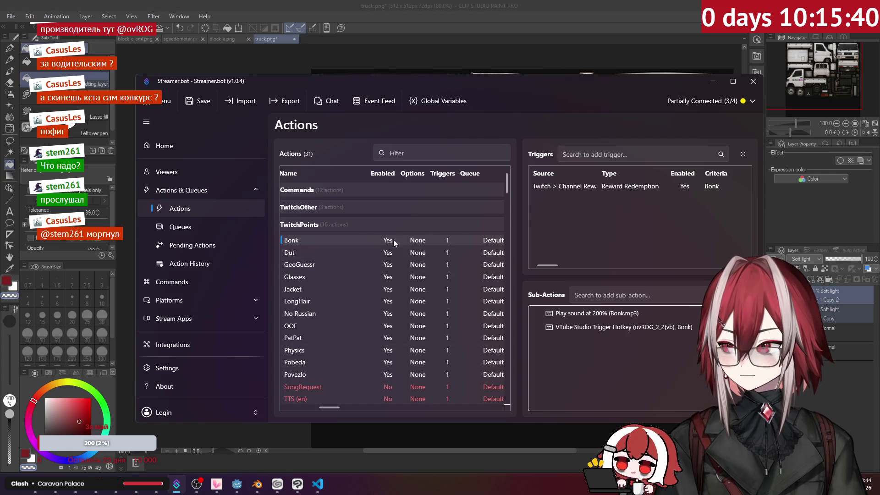
double_click(593, 315)
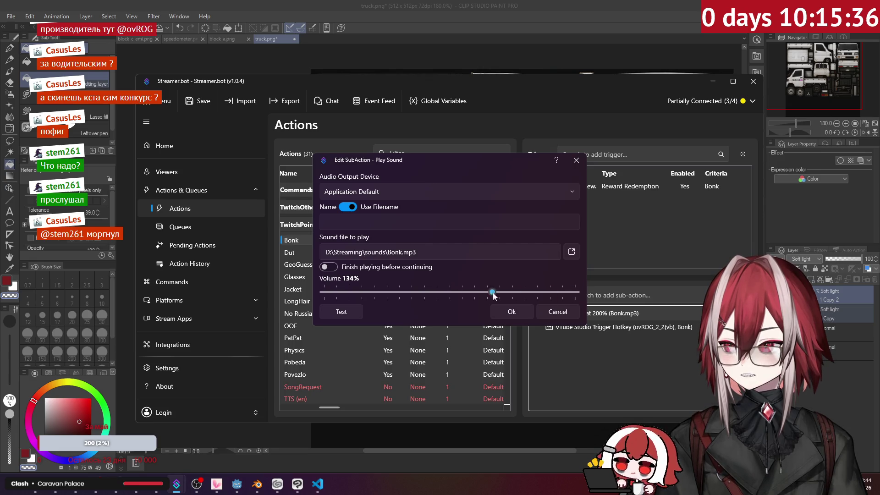
key("Left")
key("Left")
left_click(517, 306)
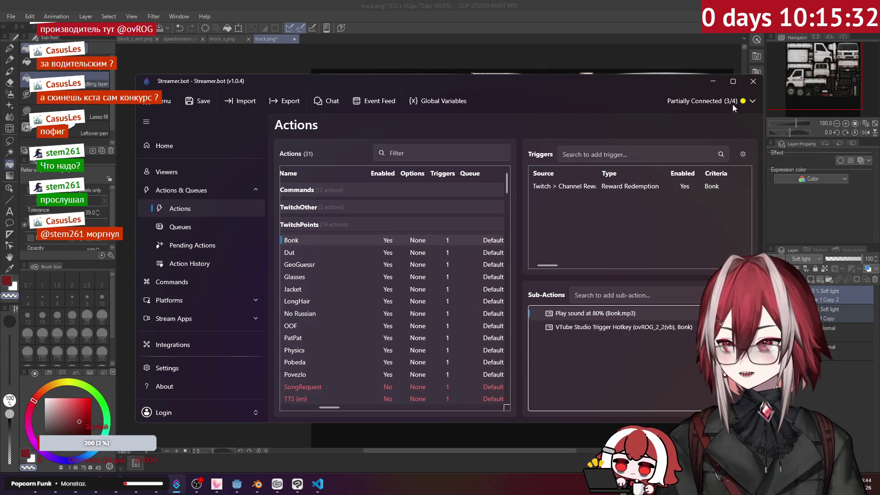
Step: Dismiss the close prompt and minimize Streamer.bot instead
left_click(752, 83)
left_click(528, 267)
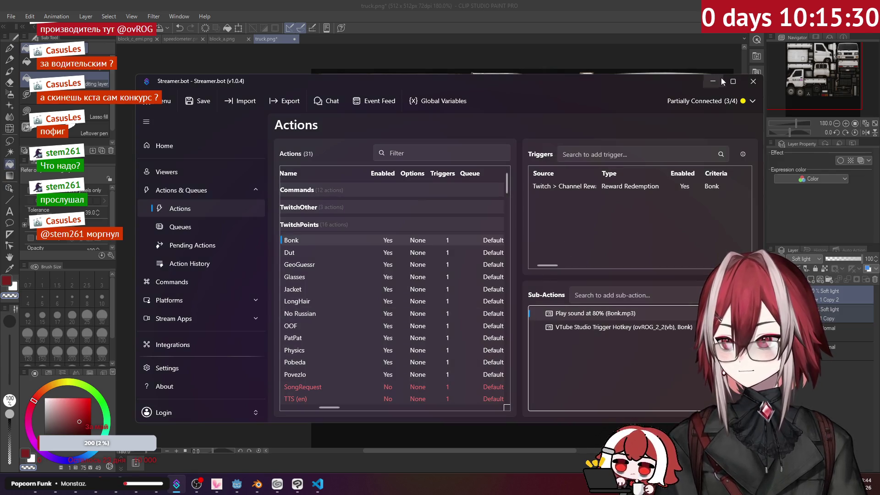
left_click(713, 81)
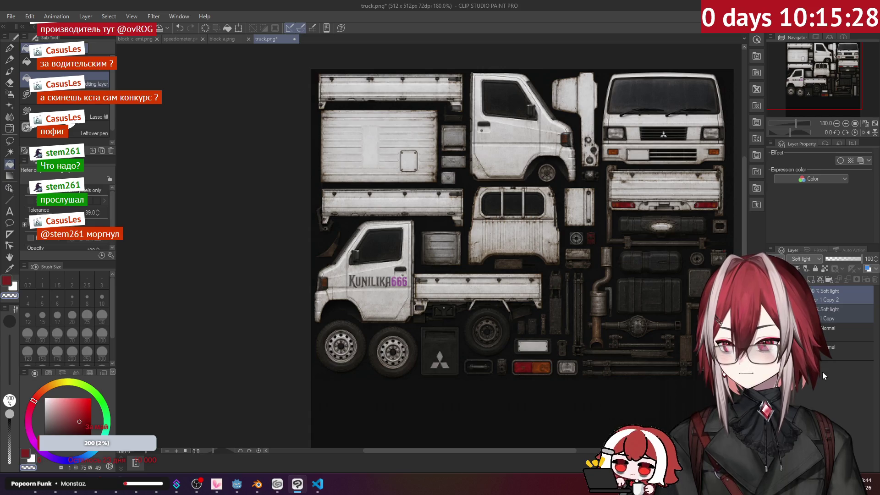
Step: Reload the truck texture from disk in Blender's image editor
left_click(260, 488)
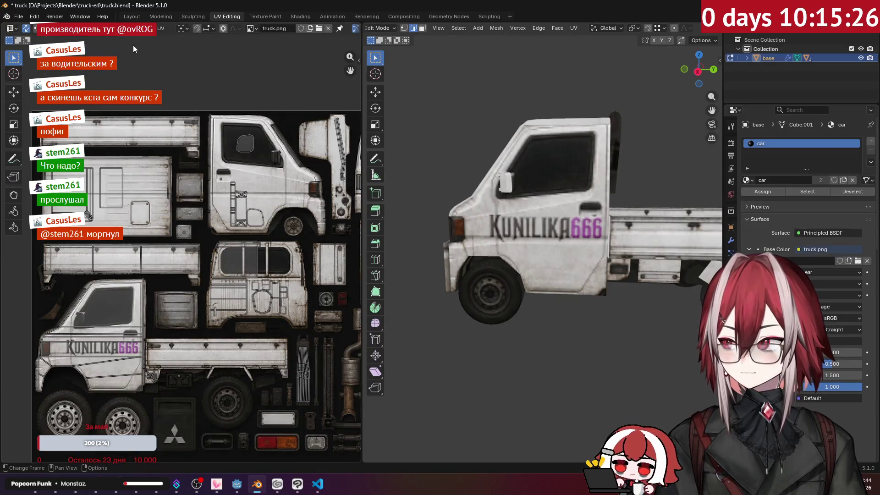
left_click(139, 29)
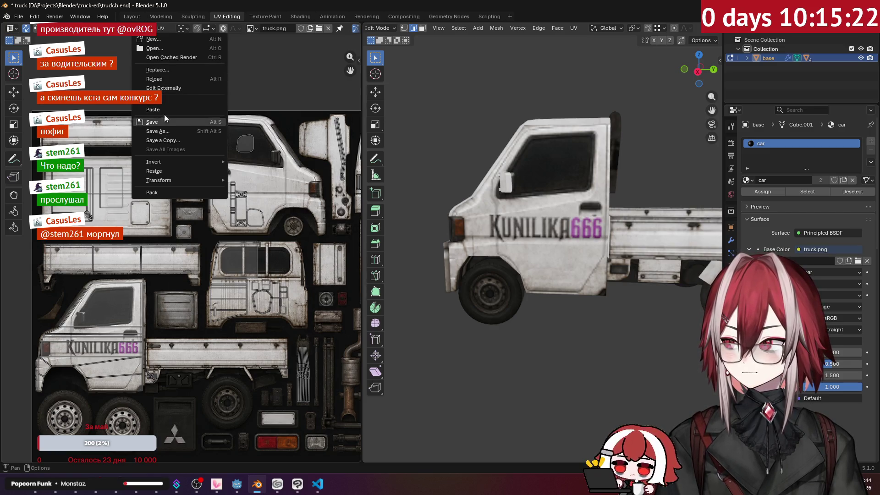
left_click(169, 79)
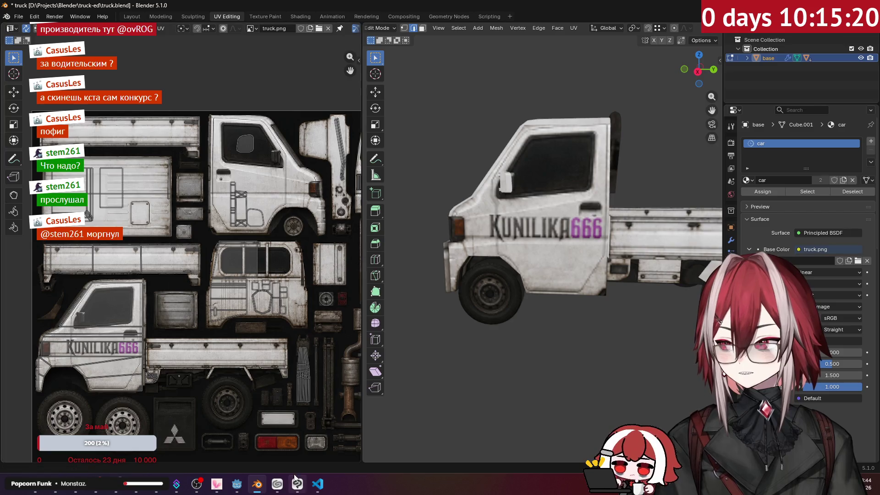
Step: Save the edited texture over the existing truck.png in Clip Studio Paint
left_click(298, 491)
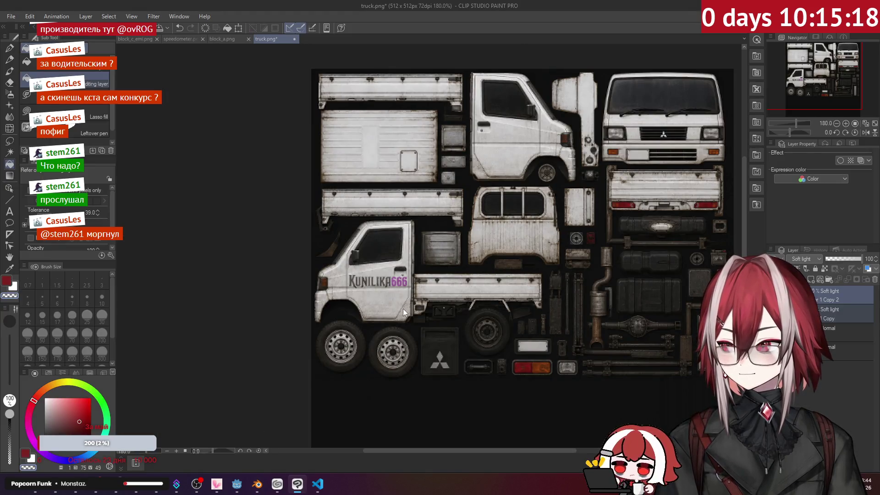
key("ctrl+shift+s")
left_click(548, 284)
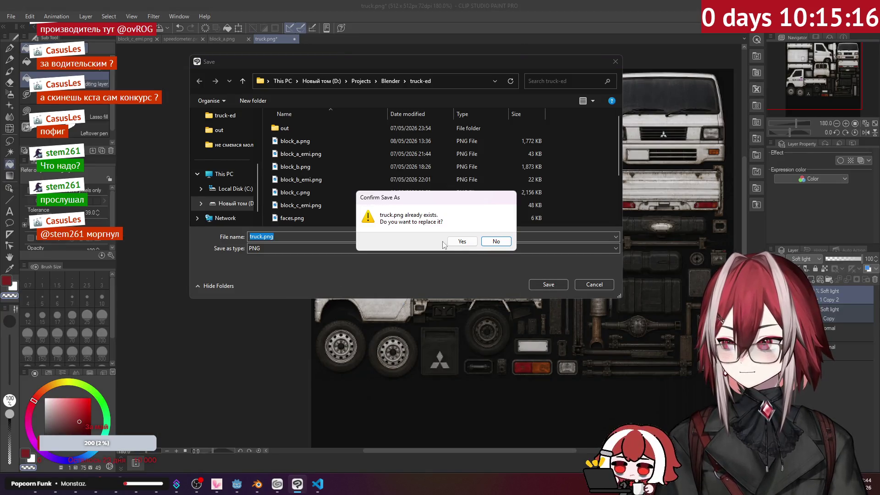
left_click(462, 241)
Step: Reload truck.png in Blender, orbit to inspect the rear bed and side, then return to Clip Studio
key("alt+Tab")
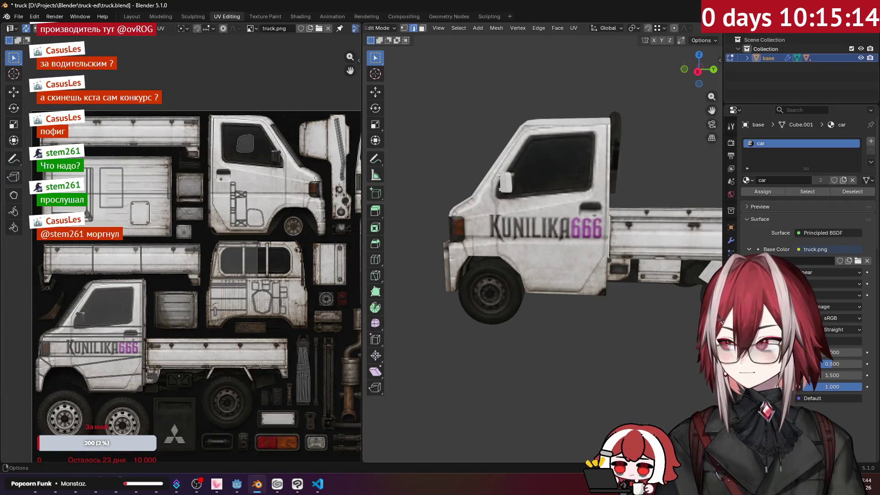
left_click(132, 29)
left_click(159, 83)
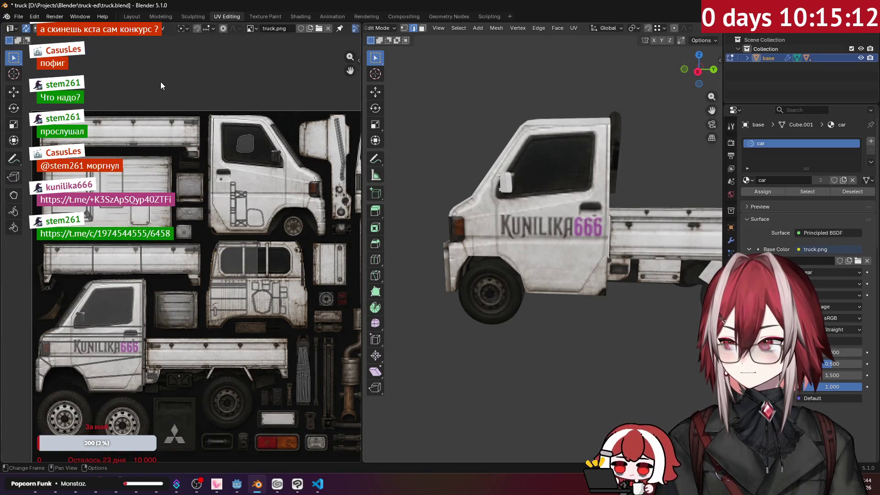
scroll(576, 192, "down", 1)
left_click_drag(590, 184, 534, 184)
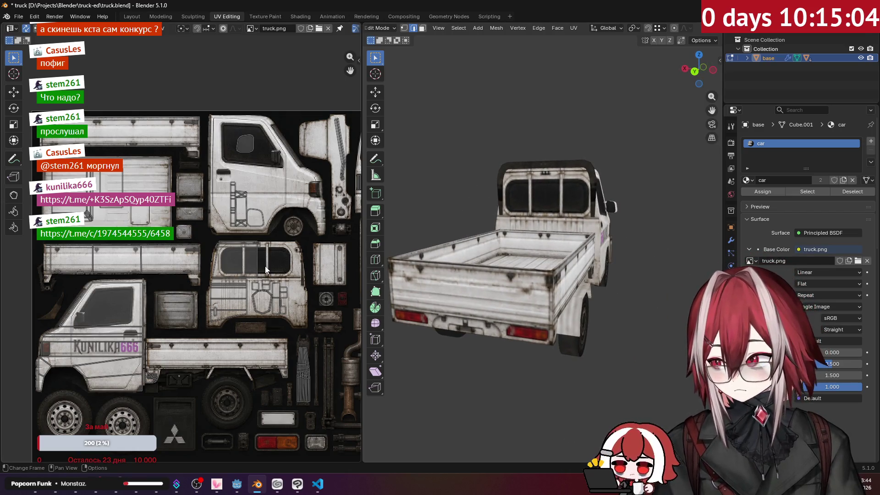
mouse_move(388, 268)
left_mouse_down()
mouse_move(413, 268)
mouse_move(348, 275)
left_mouse_up()
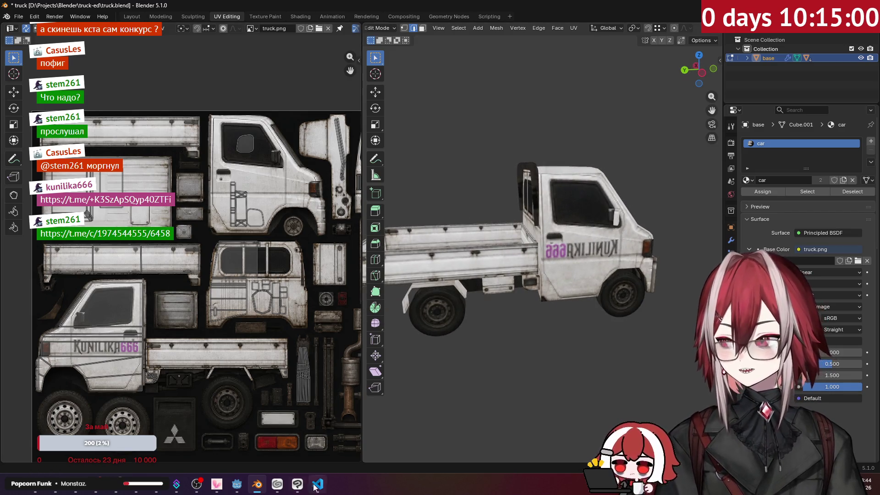
left_click(298, 485)
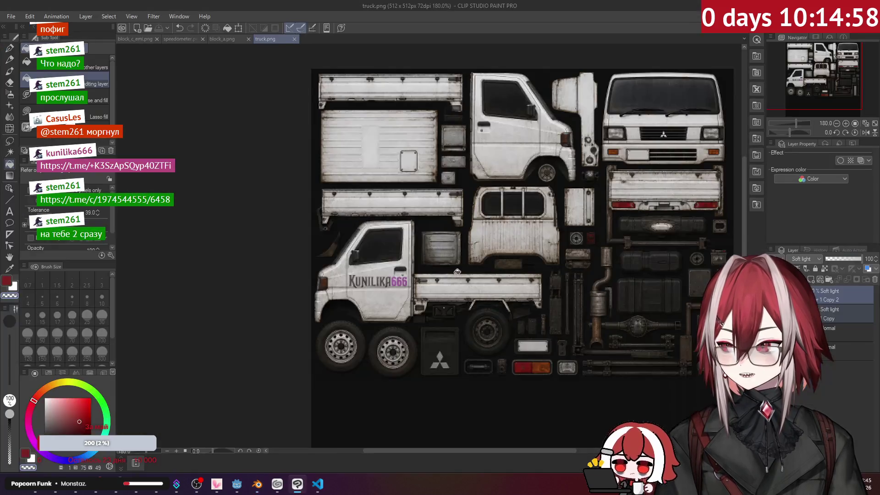
Step: Hide the grille's Mitsubishi logo by stretching a plain grille strip across it
scroll(684, 183, "up", 3)
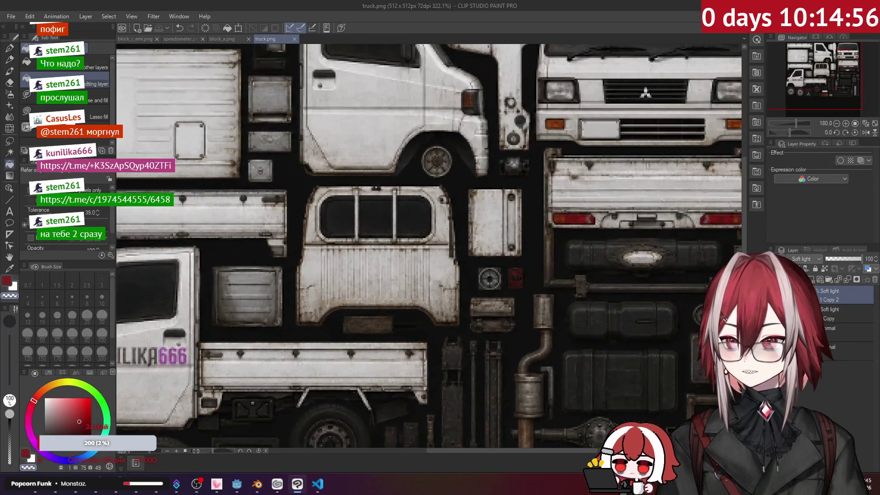
scroll(523, 250, "down", 2)
scroll(523, 250, "up", 2)
scroll(476, 284, "up", 4)
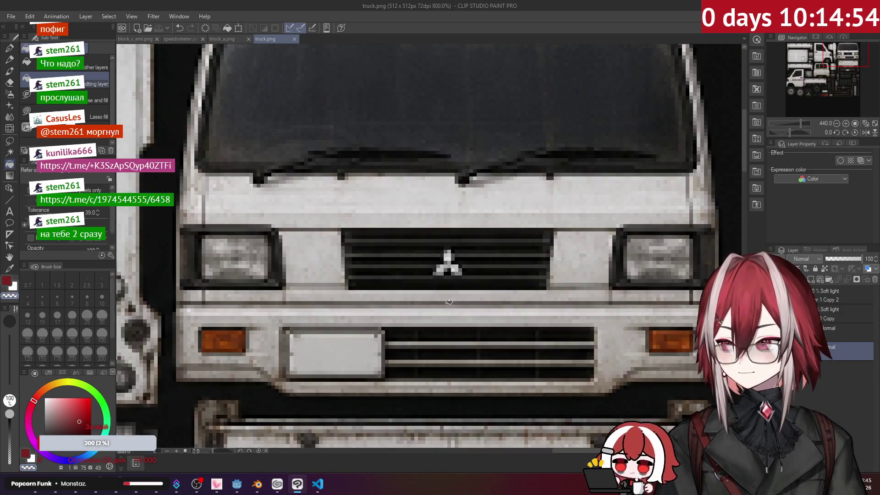
left_click(11, 143)
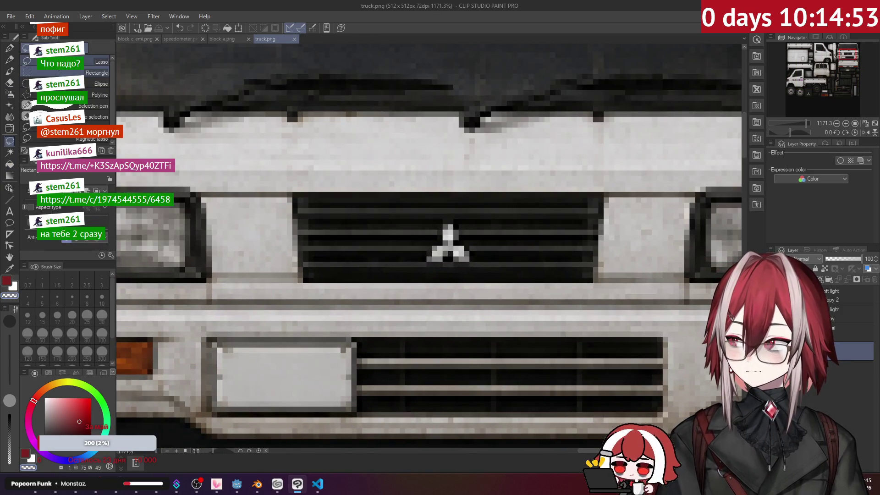
left_click(69, 73)
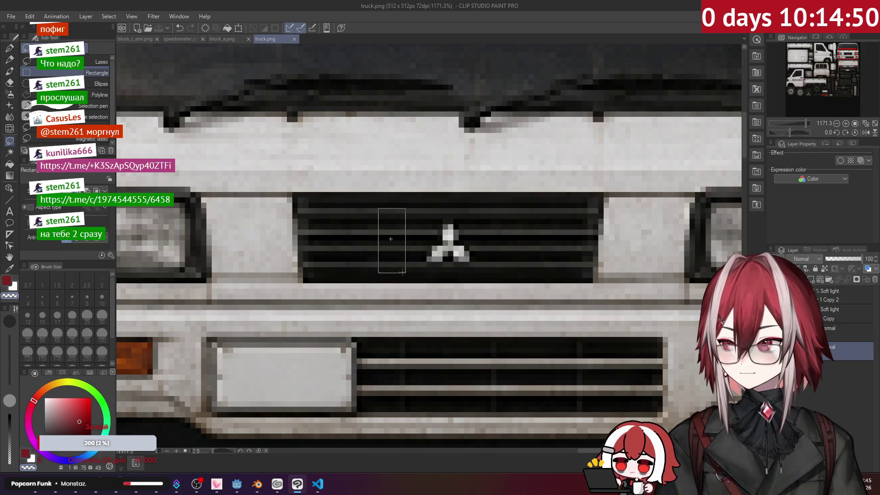
left_click_drag(404, 273, 405, 273)
key("ctrl+t")
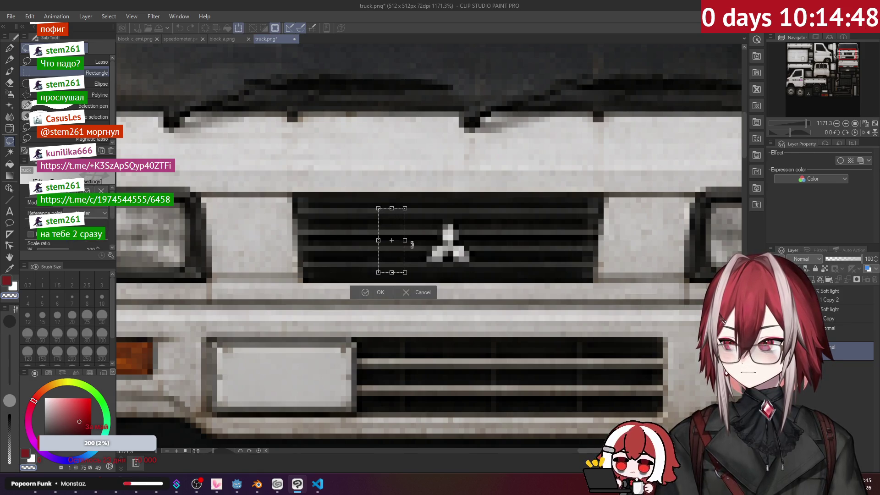
left_click_drag(405, 240, 510, 245)
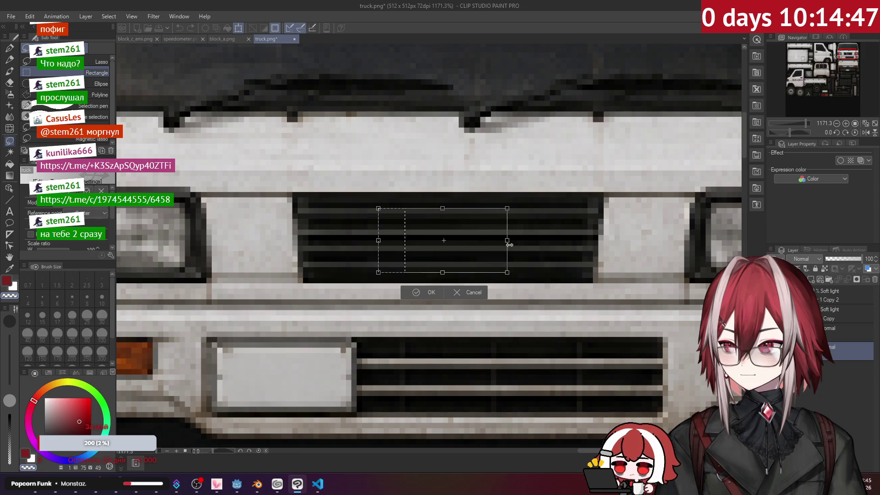
left_click(425, 294)
Step: Paint out the lower panel's Mitsubishi diamonds with a 4 px brush in sampled dark grey
scroll(479, 205, "down", 8)
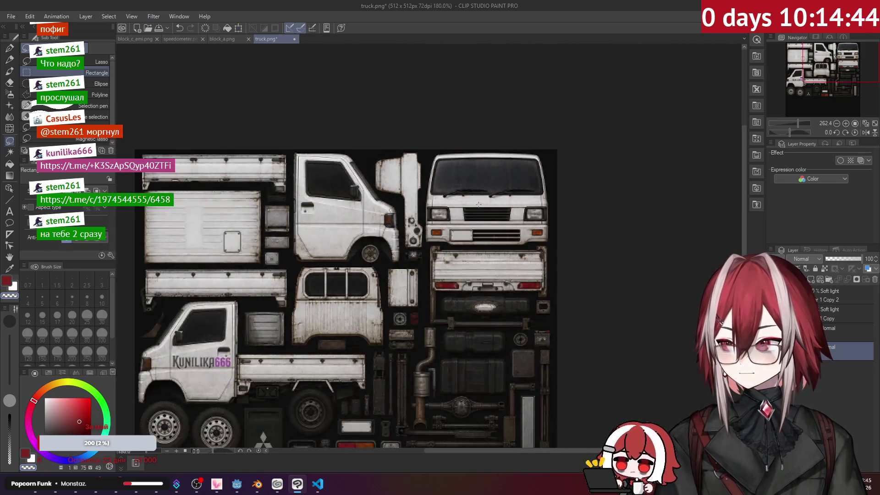
mouse_move(479, 205)
left_mouse_down()
mouse_move(599, 115)
mouse_move(590, 128)
mouse_move(425, 196)
left_mouse_up()
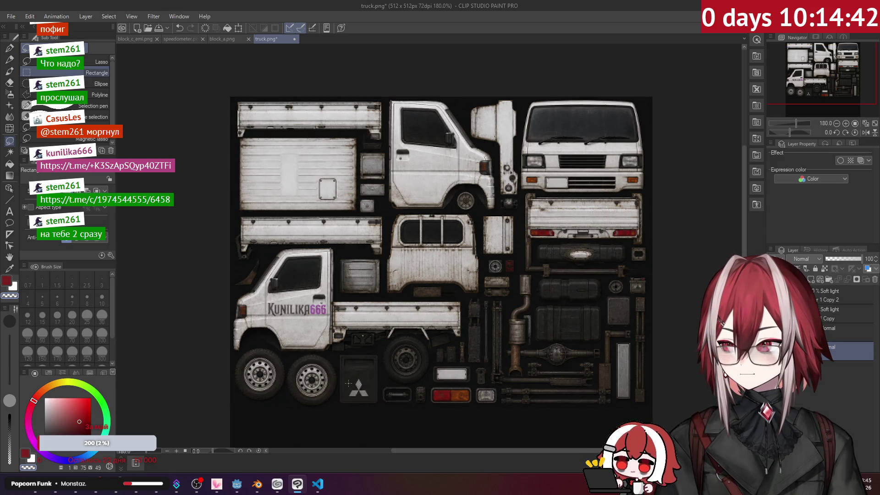
scroll(348, 383, "up", 6)
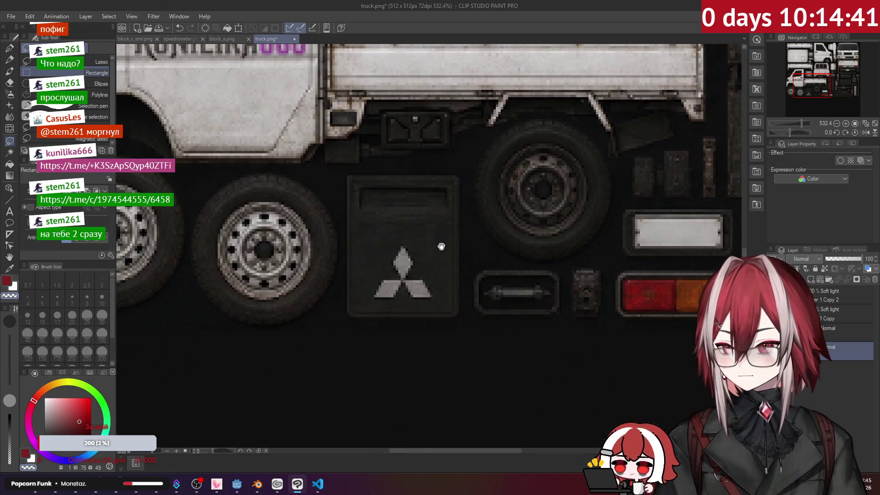
key("b")
scroll(369, 249, "up", 3)
left_click(432, 240, "alt")
mouse_move(435, 254)
left_mouse_down()
mouse_move(429, 270)
mouse_move(441, 257)
left_mouse_up()
left_click_drag(12, 370, 11, 366)
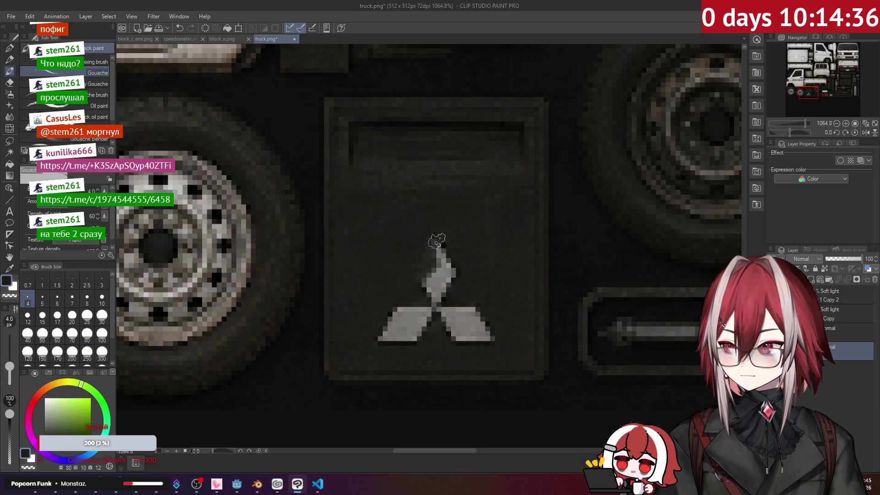
left_click(456, 271, "alt")
mouse_move(451, 256)
left_mouse_down()
mouse_move(438, 285)
mouse_move(388, 332)
mouse_move(393, 309)
mouse_move(424, 313)
left_mouse_up()
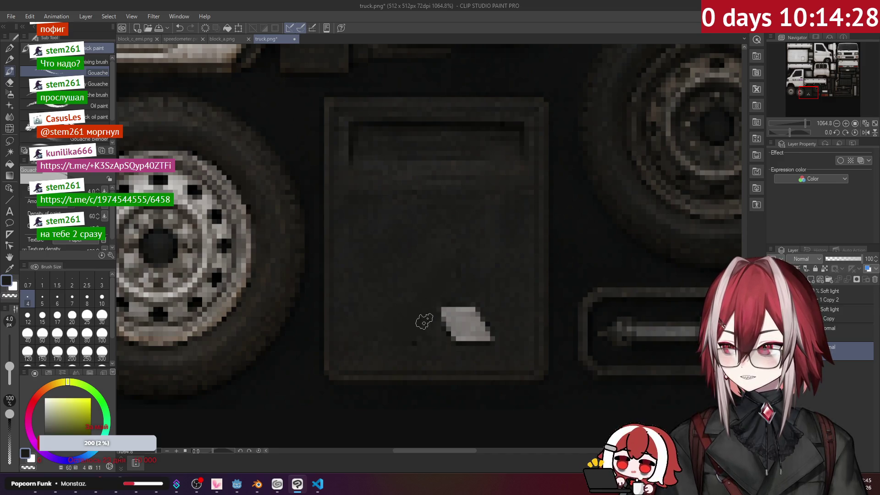
mouse_move(439, 331)
left_mouse_down()
mouse_move(502, 316)
mouse_move(472, 329)
mouse_move(464, 317)
left_mouse_up()
left_click(502, 317, "alt")
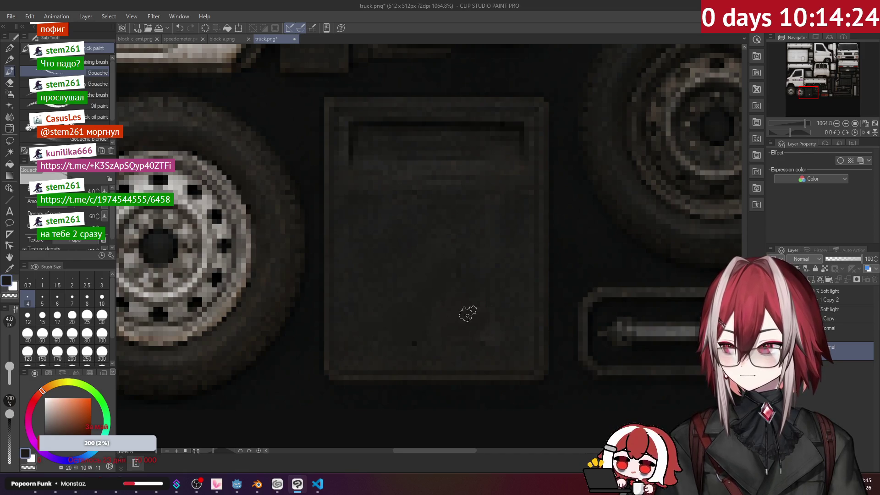
left_click(410, 343, "alt")
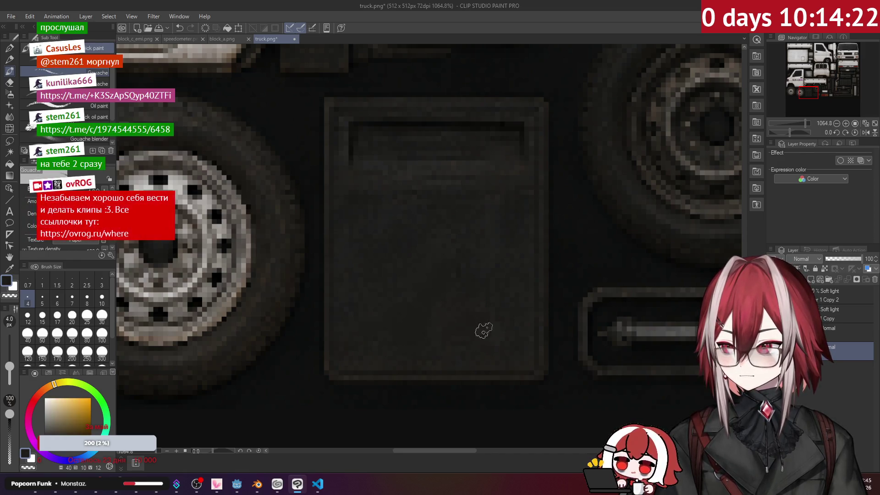
Step: Zoom out to the whole texture, select the upper Soft light copy layer, and switch to Blender
scroll(468, 289, "down", 2)
scroll(467, 289, "down", 2)
left_click_drag(510, 194, 469, 231)
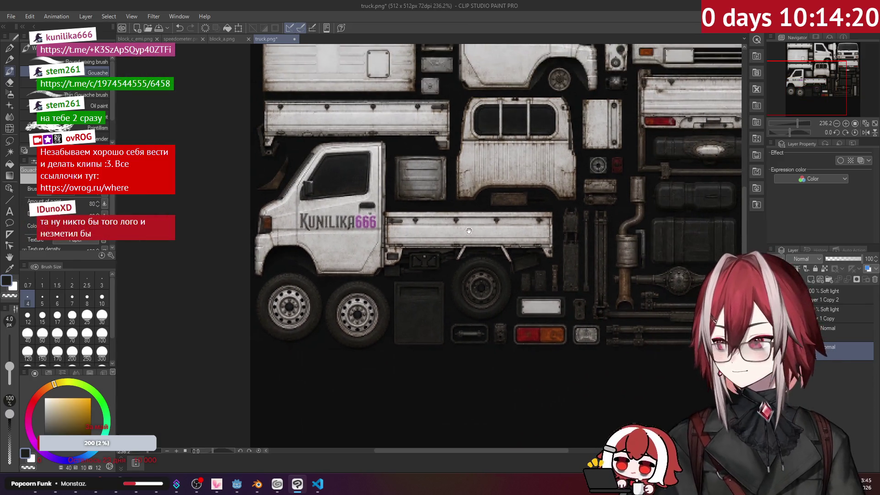
left_click_drag(531, 184, 441, 269)
left_click_drag(449, 188, 477, 211)
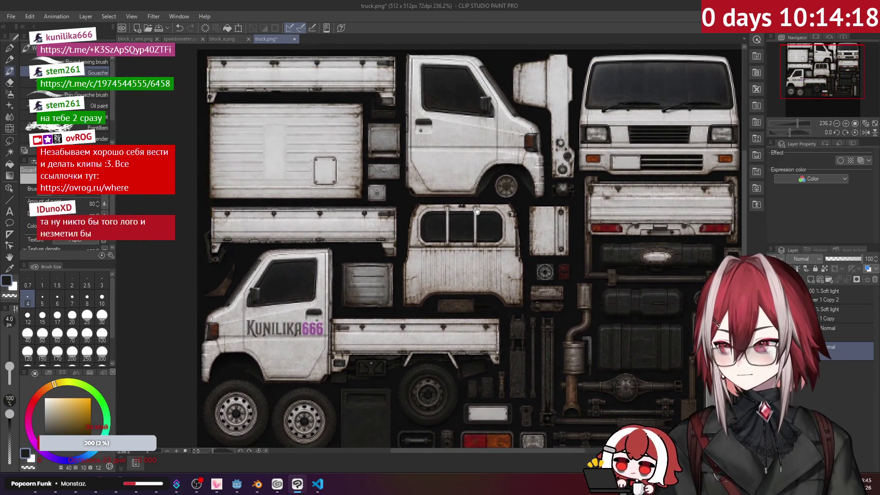
left_click(848, 317)
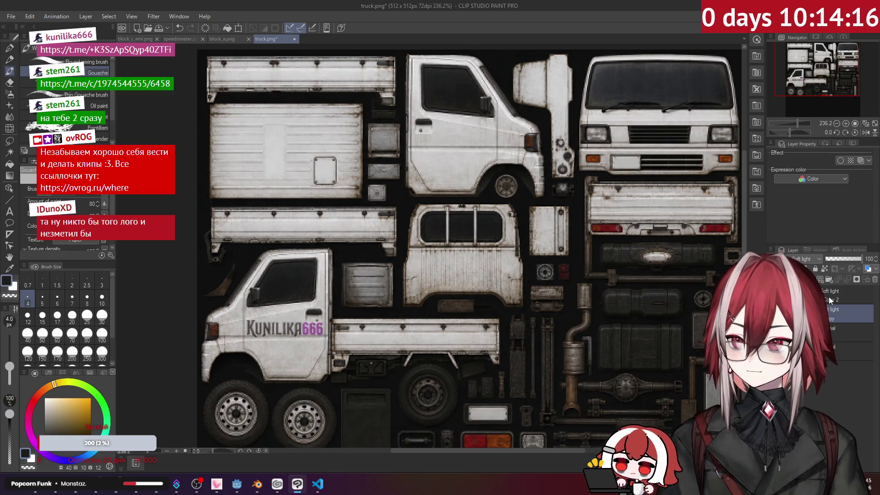
scroll(585, 251, "down", 2)
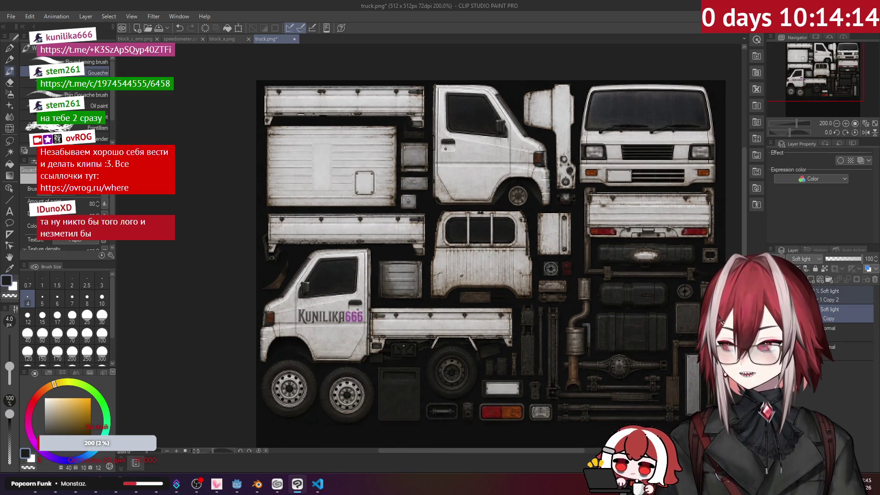
left_click(257, 484)
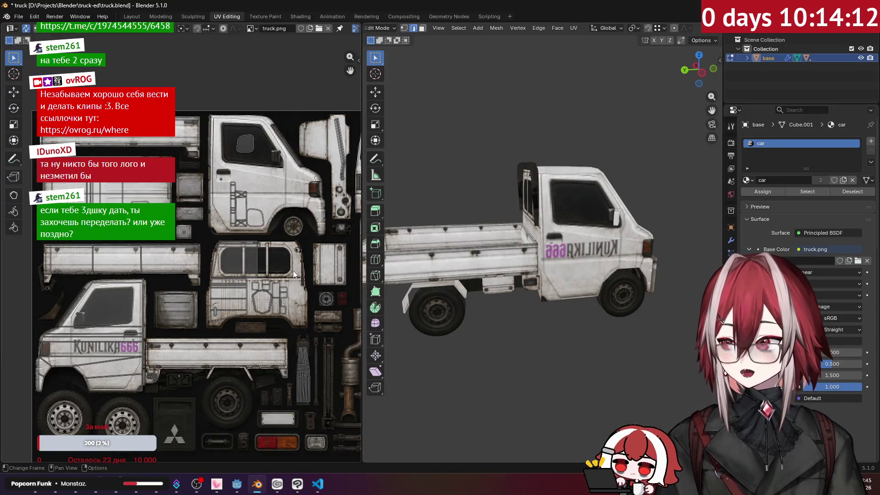
Step: Zoom and pan the UV editor, briefly open VS Code, then return to Clip Studio Paint
scroll(293, 270, "down", 1)
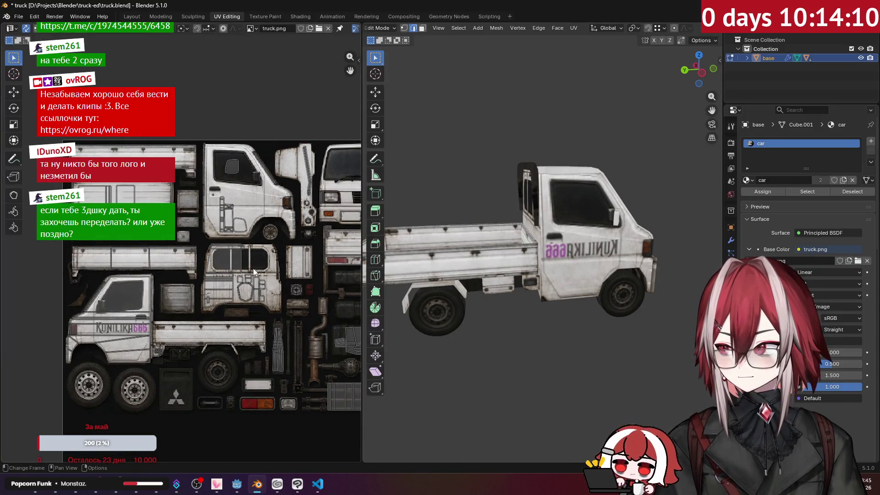
left_click_drag(223, 255, 243, 271)
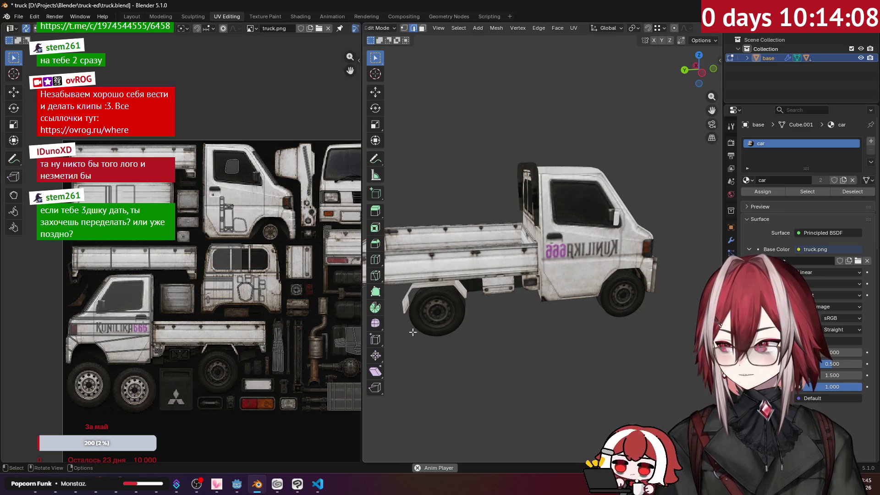
left_click(320, 490)
left_click(315, 491)
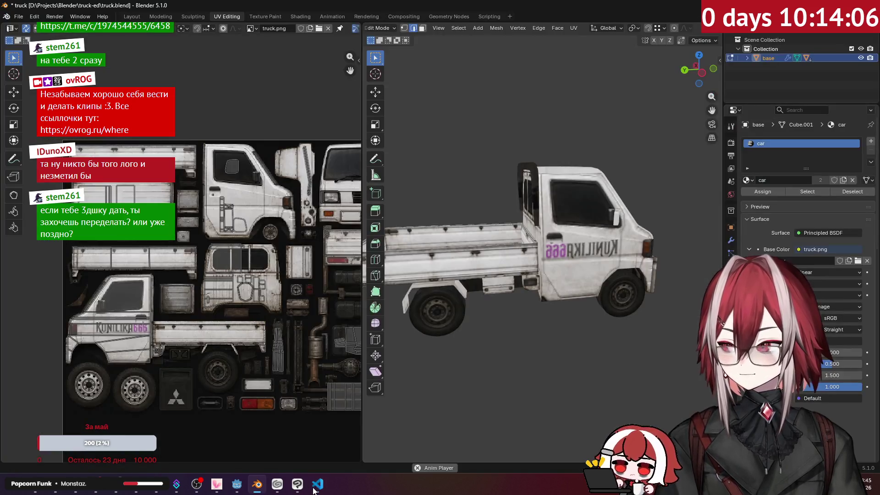
left_click(296, 486)
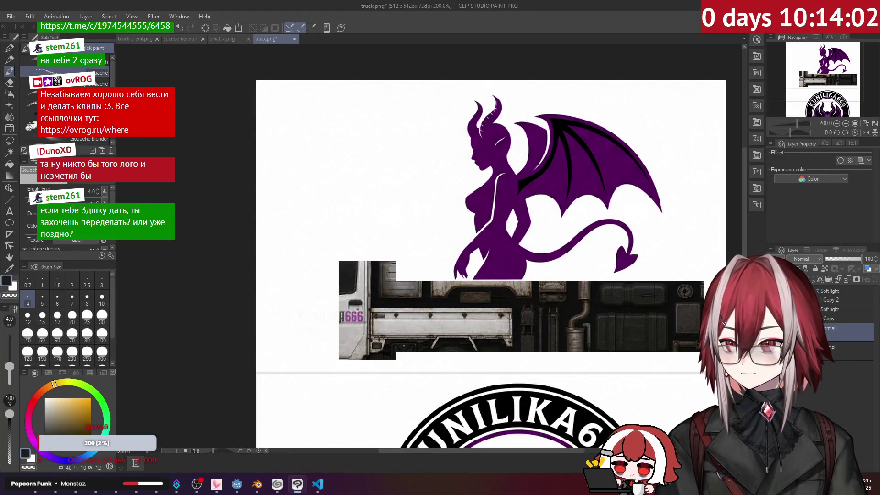
Step: Rectangle-select the purple demon, copy it onto a new layer, deselect, and hide the original logo
left_click(10, 143)
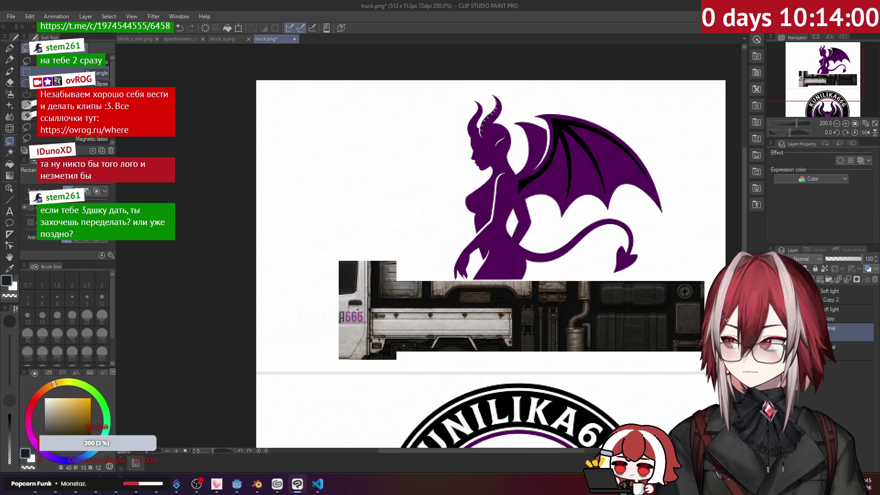
mouse_move(442, 92)
left_mouse_down()
mouse_move(506, 252)
mouse_move(691, 280)
mouse_move(691, 301)
left_mouse_up()
left_click(581, 315)
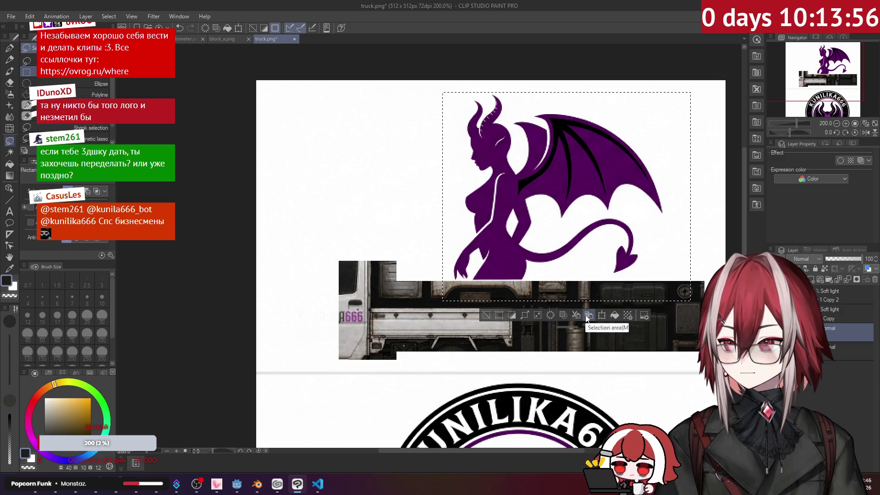
key("ctrl+d")
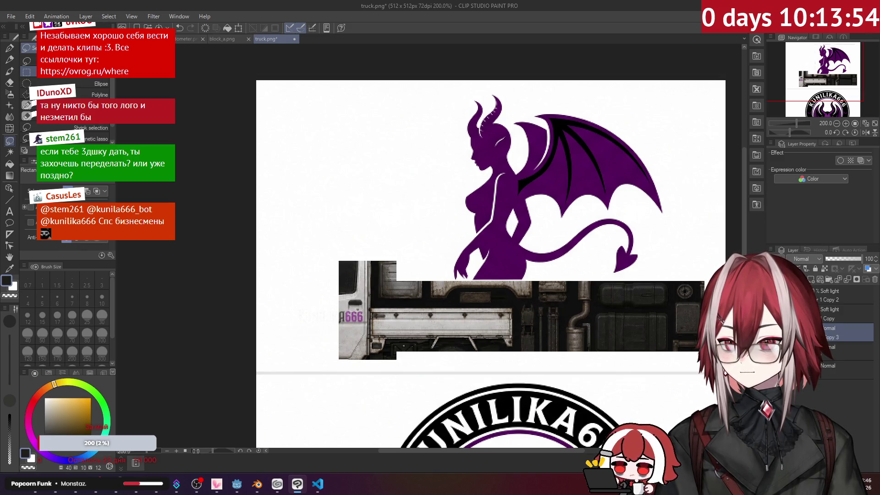
key("Delete")
scroll(614, 249, "up", 3)
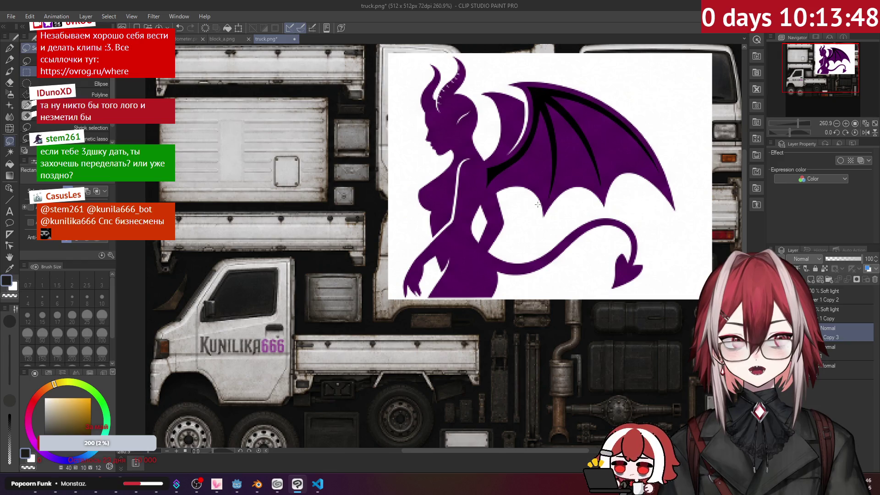
scroll(538, 204, "down", 1)
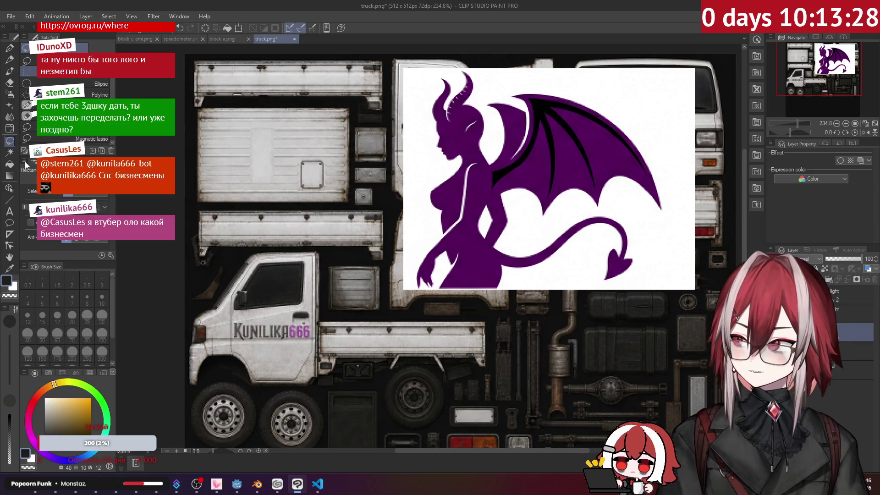
left_click(10, 164)
Step: Remove the white background around the demon figure, undoing an accidental dark fill
left_click(518, 230)
key("ctrl+z")
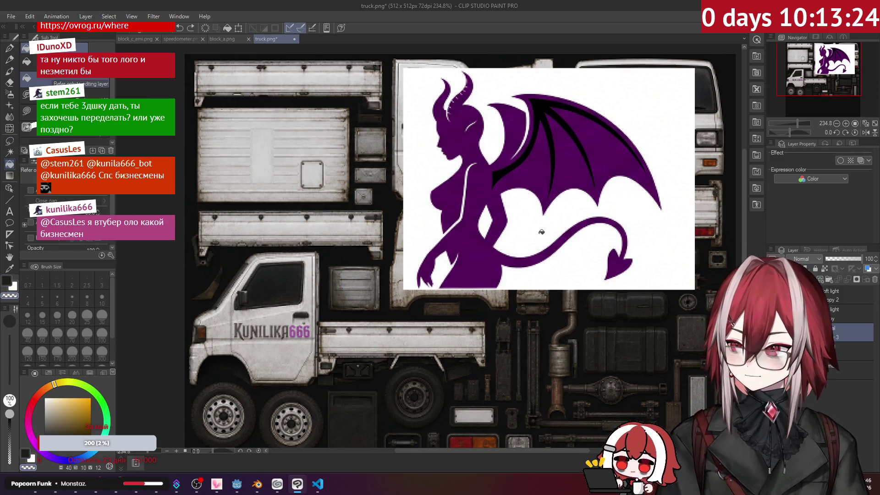
left_click(512, 224)
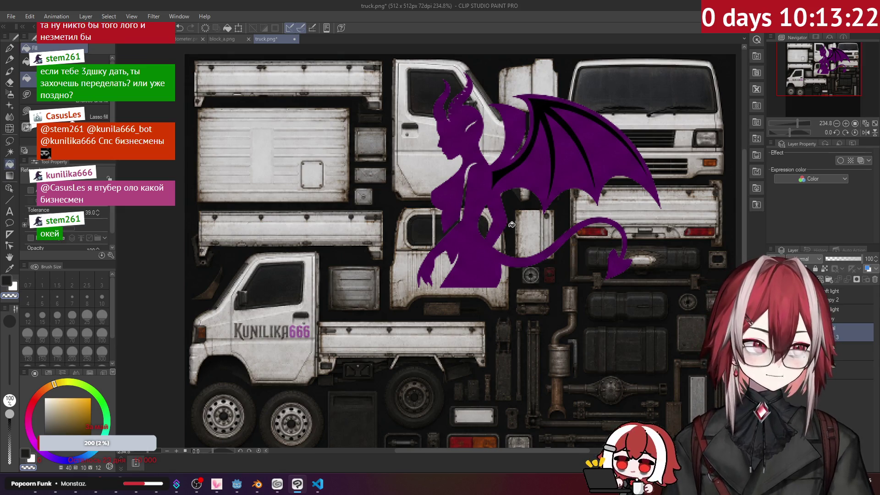
scroll(512, 224, "up", 1)
left_click_drag(551, 231, 501, 255)
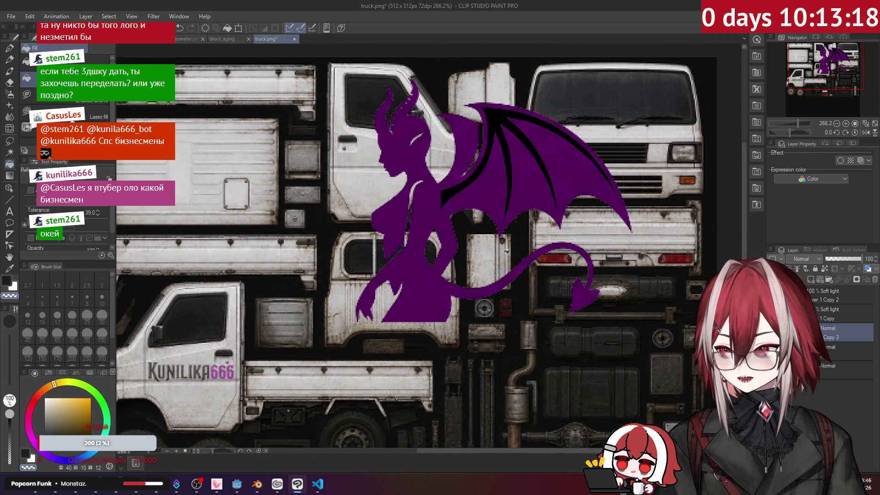
Step: Shrink the demon logo and fit it into the left pane of the cab's rear window
key("ctrl+t")
mouse_move(630, 323)
left_mouse_down()
mouse_move(481, 238)
mouse_move(471, 202)
mouse_move(450, 189)
mouse_move(399, 119)
mouse_move(377, 262)
left_mouse_up()
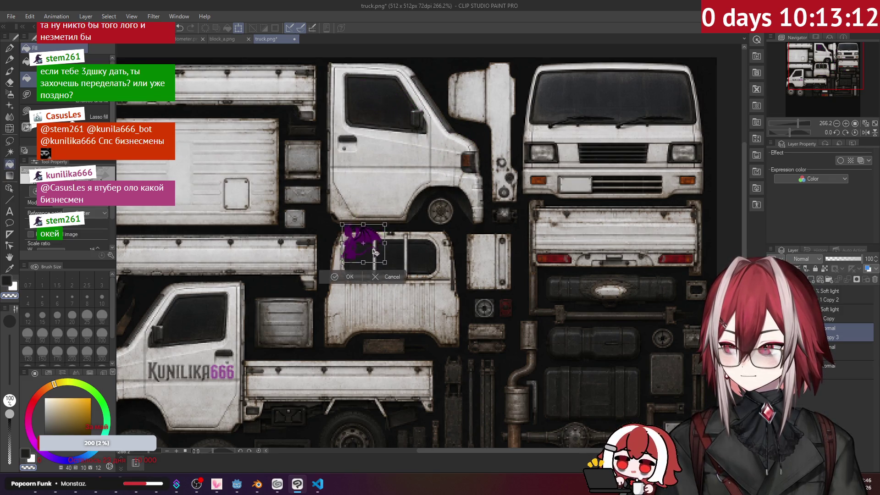
scroll(367, 261, "up", 6)
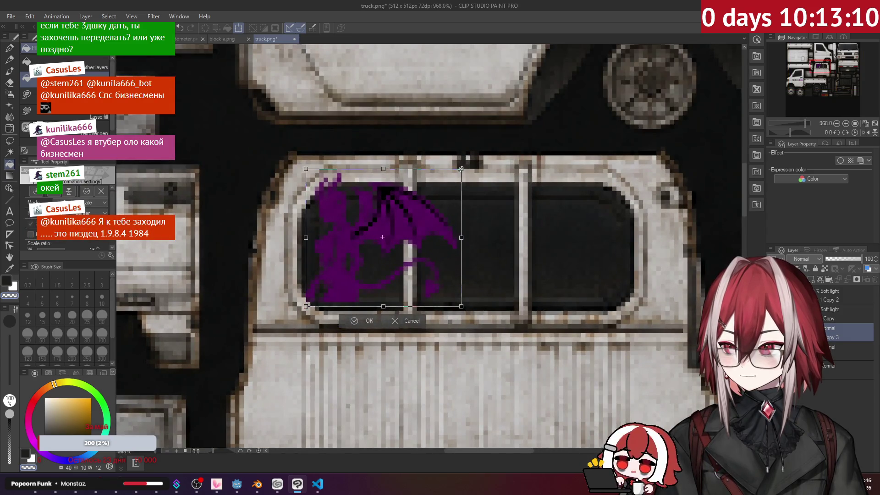
left_click_drag(460, 169, 403, 215)
mouse_move(368, 255)
left_mouse_down()
mouse_move(382, 240)
mouse_move(399, 247)
left_mouse_up()
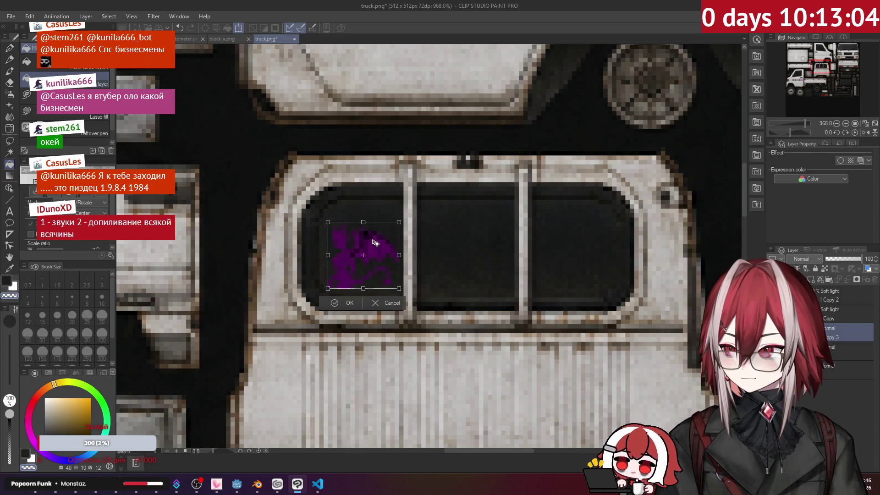
left_click_drag(376, 243, 373, 237)
left_click(349, 298)
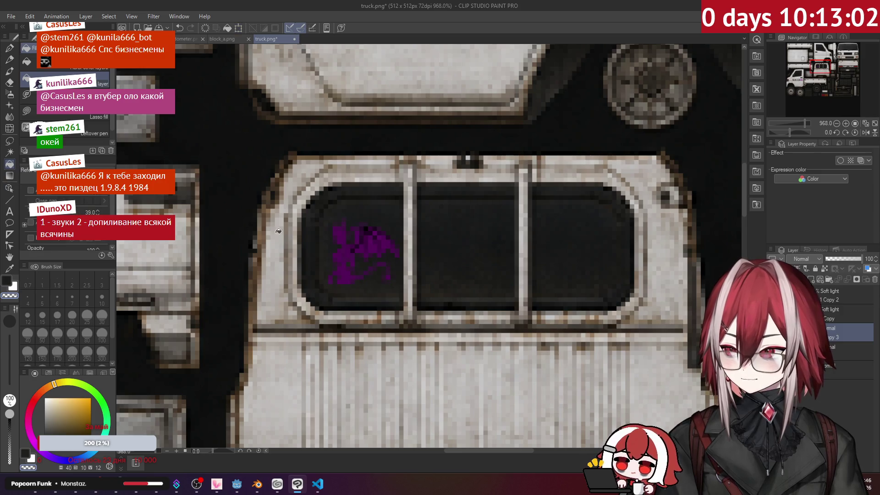
Step: Nudge the logo a few pixels down and one pixel right
key("ctrl+t")
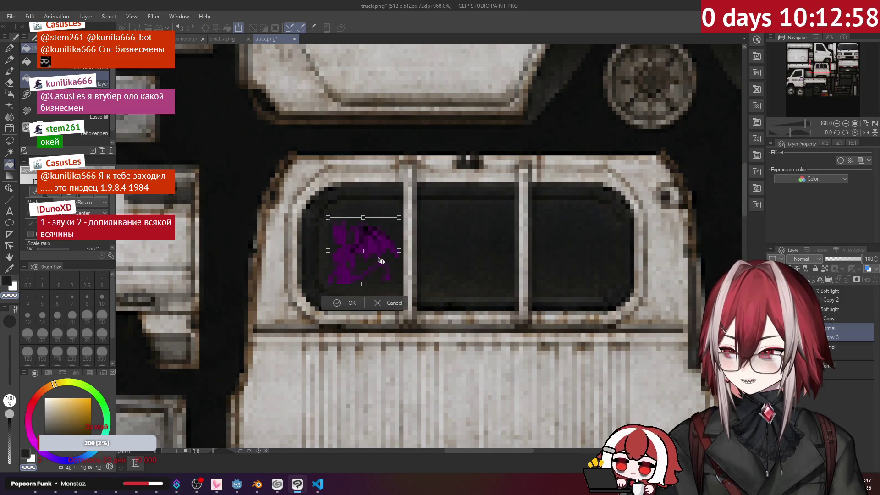
key("Down")
key("Down")
key("Down")
key("Right")
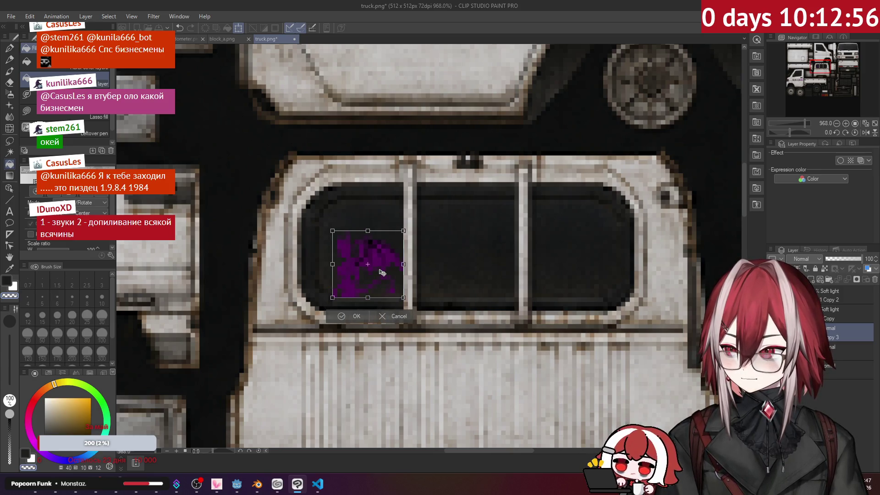
left_click(349, 317)
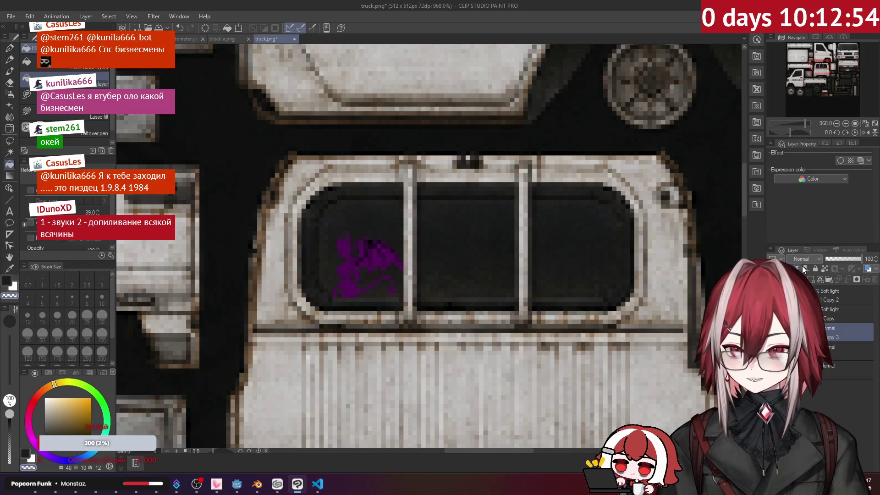
Step: Try Hard light, Soft light, Add and Overlay on the purple logo layer, settling on Screen
left_click(802, 259)
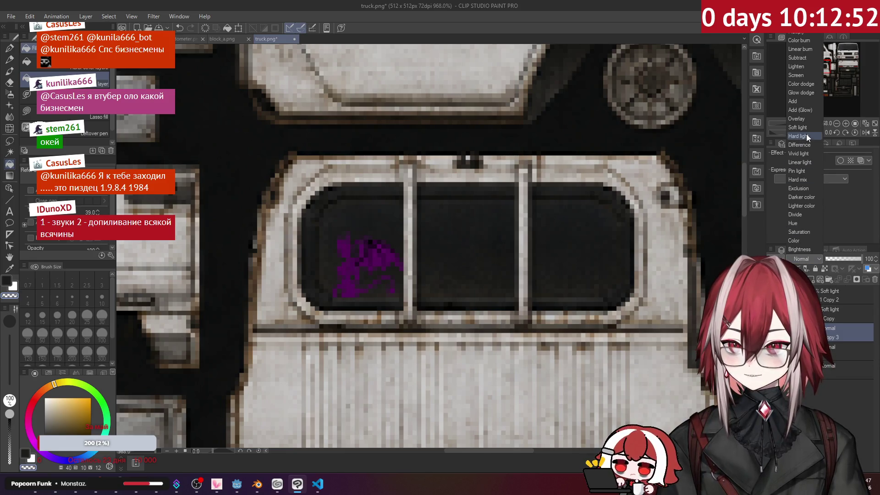
left_click(807, 136)
left_click(789, 128)
left_click(809, 257)
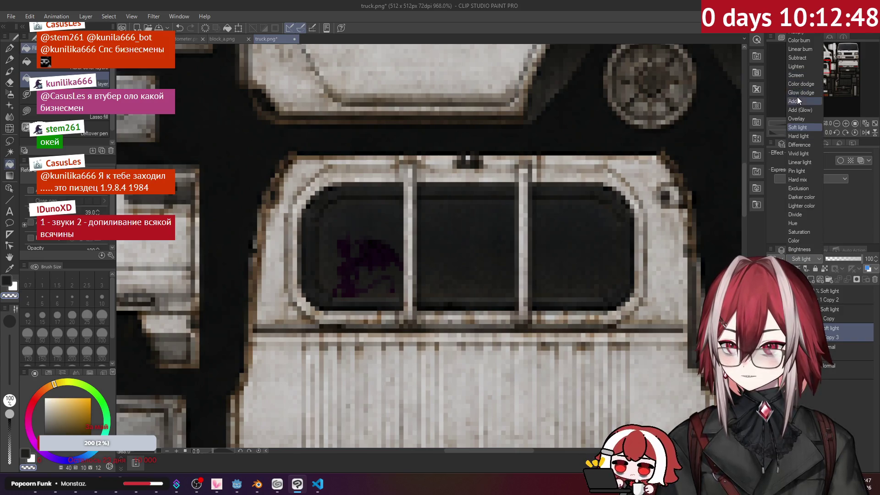
left_click(797, 100)
left_click(807, 258)
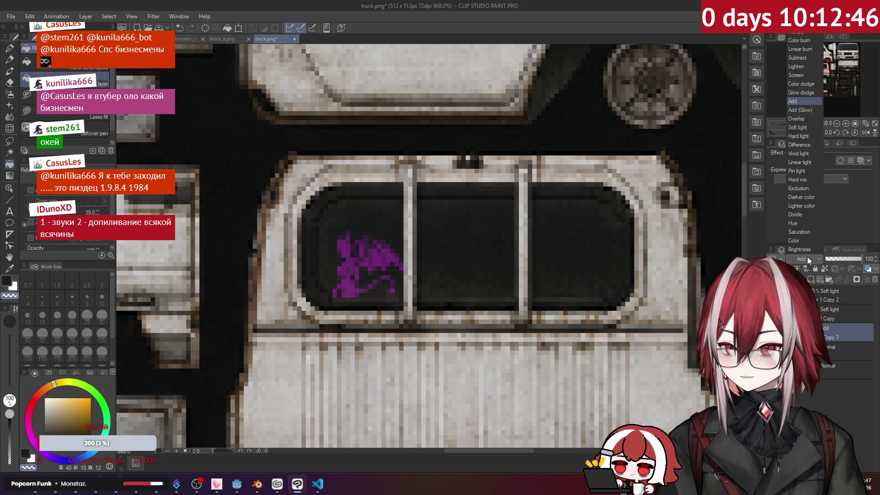
left_click(799, 75)
left_click(803, 259)
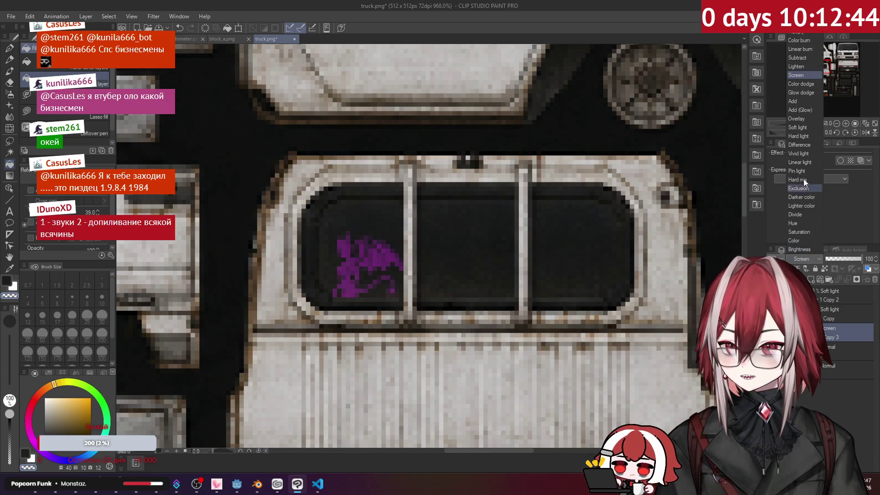
left_click(803, 120)
left_click(803, 259)
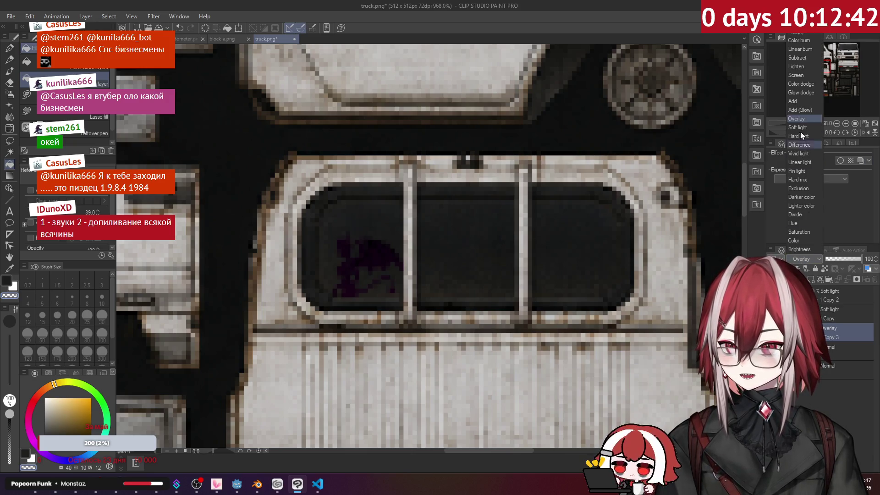
left_click(799, 76)
Step: Lower the logo layer's opacity to about 80 and centre the whole texture in view
scroll(426, 233, "down", 2)
scroll(427, 233, "down", 4)
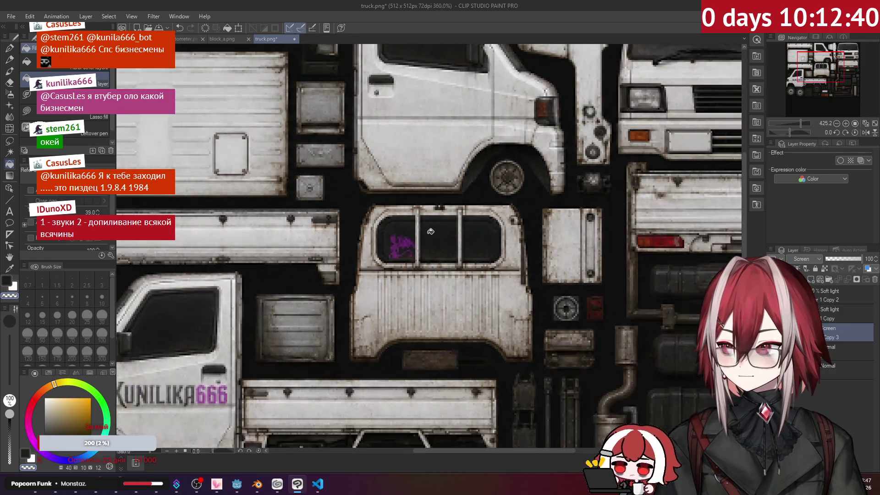
scroll(431, 231, "up", 3)
scroll(432, 230, "up", 3)
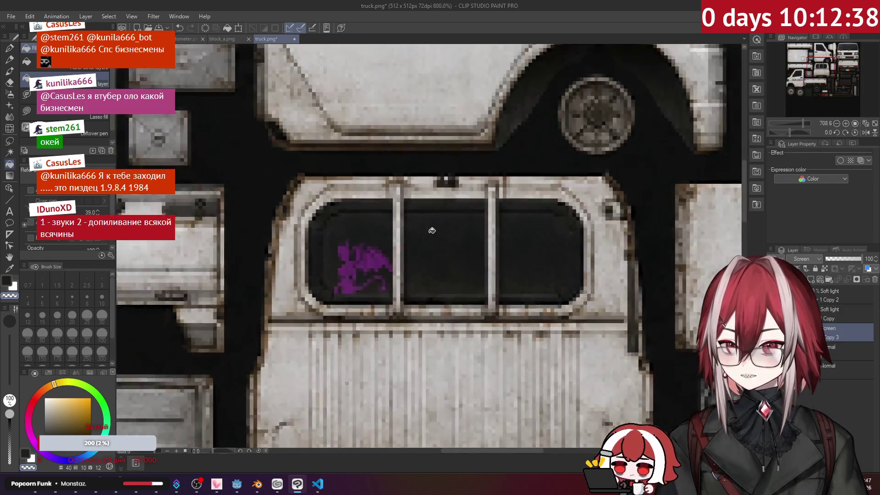
left_click(854, 259)
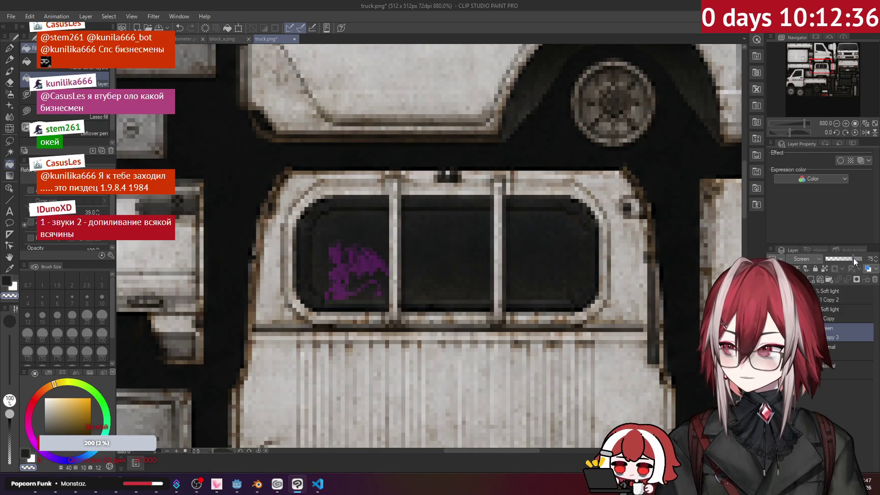
scroll(474, 223, "down", 6)
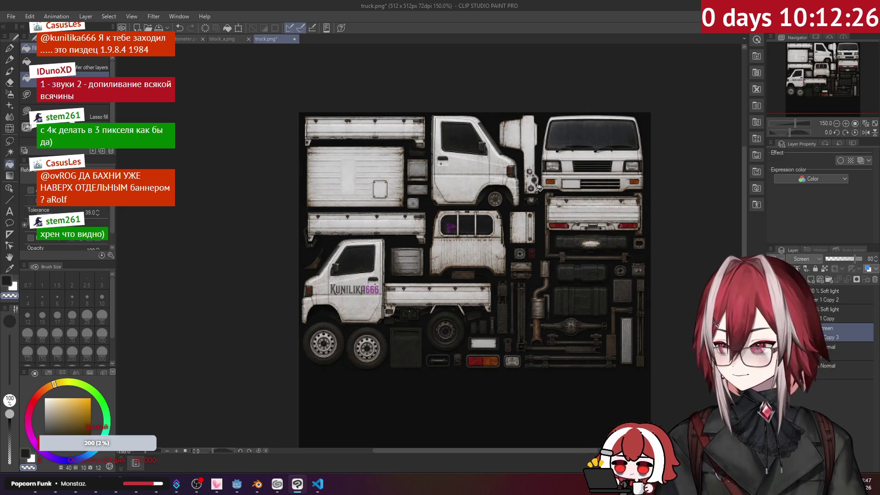
scroll(539, 188, "up", 1)
left_click_drag(541, 200, 492, 189)
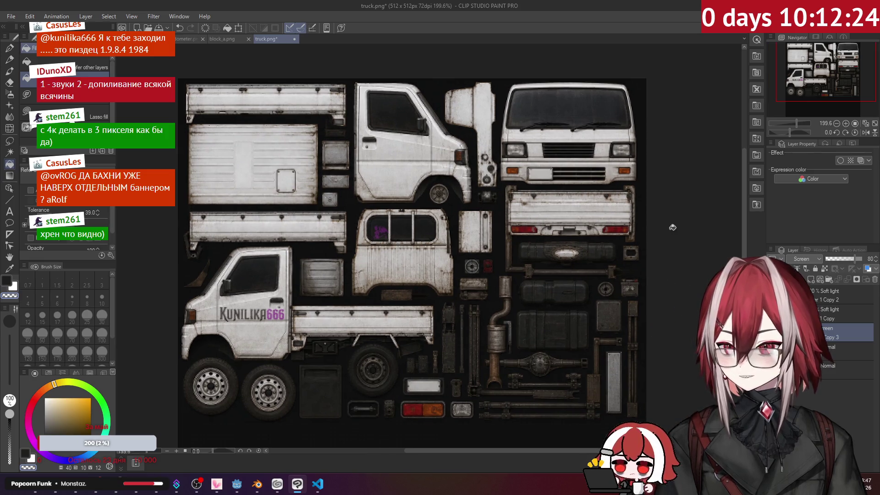
Step: Save over the existing truck.png and switch back to Blender
key("ctrl+shift+s")
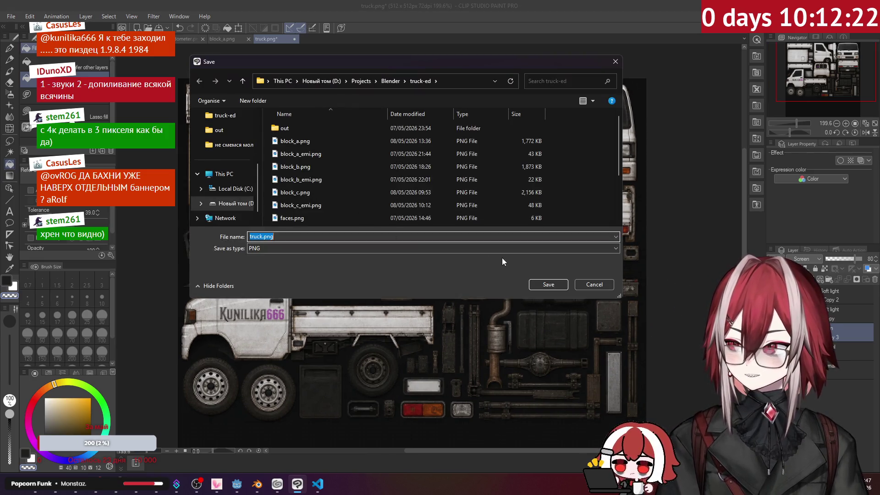
left_click(546, 284)
left_click(460, 243)
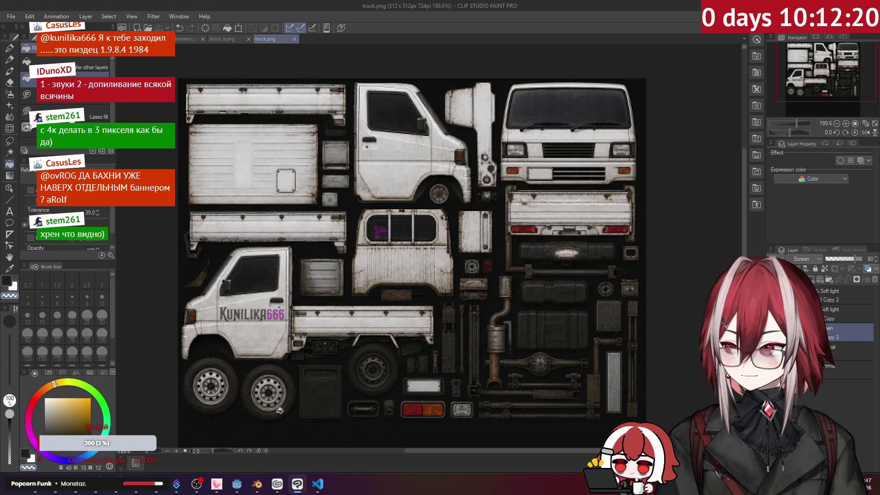
left_click(236, 485)
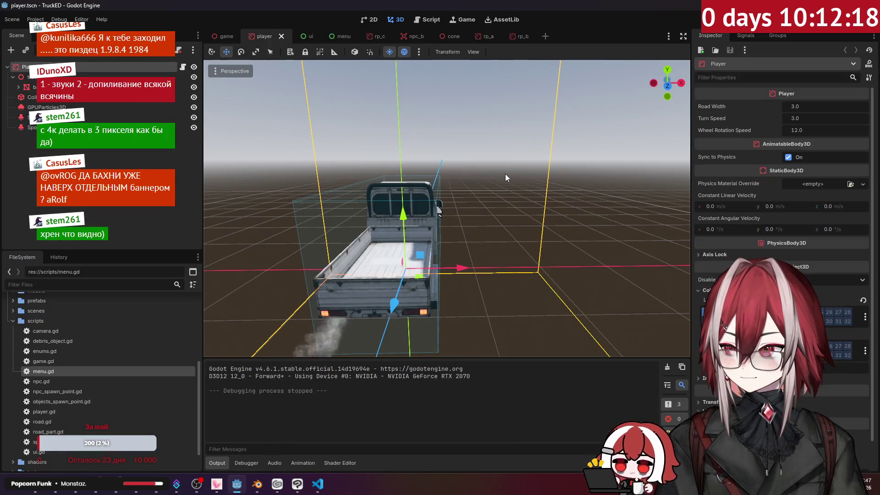
key("alt+Tab")
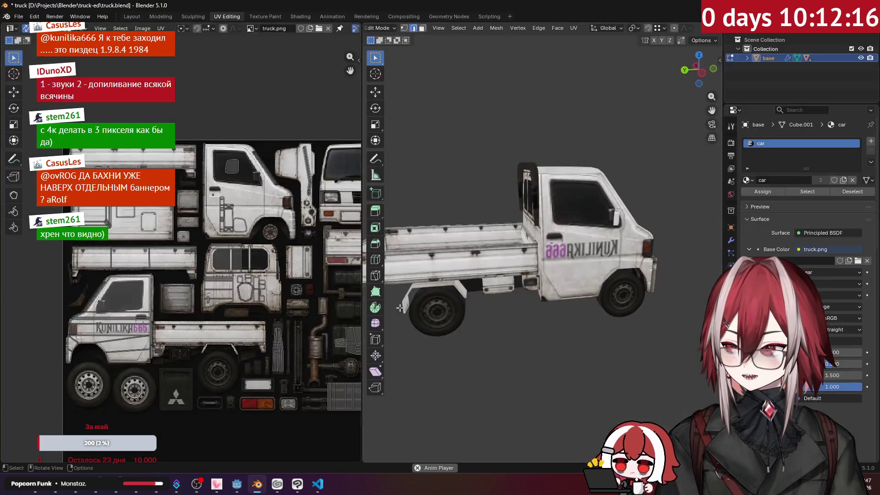
Step: Reload the edited truck texture in Blender's UV editor, viewing the truck from behind
left_click_drag(585, 251, 622, 247)
left_click(143, 28)
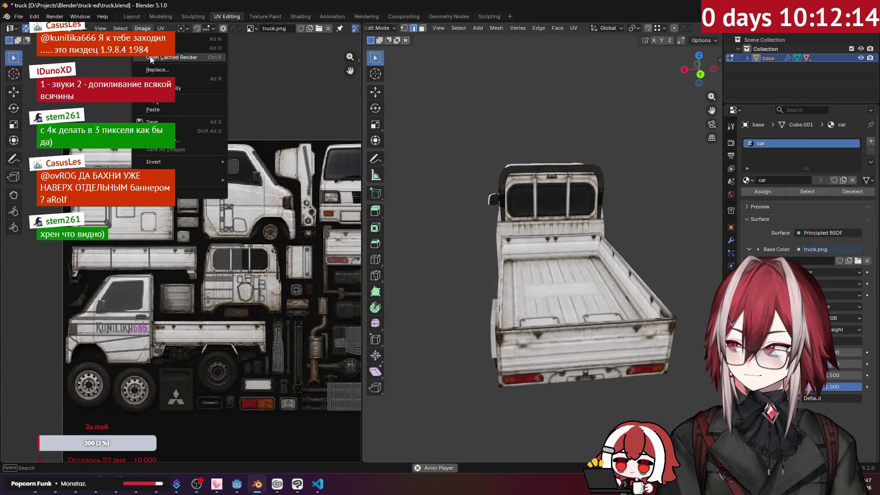
left_click(151, 78)
scroll(542, 190, "up", 4)
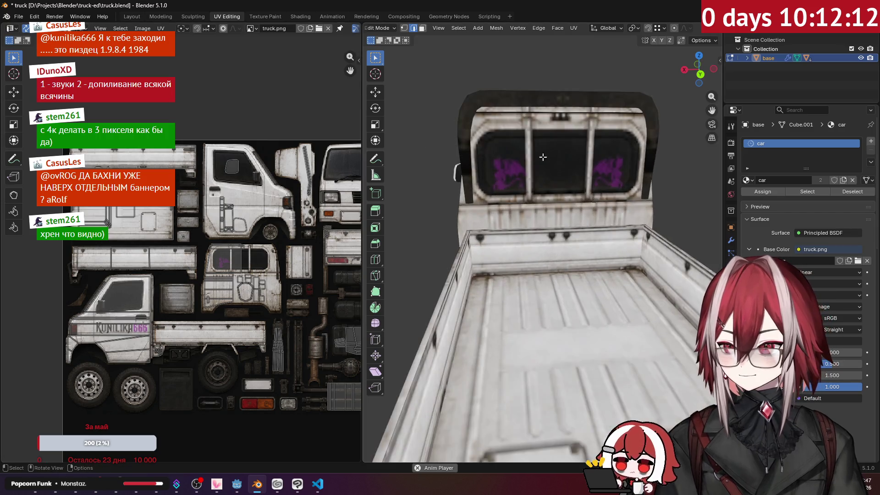
scroll(542, 190, "down", 3)
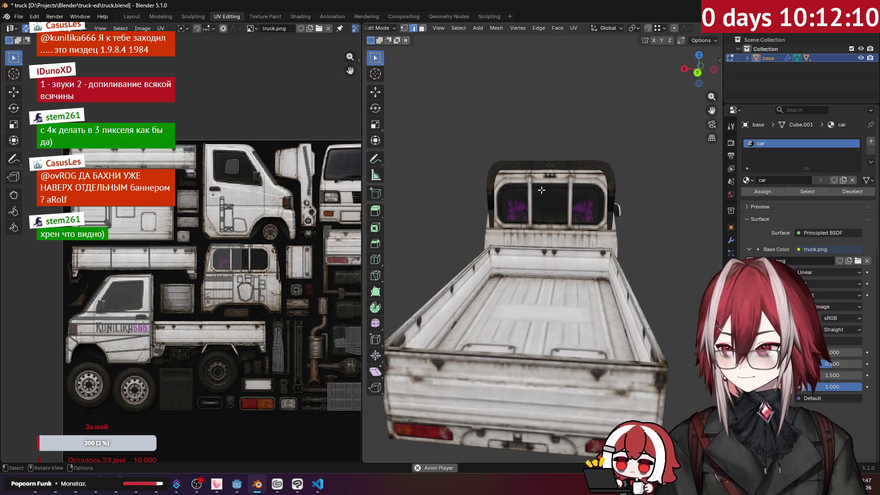
Step: Orbit and zoom around the cab to inspect the purple demon on the rear windows
scroll(541, 190, "up", 4)
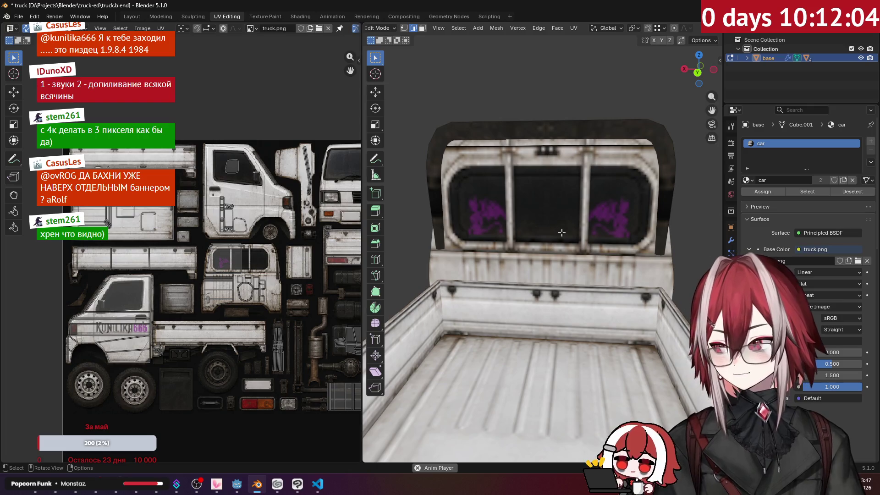
scroll(535, 214, "down", 2)
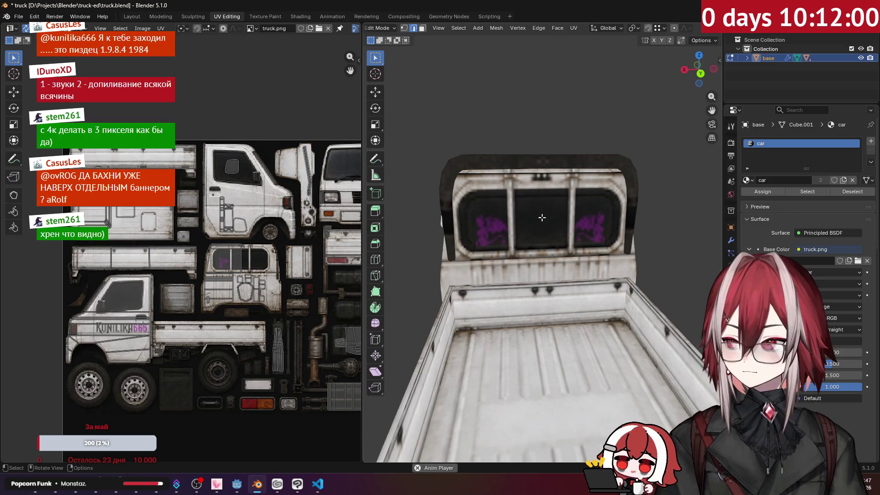
scroll(542, 218, "down", 10)
mouse_move(513, 205)
left_mouse_down()
mouse_move(472, 204)
mouse_move(504, 213)
mouse_move(458, 221)
mouse_move(663, 228)
mouse_move(491, 222)
mouse_move(641, 224)
mouse_move(596, 224)
mouse_move(611, 224)
left_mouse_up()
scroll(477, 208, "up", 10)
scroll(527, 210, "down", 8)
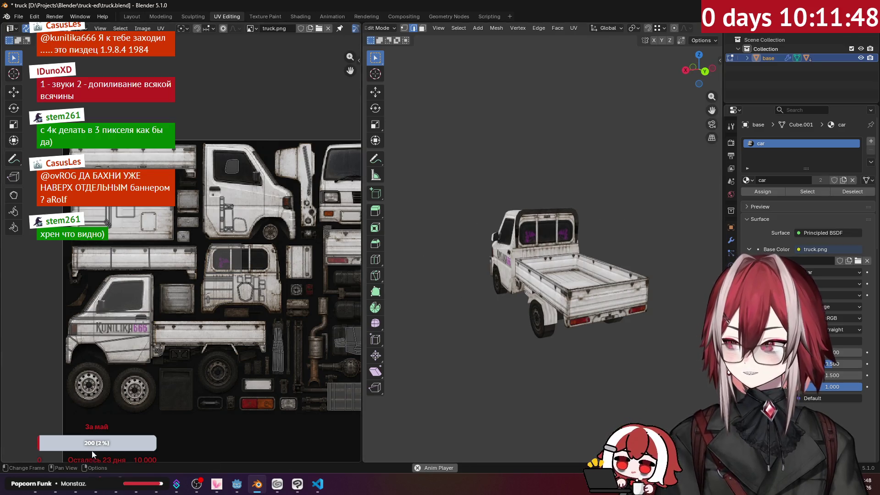
left_click(34, 489)
Step: Copy truck.png from truck-ed into Godot's textures folder, replacing the old copy, and run the game
left_click(91, 419)
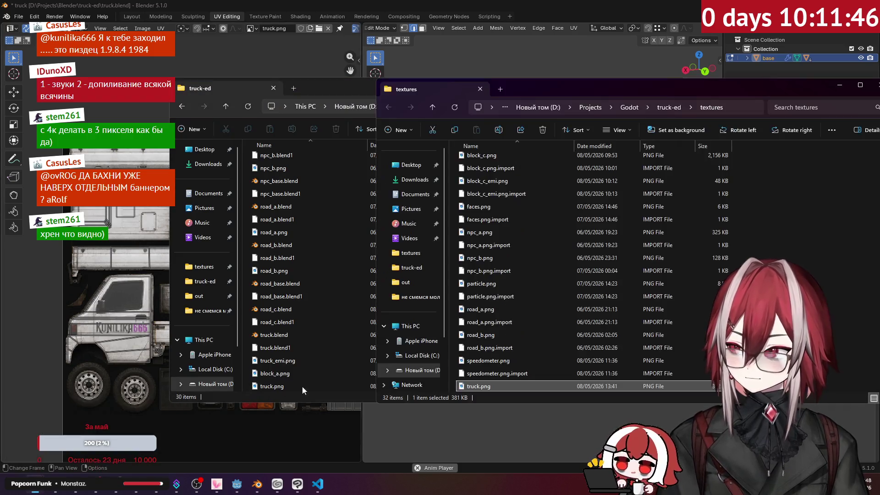
left_click(271, 388)
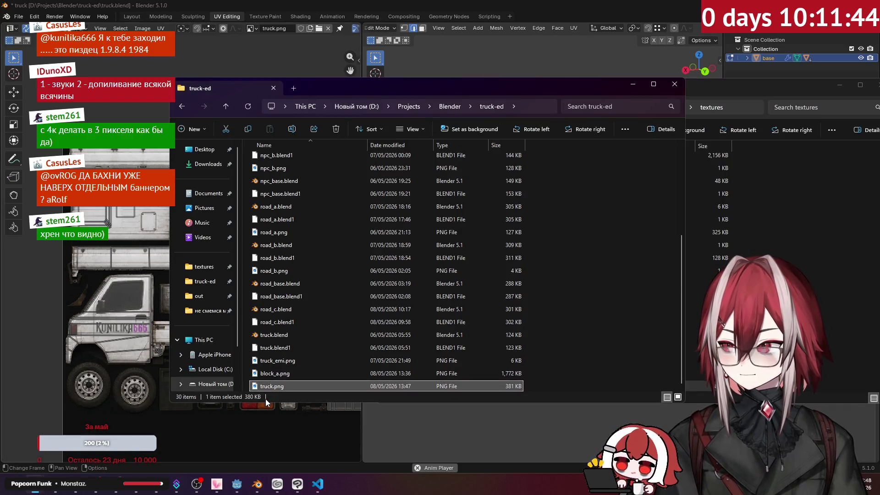
key("ctrl+c")
left_click(407, 196)
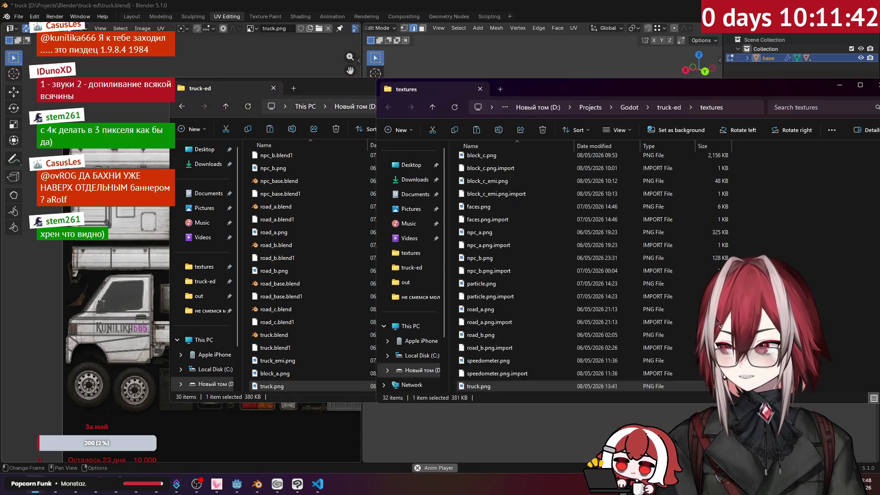
key("ctrl+v")
left_click(412, 169)
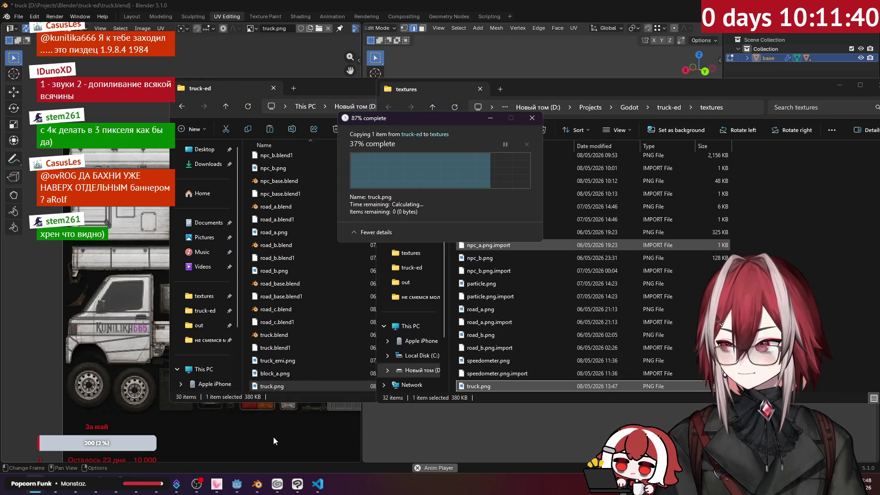
key("alt+Tab")
key("F5")
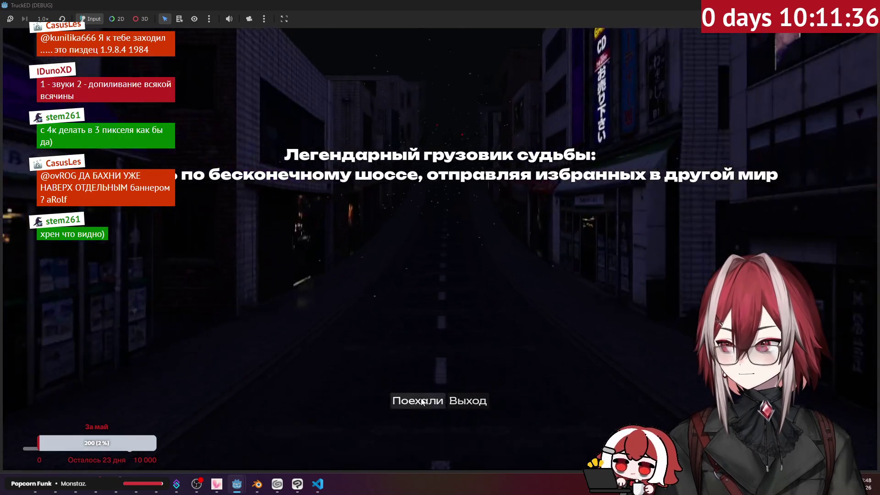
Step: Start a drive from the game menu to check the retextured truck, then close the game
left_click(423, 402)
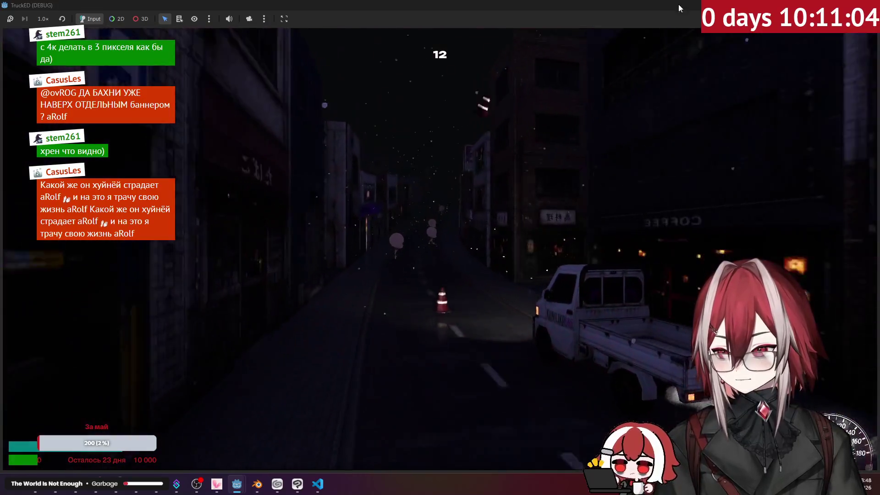
key("alt+F4")
left_click(257, 484)
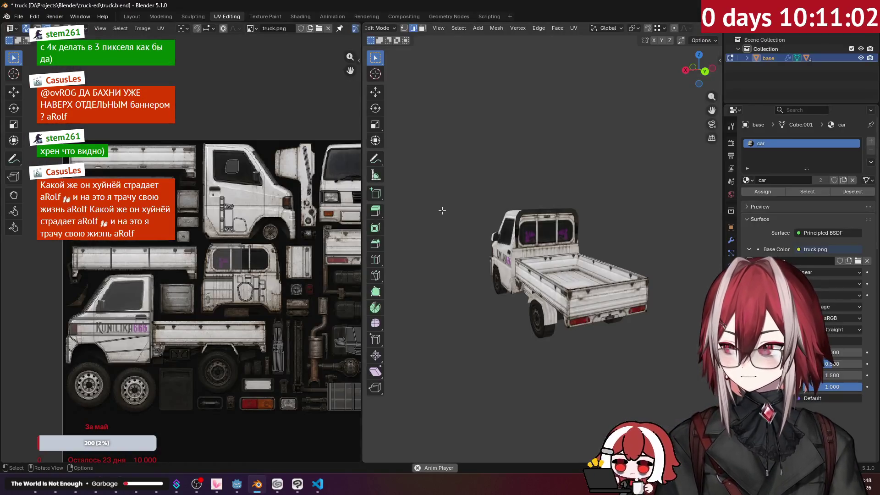
Step: Nudge the KUNILIKA666 lettering on the door slightly left with a transform
left_click(317, 484)
left_click(299, 486)
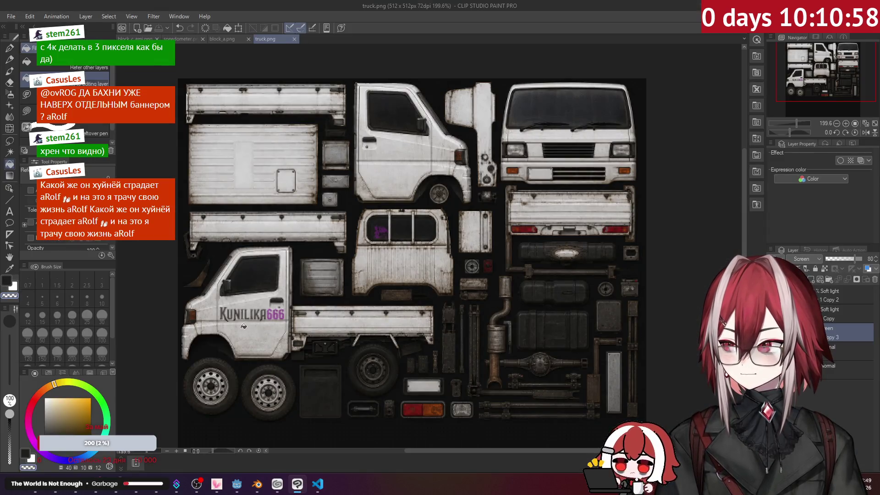
left_click(835, 310)
scroll(340, 260, "up", 4)
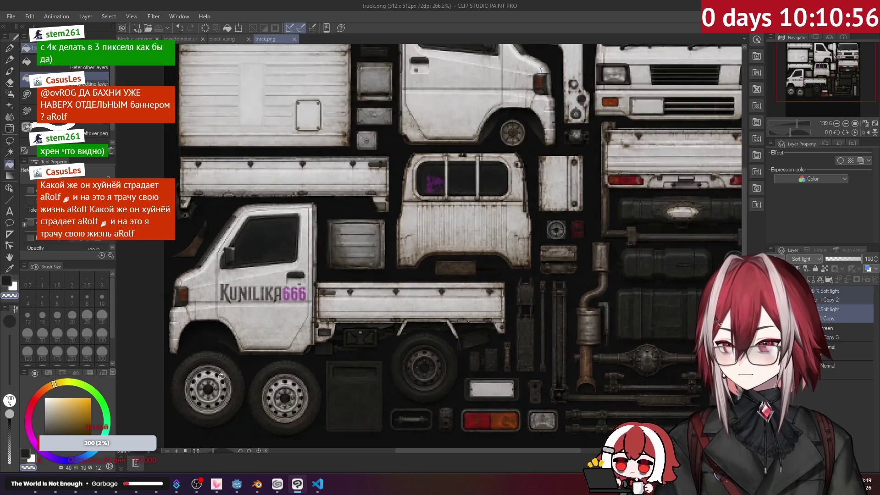
key("ctrl+t")
left_click_drag(333, 249, 300, 250)
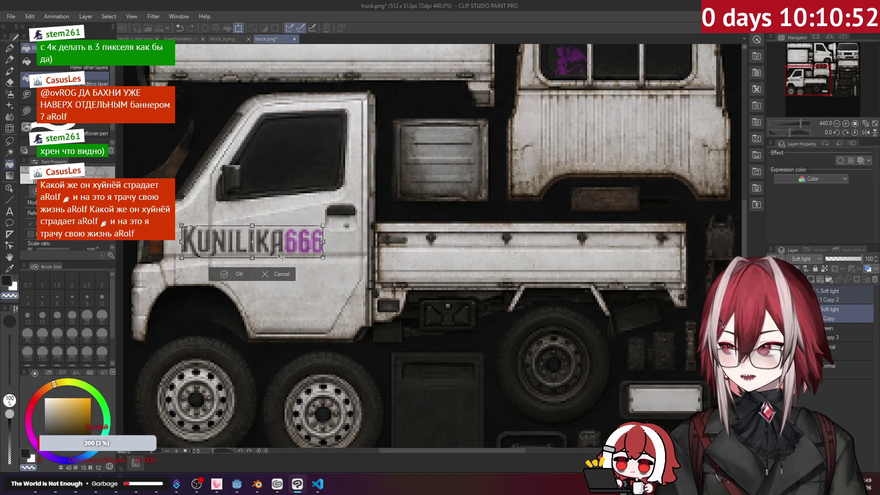
left_click(241, 274)
Step: Save over truck.png in the truck-ed folder and return to Blender
scroll(363, 246, "down", 4)
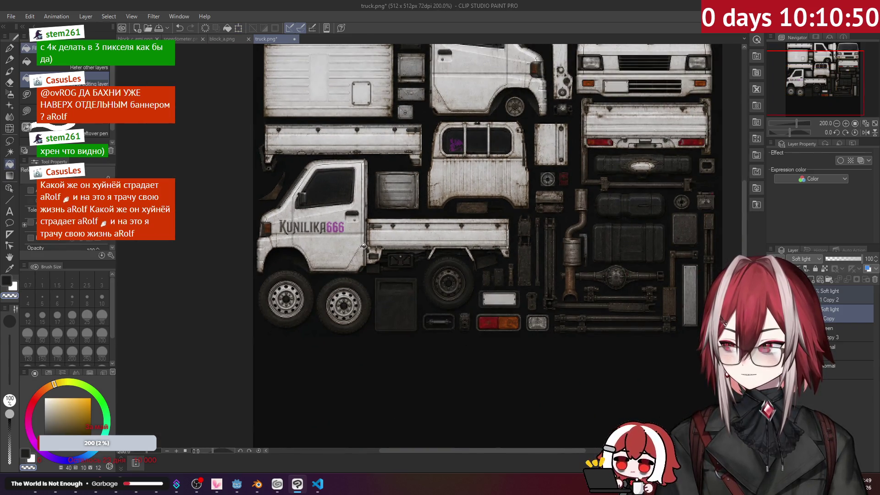
key("ctrl+shift+s")
left_click(536, 285)
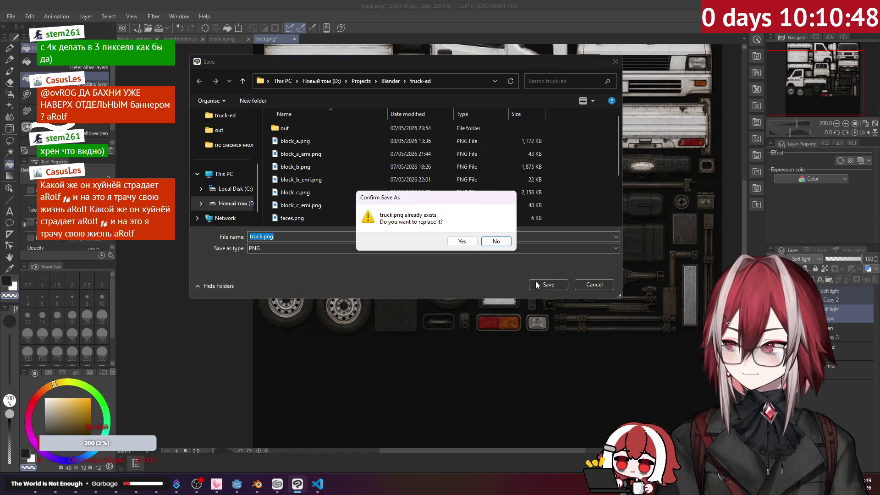
left_click(463, 242)
left_click(256, 485)
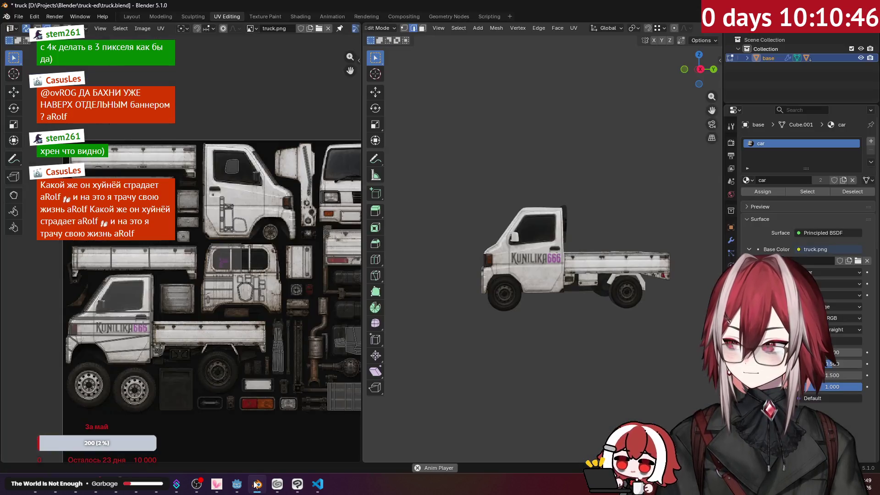
Step: Reload truck.png, view the truck from behind to check the lettering, then go back to Clip Studio Paint
left_click(142, 28)
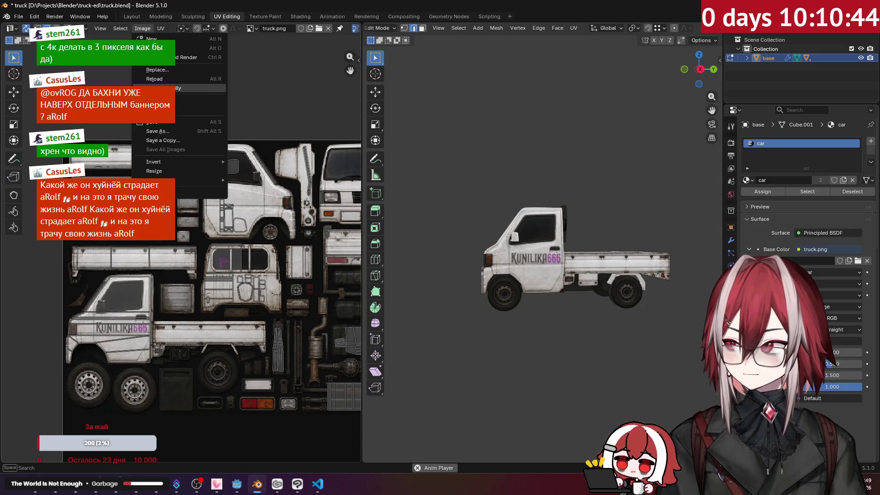
left_click(165, 80)
mouse_move(527, 185)
left_mouse_down()
mouse_move(380, 189)
mouse_move(497, 177)
mouse_move(670, 180)
left_mouse_up()
left_click(315, 484)
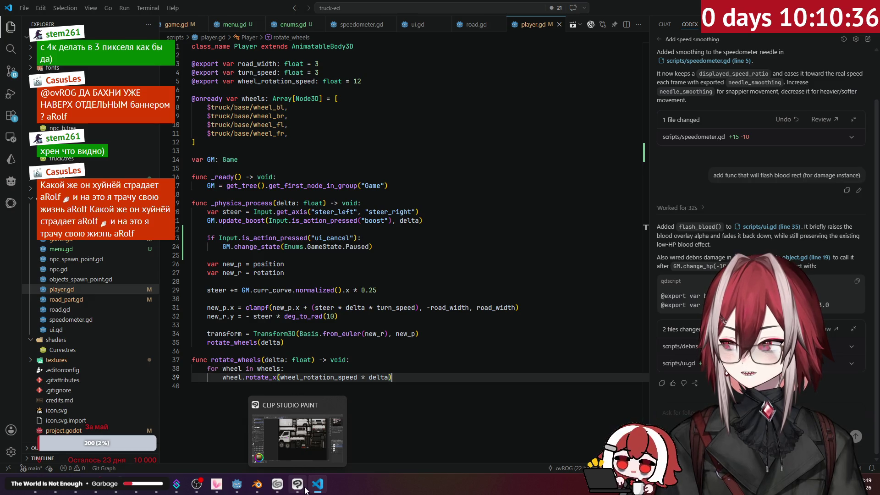
left_click(306, 490)
left_click(138, 39)
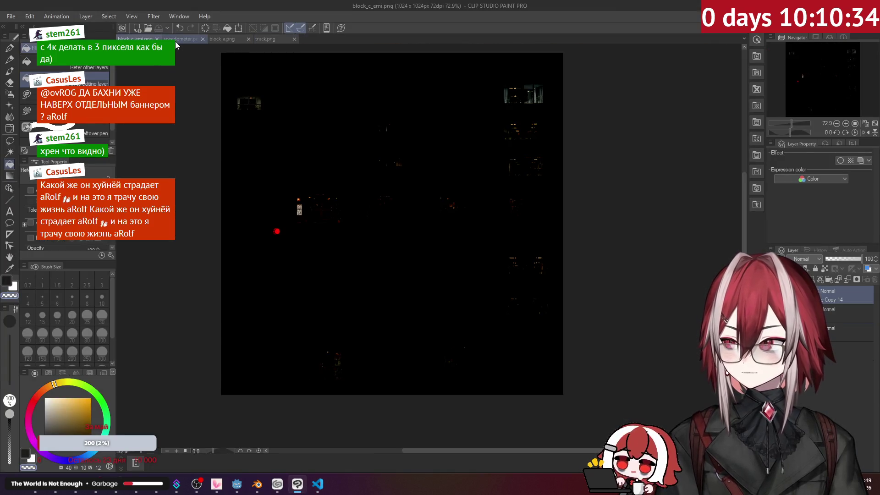
Step: Open block_a.png, reset the canvas rotation upright and zoom in on the 747 sign
left_click(175, 40)
left_click(238, 39)
scroll(447, 145, "down", 2)
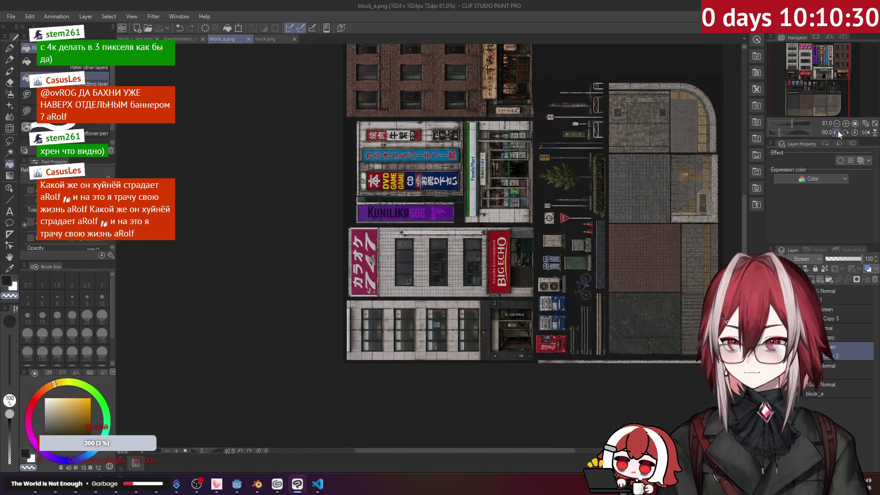
left_click(853, 133)
scroll(448, 208, "up", 5)
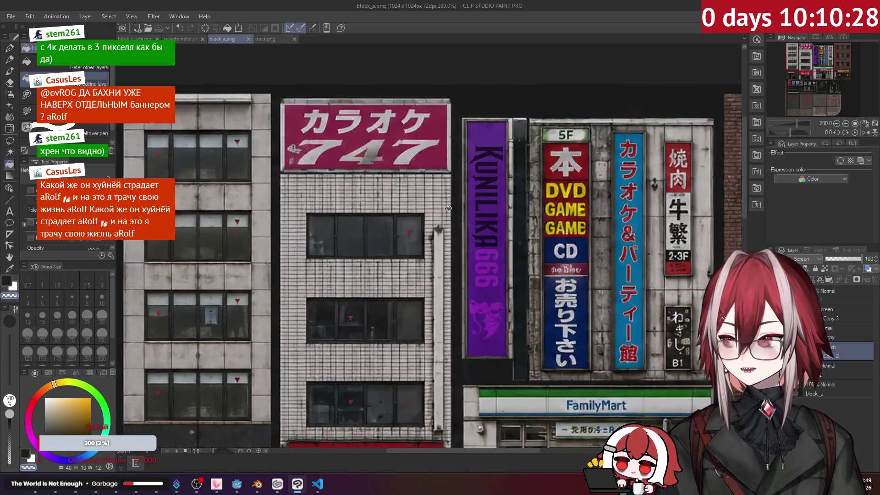
scroll(449, 209, "up", 1)
scroll(450, 208, "up", 3)
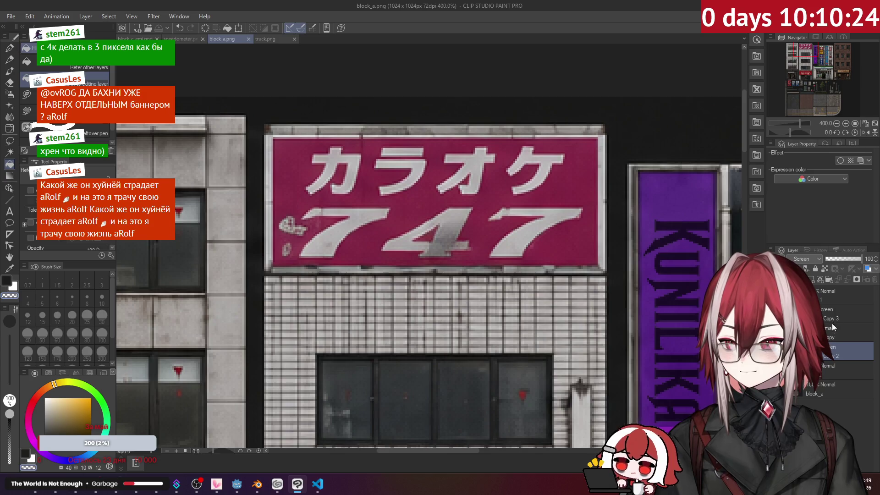
Step: Add a new layer above block_a and sample the sign's magenta with the gouache brush
left_click(818, 389)
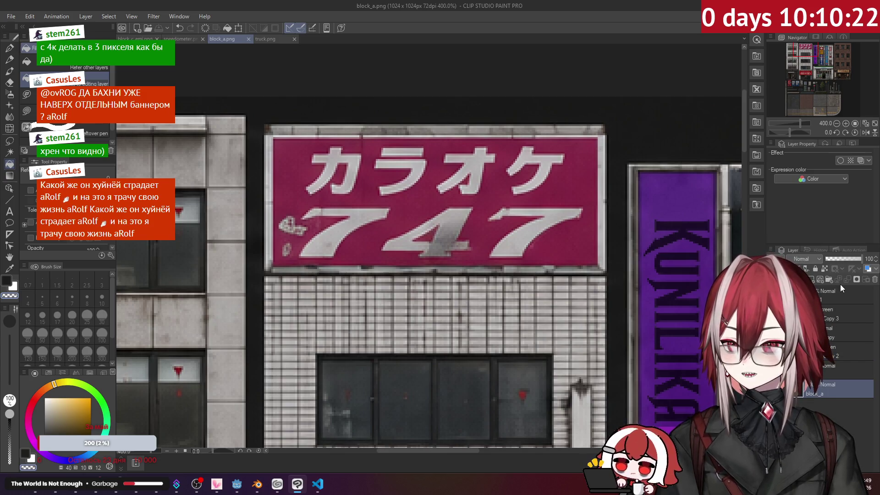
left_click(812, 279)
key("b")
scroll(393, 205, "up", 3)
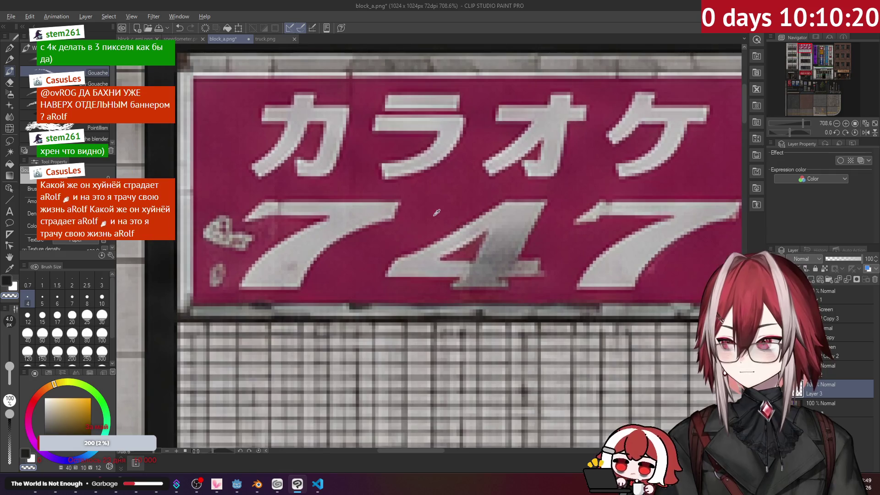
left_click(394, 204, "alt")
Step: Paint magenta over the first 7 and its surrounding smudges, enlarging the brush to about 8 px
mouse_move(393, 205)
left_mouse_down()
mouse_move(397, 217)
mouse_move(351, 206)
mouse_move(265, 212)
left_mouse_up()
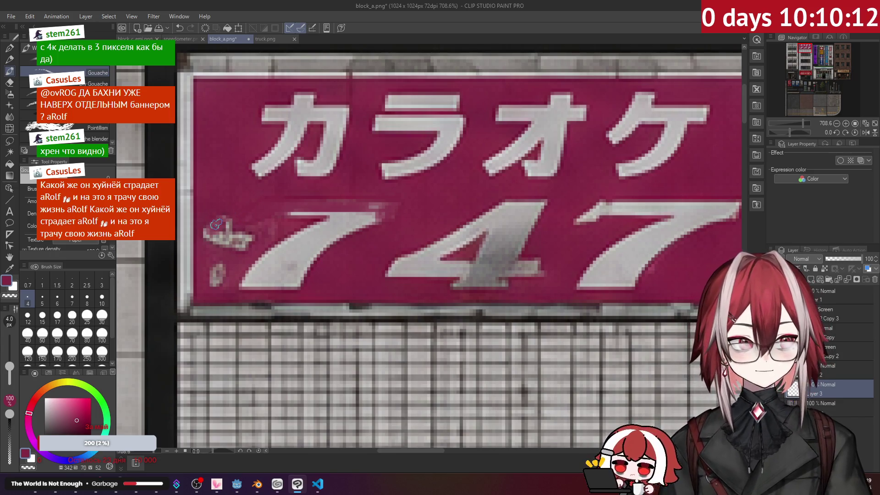
mouse_move(220, 222)
left_mouse_down()
mouse_move(206, 231)
mouse_move(239, 239)
mouse_move(210, 228)
left_mouse_up()
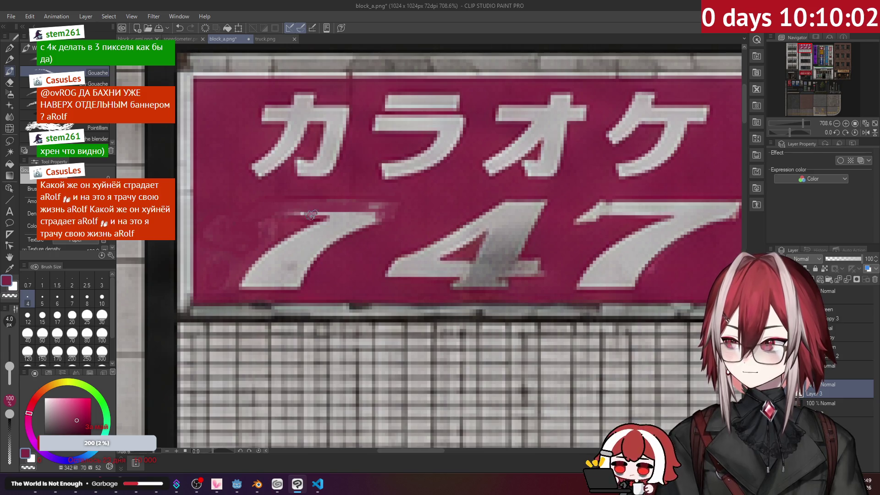
left_click_drag(329, 211, 359, 211)
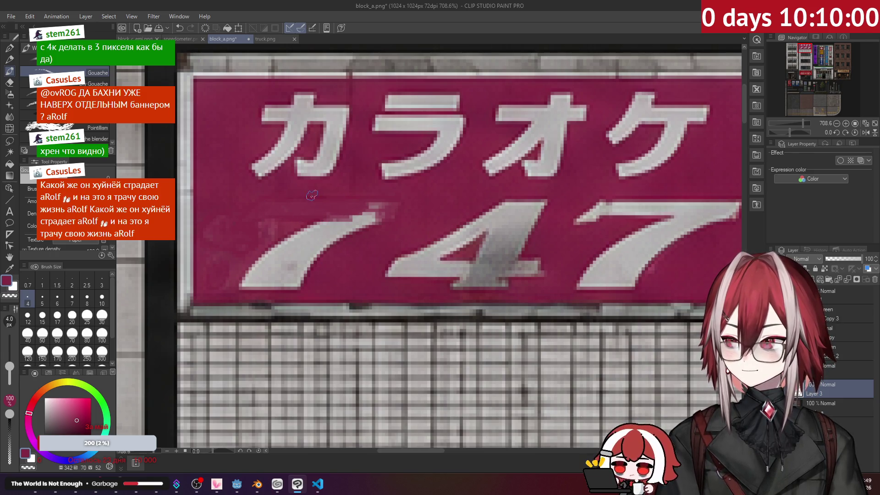
left_click_drag(306, 210, 346, 216)
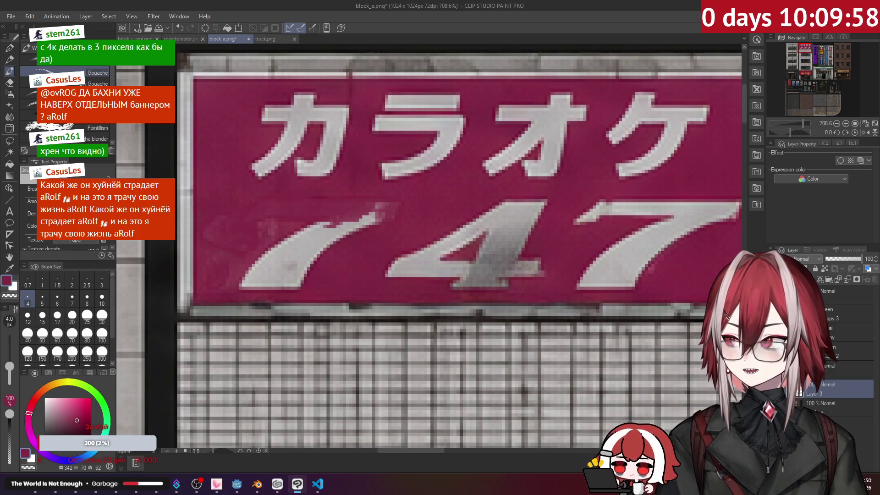
left_click_drag(8, 359, 8, 355)
mouse_move(340, 225)
left_mouse_down()
mouse_move(385, 212)
mouse_move(336, 236)
mouse_move(321, 227)
mouse_move(292, 246)
left_mouse_up()
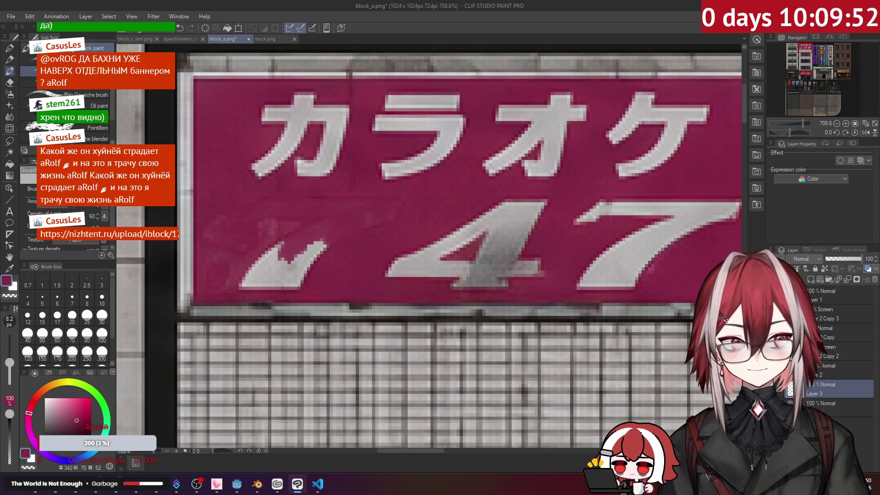
key("alt+Tab")
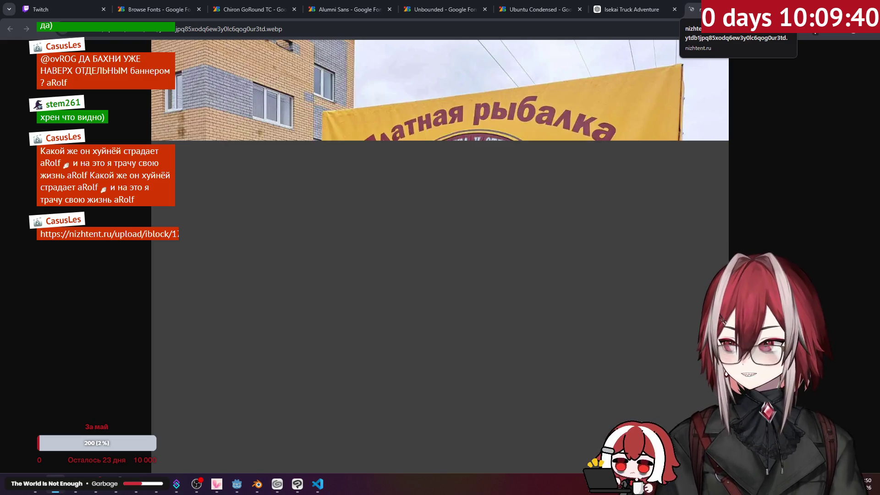
Step: Close the reference photo tab and paint magenta over the tick mark left of the 47
key("ctrl+w")
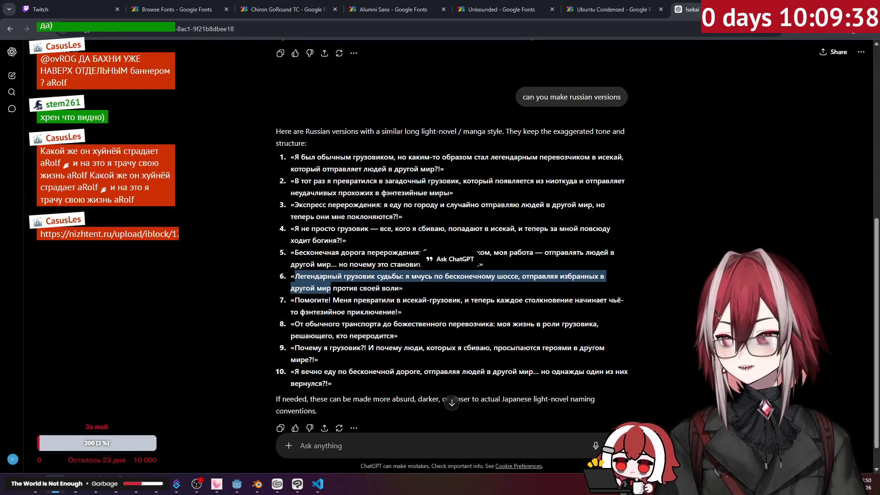
key("alt+Tab")
mouse_move(316, 250)
left_mouse_down()
mouse_move(293, 243)
mouse_move(321, 237)
mouse_move(278, 257)
mouse_move(294, 266)
mouse_move(280, 281)
mouse_move(243, 278)
left_mouse_up()
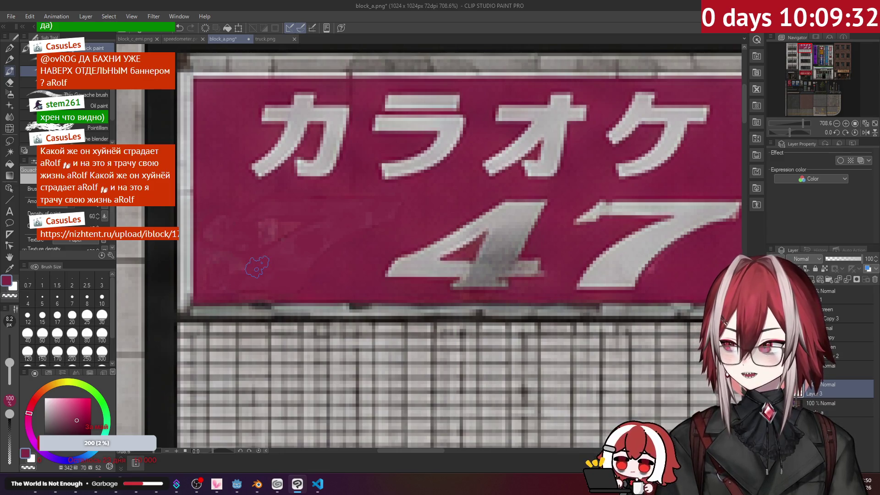
Step: Paint pink over the smudge left of 47 and the white カ, ラ and オ characters
left_click_drag(280, 229, 261, 233)
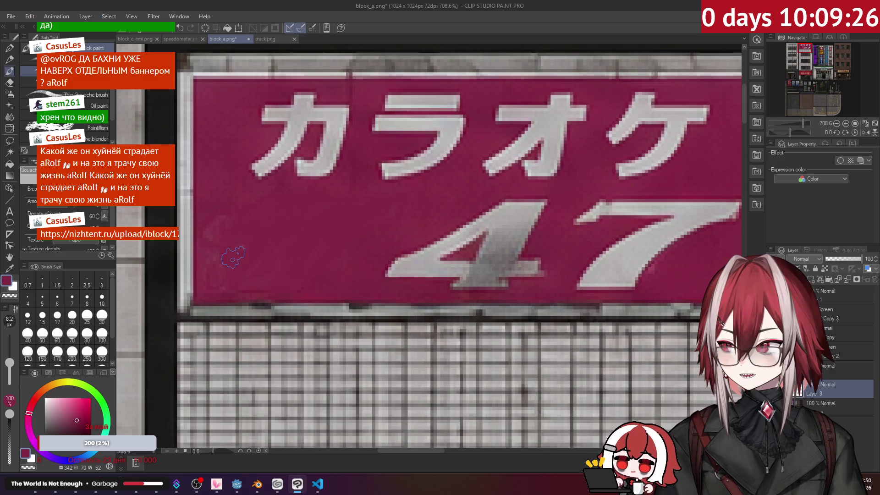
scroll(239, 260, "right", 3)
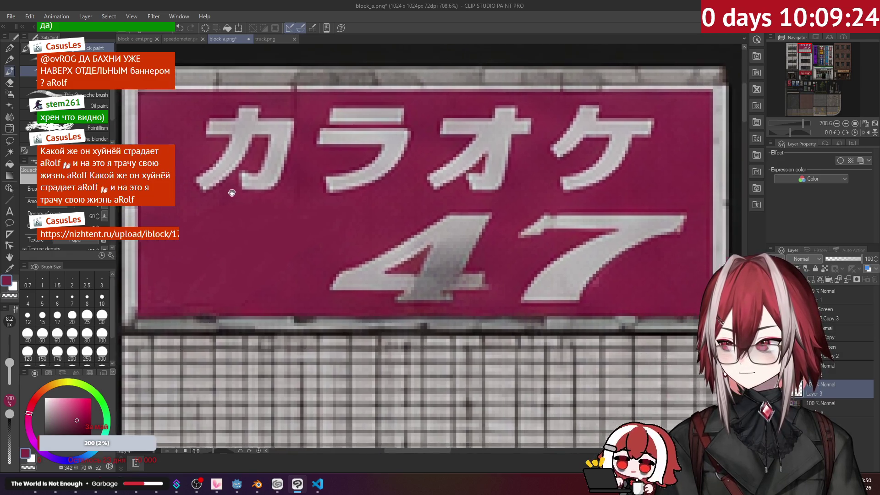
mouse_move(196, 173)
left_mouse_down()
mouse_move(209, 176)
mouse_move(222, 158)
mouse_move(222, 129)
mouse_move(241, 114)
mouse_move(243, 124)
left_mouse_up()
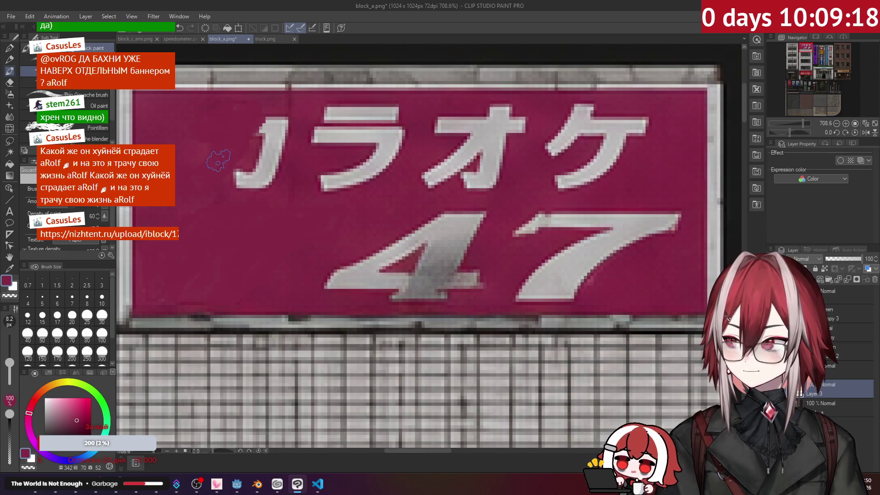
mouse_move(266, 123)
left_mouse_down()
mouse_move(281, 123)
mouse_move(247, 181)
left_mouse_up()
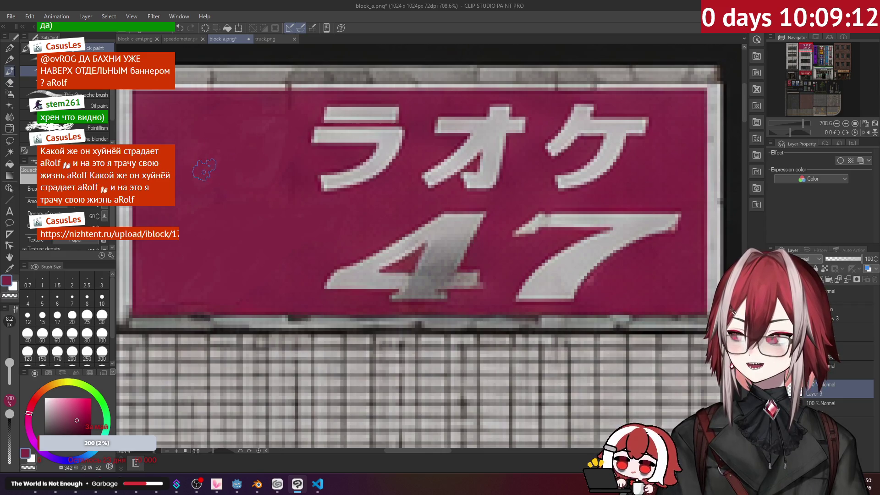
mouse_move(325, 130)
left_mouse_down()
mouse_move(333, 114)
mouse_move(392, 117)
mouse_move(380, 137)
mouse_move(307, 138)
mouse_move(390, 142)
mouse_move(344, 179)
mouse_move(349, 172)
mouse_move(351, 183)
left_mouse_up()
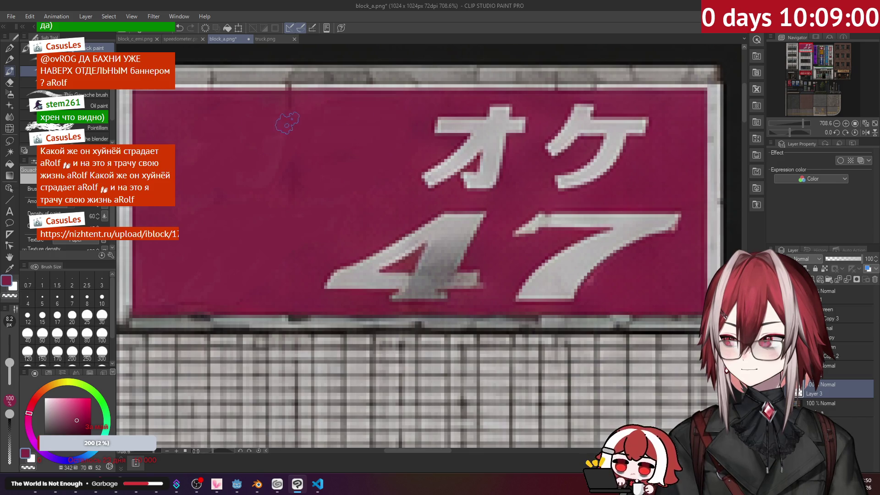
scroll(209, 202, "right", 3)
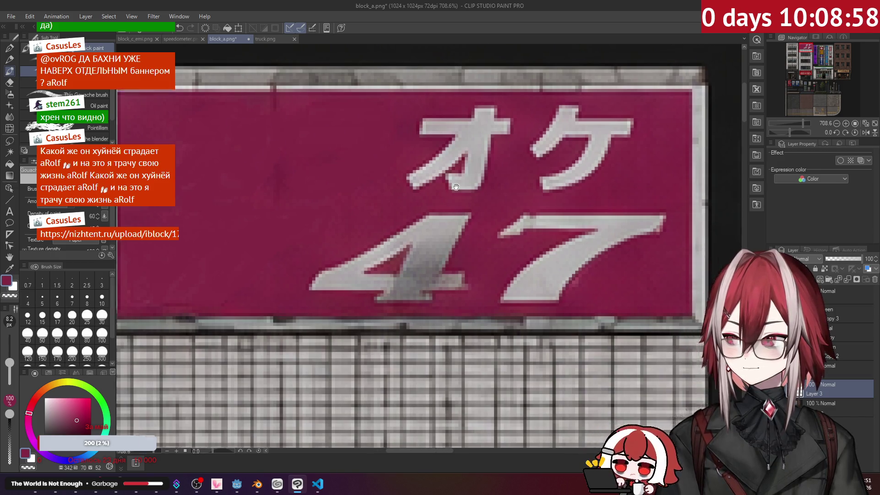
mouse_move(365, 168)
left_mouse_down()
mouse_move(339, 179)
mouse_move(369, 156)
mouse_move(332, 133)
mouse_move(317, 140)
mouse_move(415, 120)
mouse_move(381, 146)
mouse_move(411, 137)
mouse_move(392, 156)
left_mouse_up()
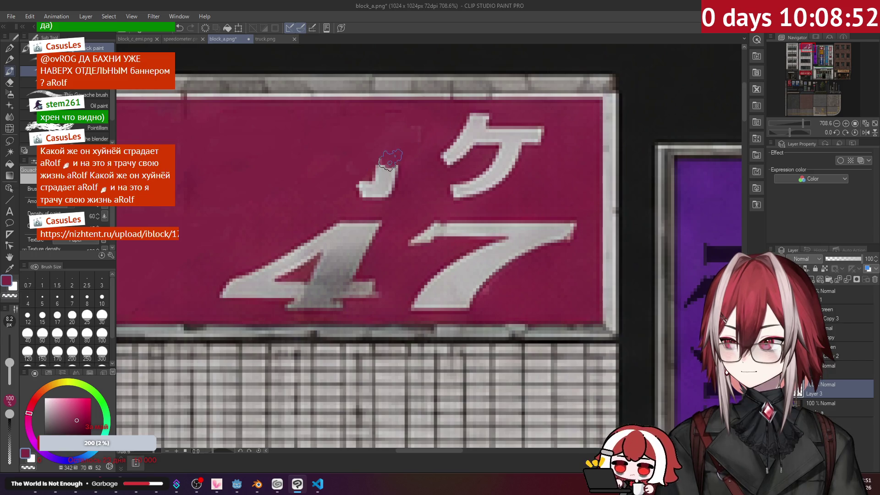
mouse_move(341, 172)
left_mouse_down()
mouse_move(391, 184)
mouse_move(376, 179)
left_mouse_up()
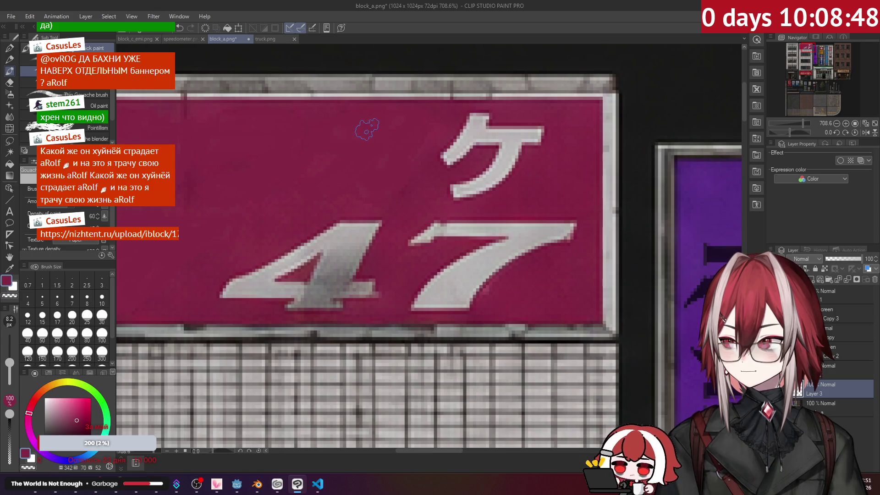
Step: Paint out the ケ, the 7 and the 4, leaving a plain magenta panel, then zoom out
scroll(363, 130, "down", 3)
scroll(453, 172, "up", 5)
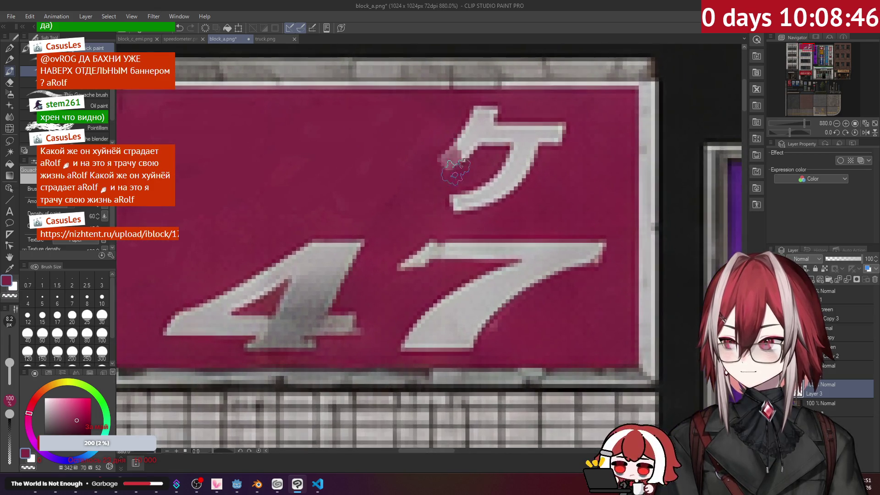
mouse_move(452, 156)
left_mouse_down()
mouse_move(479, 115)
mouse_move(527, 129)
mouse_move(563, 124)
mouse_move(486, 191)
mouse_move(505, 180)
left_mouse_up()
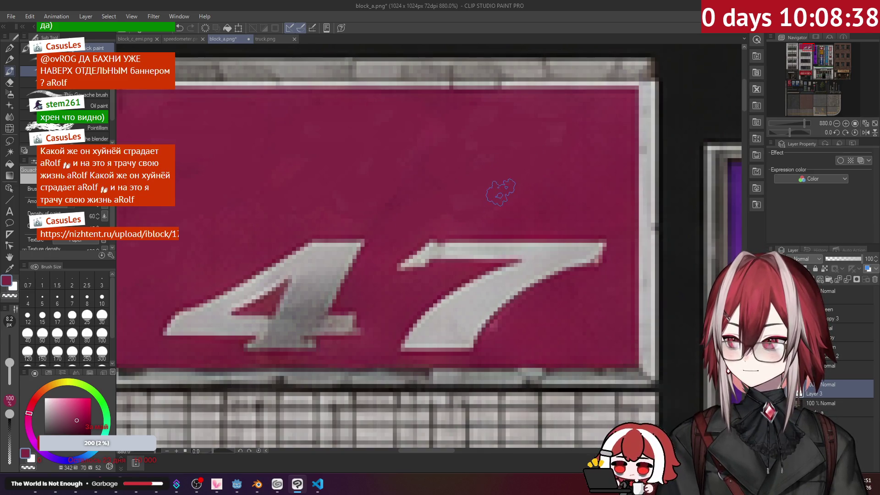
mouse_move(570, 212)
left_mouse_down()
mouse_move(580, 239)
mouse_move(596, 213)
left_mouse_up()
mouse_move(627, 252)
left_mouse_down()
mouse_move(624, 204)
mouse_move(573, 231)
mouse_move(580, 214)
mouse_move(458, 207)
mouse_move(582, 220)
mouse_move(541, 221)
mouse_move(546, 238)
mouse_move(477, 287)
mouse_move(486, 303)
mouse_move(431, 291)
mouse_move(437, 302)
mouse_move(541, 260)
left_mouse_up()
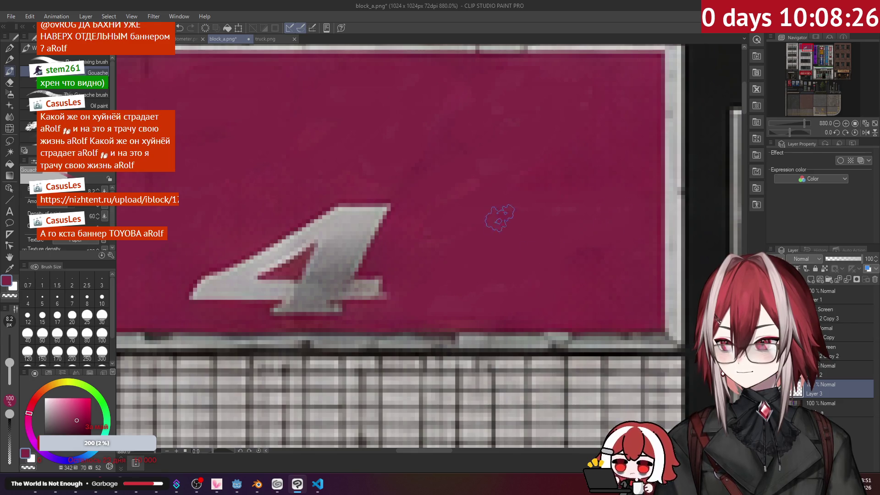
scroll(552, 224, "down", 1)
mouse_move(389, 229)
left_mouse_down()
mouse_move(481, 245)
mouse_move(513, 240)
mouse_move(414, 232)
mouse_move(477, 183)
mouse_move(507, 196)
left_mouse_up()
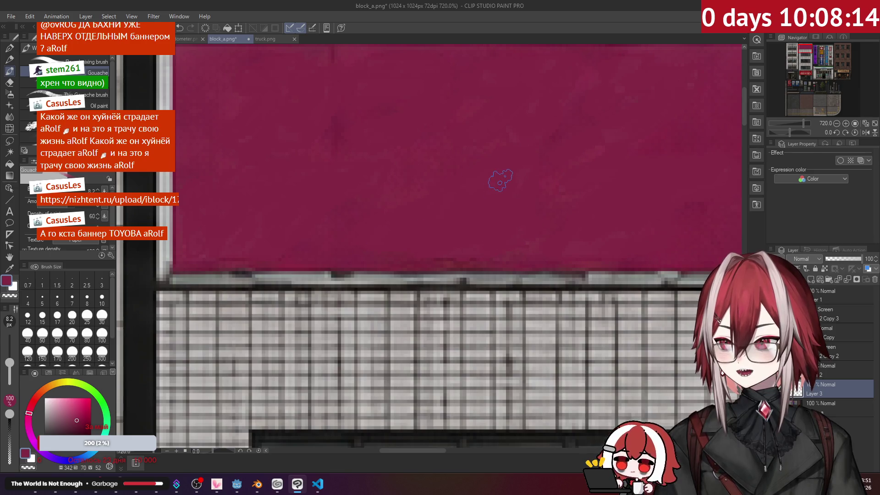
scroll(500, 180, "down", 3)
scroll(500, 181, "down", 3)
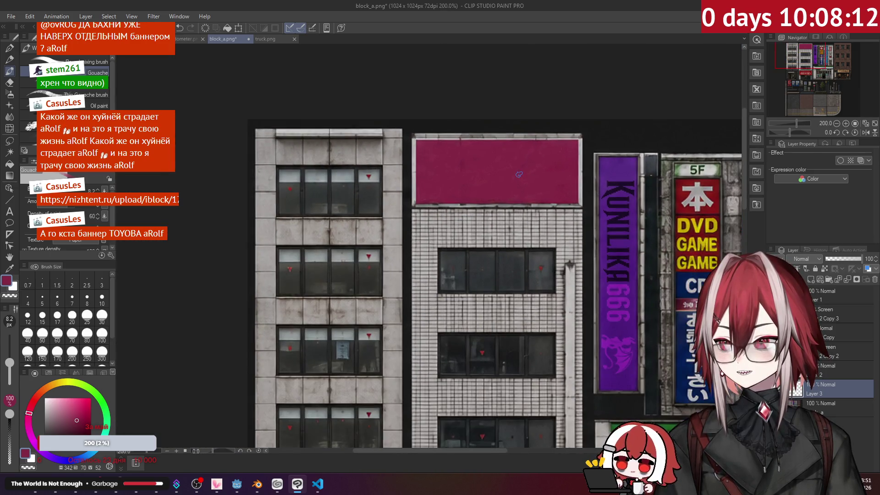
Step: Paste the logo image onto block_a and move it left and down into place
scroll(532, 188, "up", 4)
key("ctrl+v")
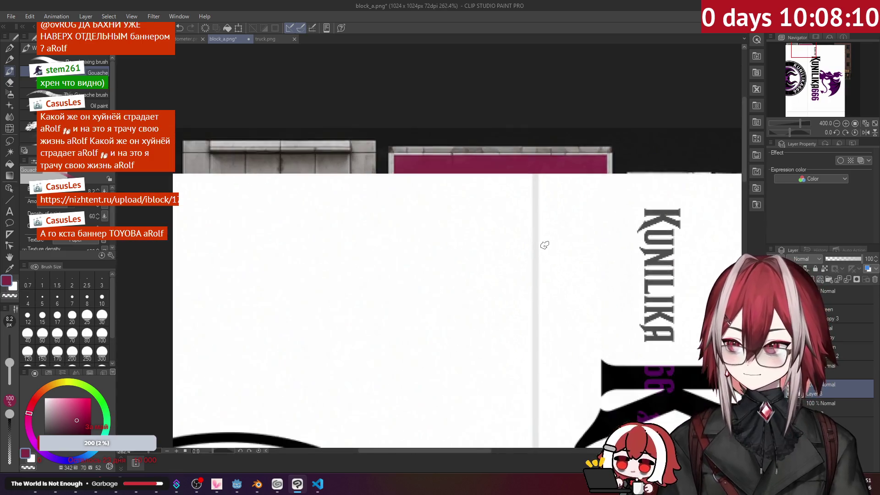
scroll(545, 243, "down", 5)
scroll(544, 243, "down", 3)
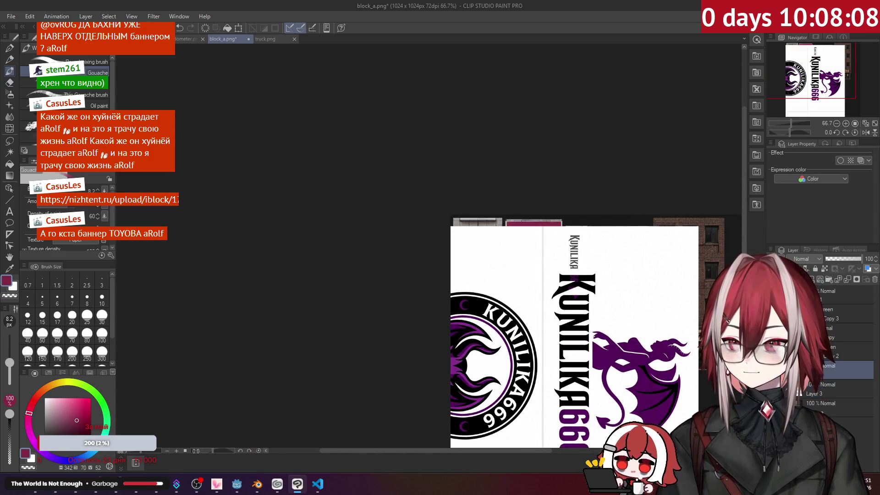
left_click_drag(652, 312, 612, 169)
key("ctrl+t")
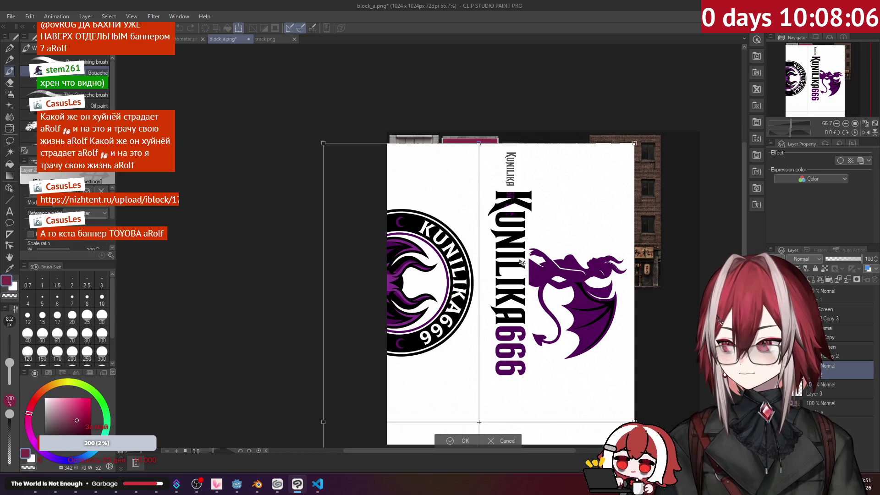
mouse_move(571, 202)
left_mouse_down()
mouse_move(589, 114)
mouse_move(574, 69)
mouse_move(531, 217)
mouse_move(487, 253)
left_mouse_up()
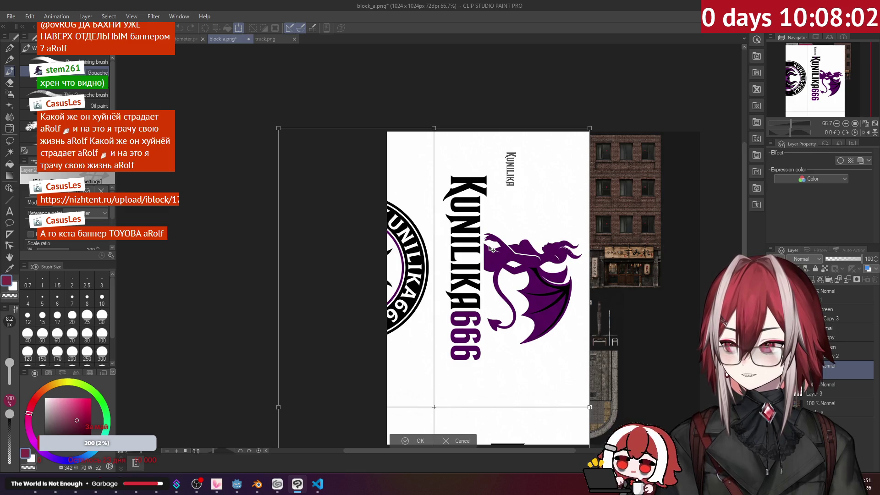
key("Return")
scroll(509, 309, "up", 3)
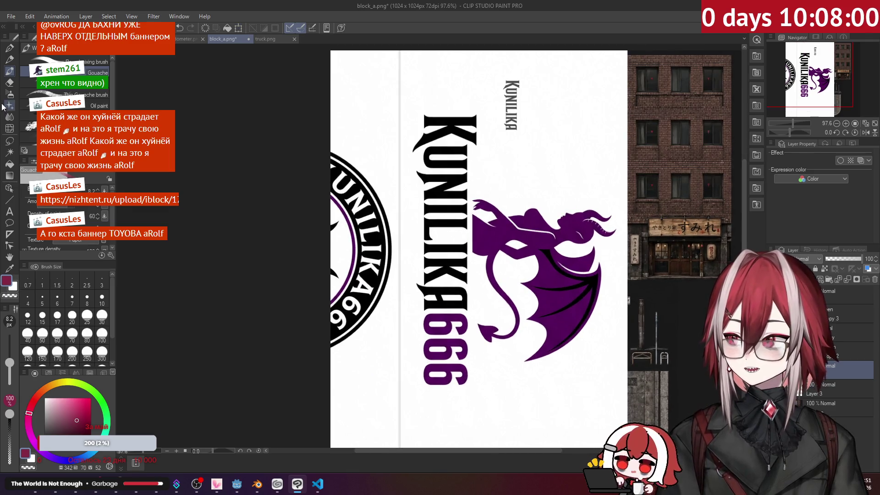
Step: Crop the logo to the devil and wordmark by clearing outside a rectangle, then rotate it upright
left_click(9, 141)
mouse_move(405, 97)
left_mouse_down()
mouse_move(530, 285)
mouse_move(619, 396)
mouse_move(620, 417)
left_mouse_up()
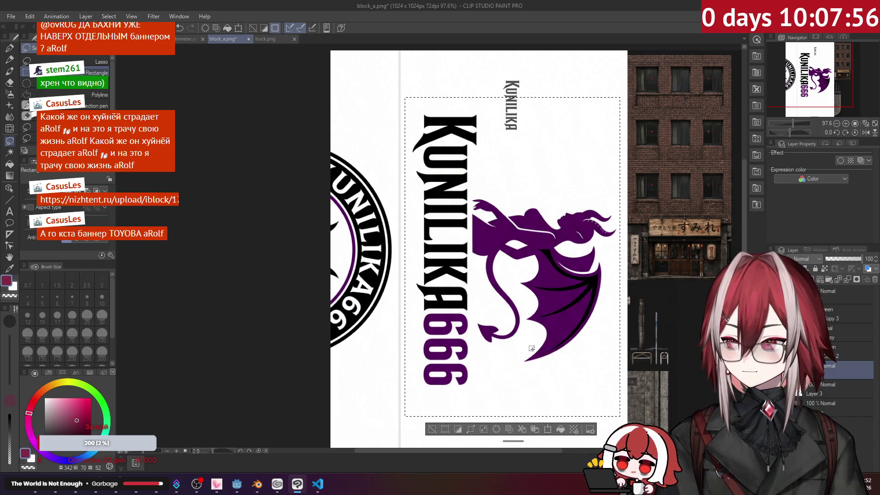
left_click(535, 429)
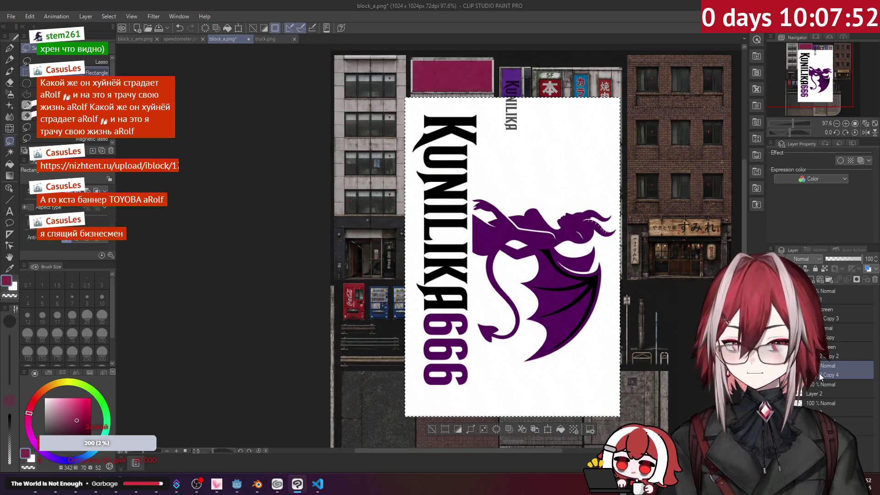
key("ctrl+t")
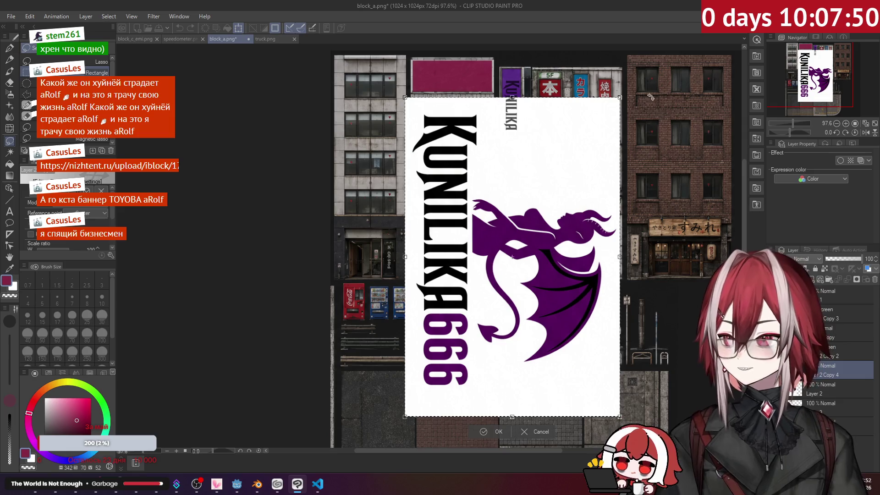
left_click_drag(580, 87, 437, 89)
key("Escape")
left_click(8, 165)
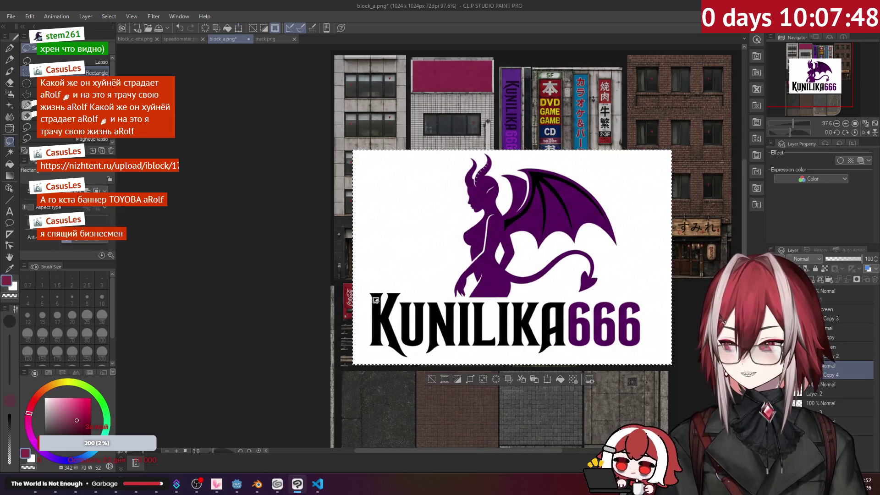
Step: Make the devil logo's white background transparent
left_click(404, 261)
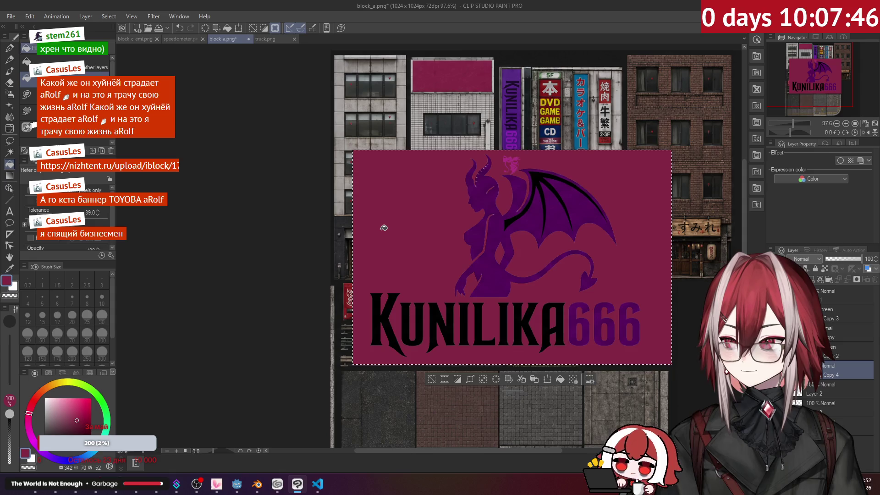
key("ctrl+z")
key("c")
left_click(407, 256)
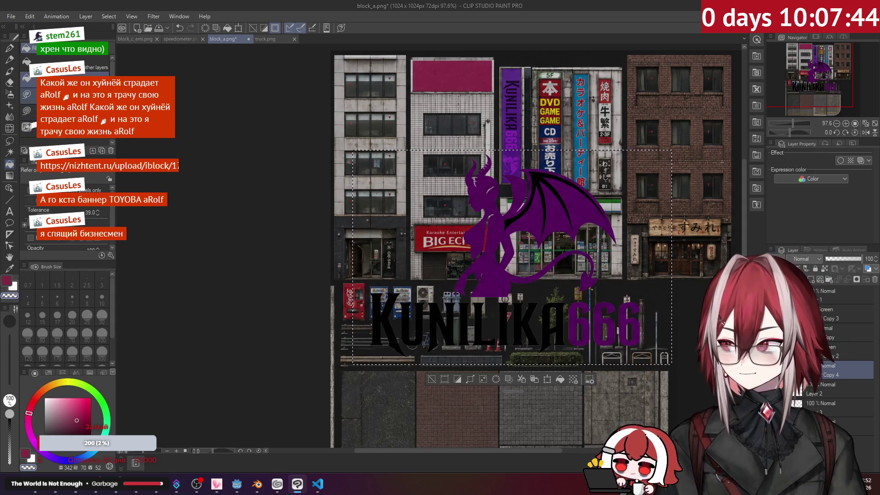
left_click(9, 129)
left_click(13, 141)
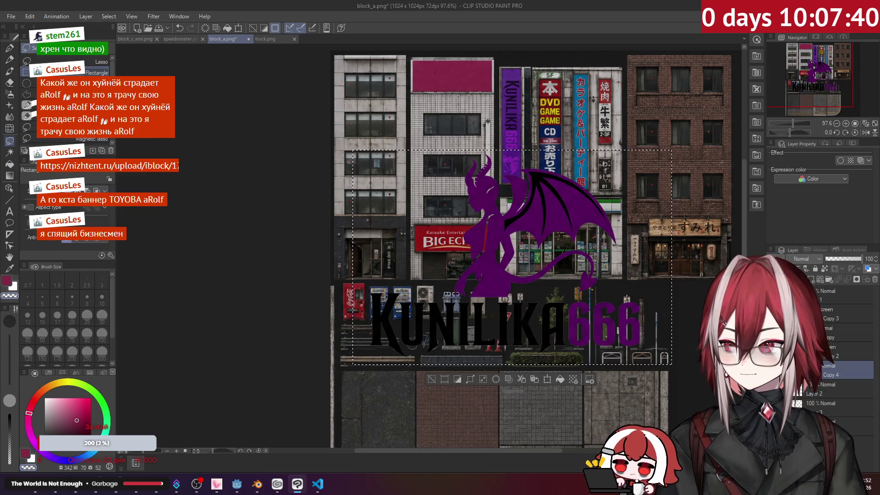
Step: Move the logo up toward the pink banner and shrink it to about a quarter size
key("ctrl+t")
left_click_drag(537, 229, 508, 128)
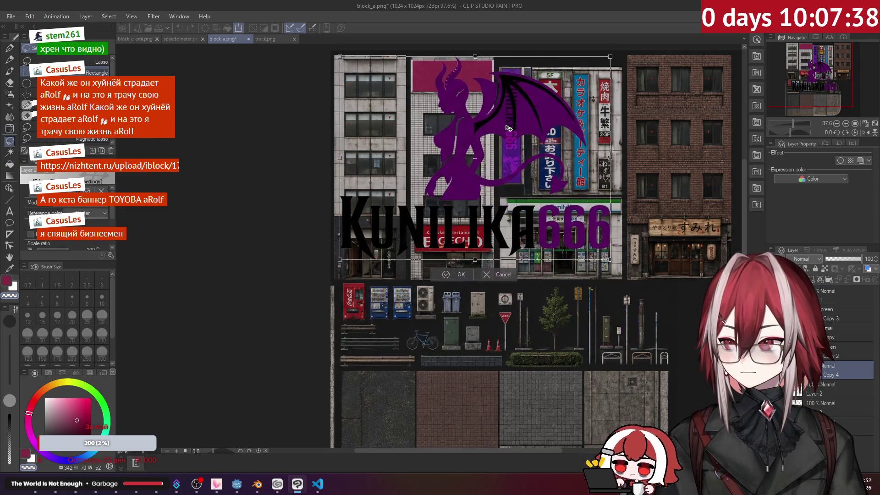
mouse_move(472, 257)
left_mouse_down()
mouse_move(466, 105)
mouse_move(455, 296)
mouse_move(462, 327)
left_mouse_up()
key("Return")
scroll(466, 108, "up", 8)
Step: Scale and position the KUNILIKA666 logo to fit inside the pink billboard panel
key("ctrl+t")
left_click_drag(524, 220, 394, 238)
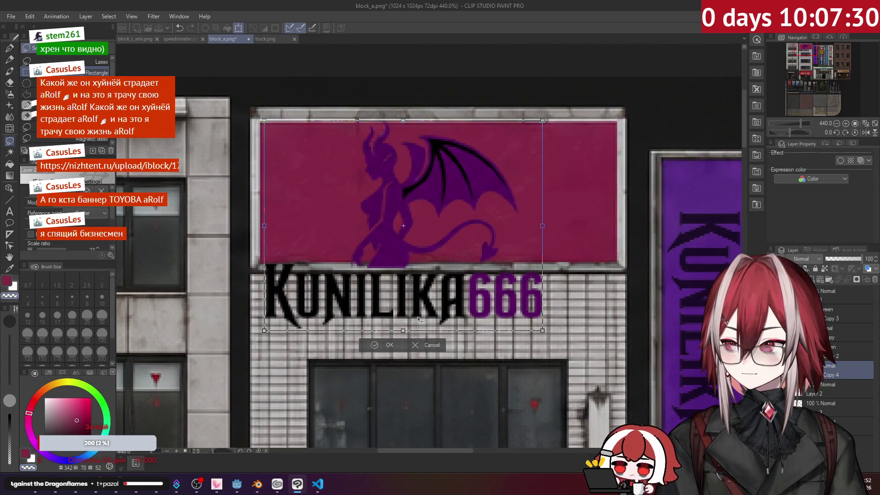
mouse_move(404, 330)
left_mouse_down()
mouse_move(406, 309)
mouse_move(422, 327)
mouse_move(436, 258)
left_mouse_up()
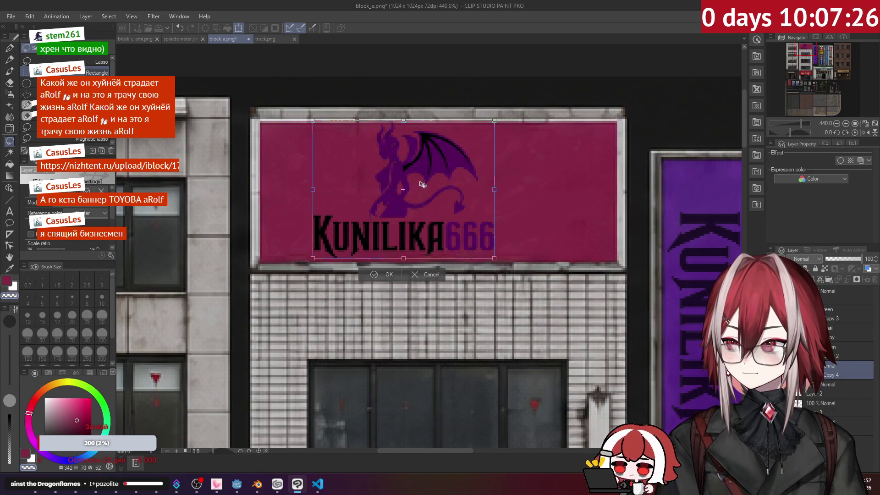
left_click_drag(424, 183, 383, 187)
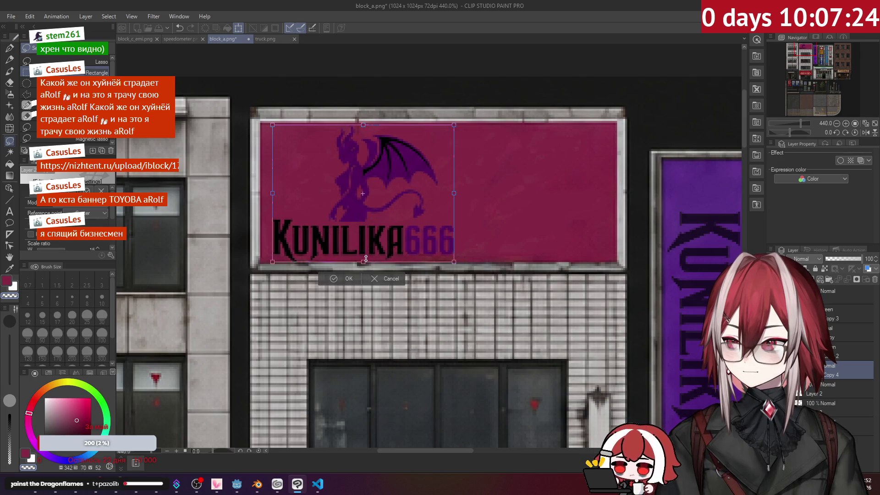
left_click_drag(366, 259, 366, 259)
left_click_drag(369, 158, 361, 157)
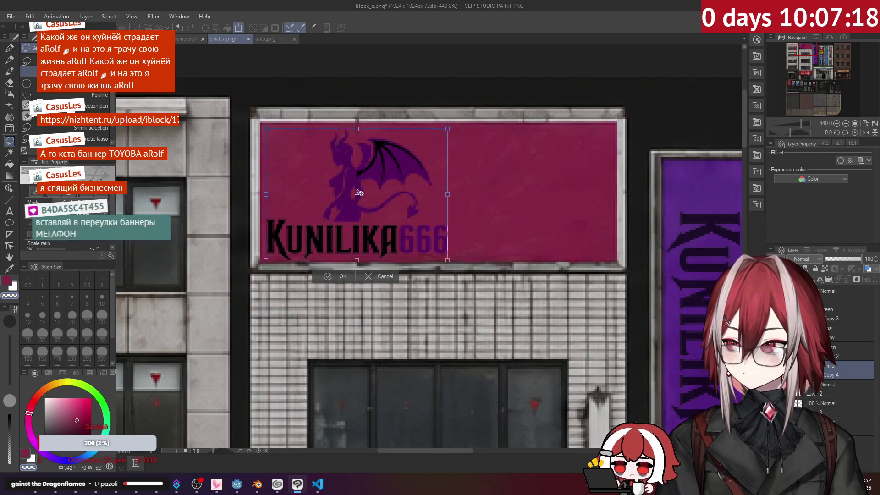
key("Return")
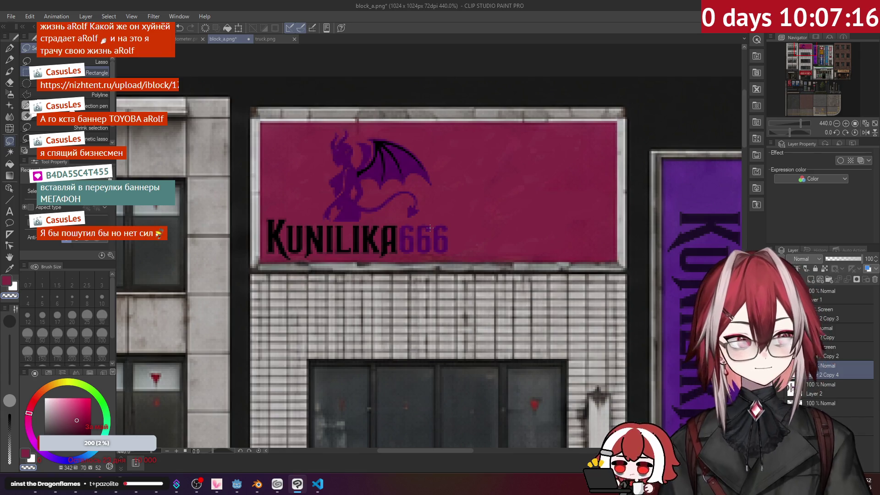
scroll(431, 226, "down", 3)
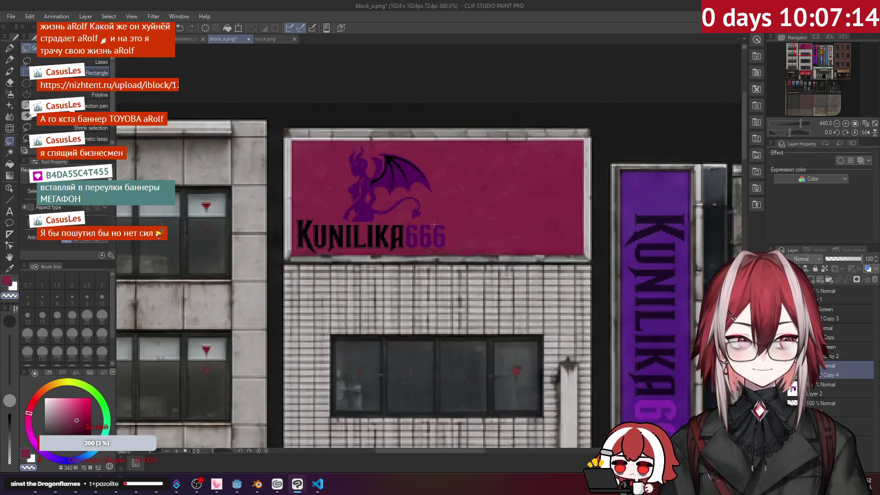
Step: Recheck the logo's transform on the billboard and commit it unchanged
scroll(433, 224, "up", 2)
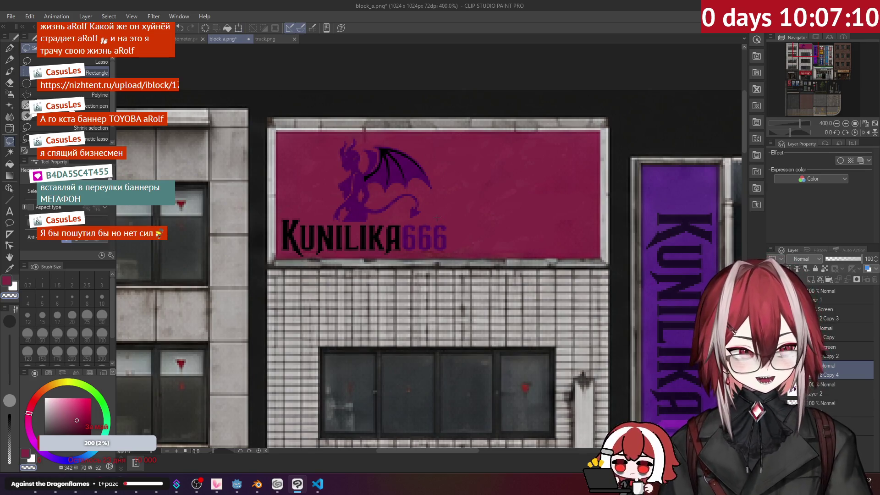
key("ctrl+t")
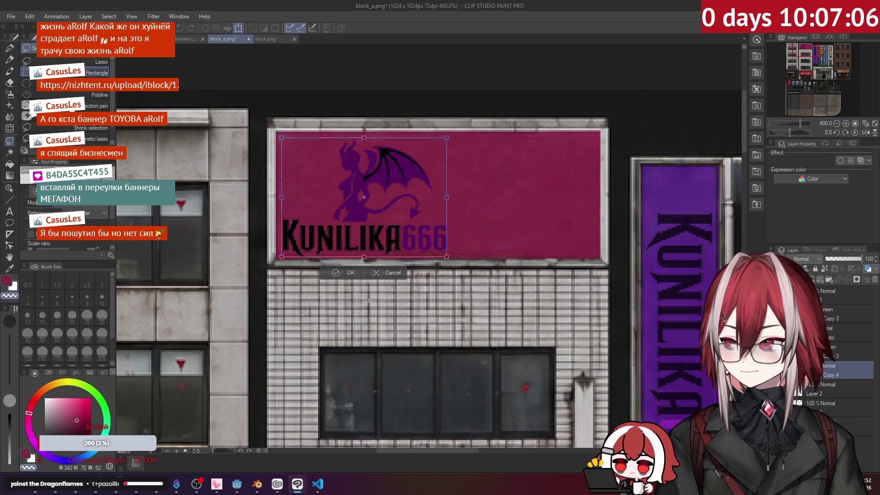
left_click(347, 273)
scroll(466, 189, "down", 1)
scroll(466, 189, "down", 5)
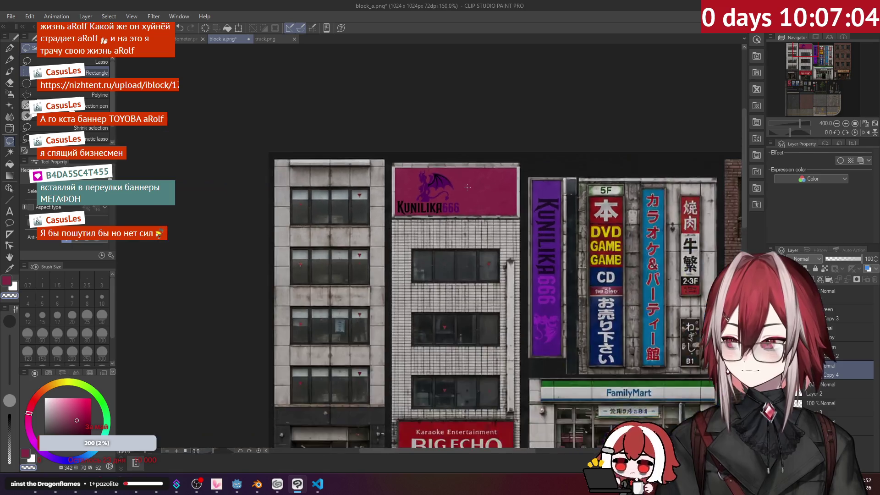
scroll(469, 186, "up", 3)
scroll(468, 186, "up", 1)
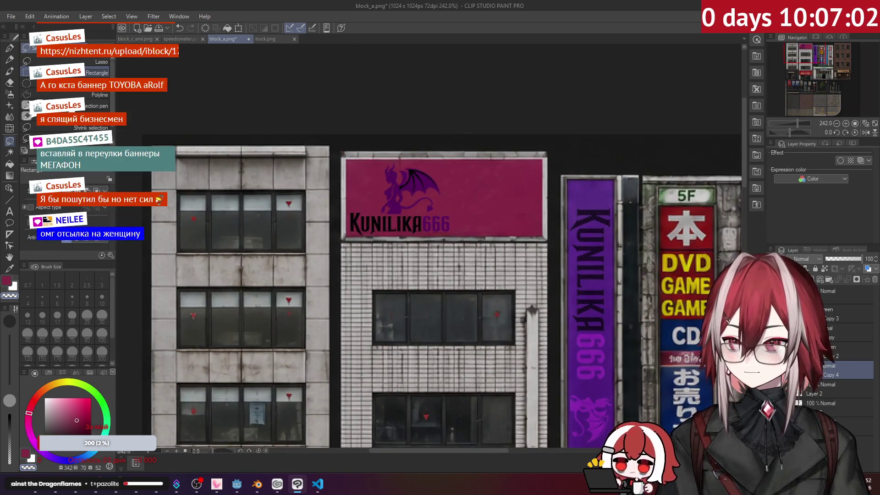
Step: Lower the Copy 4 logo layer's opacity to 79
left_click(832, 370)
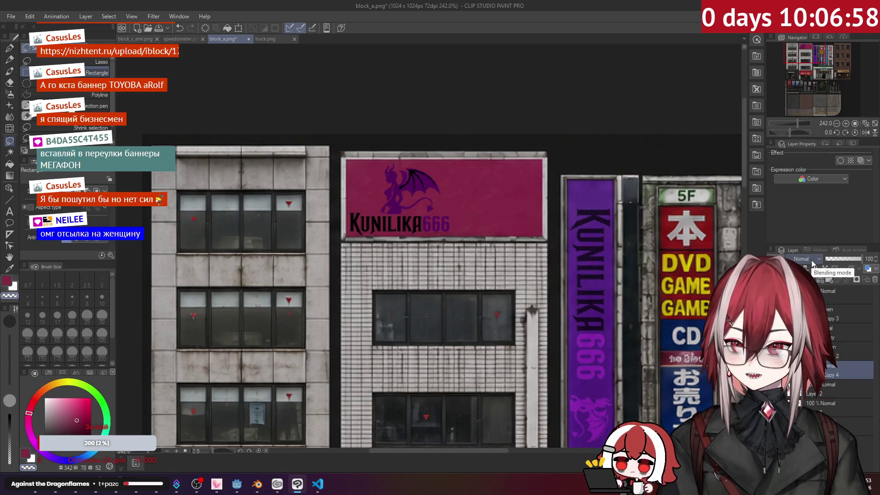
left_click_drag(862, 261, 854, 260)
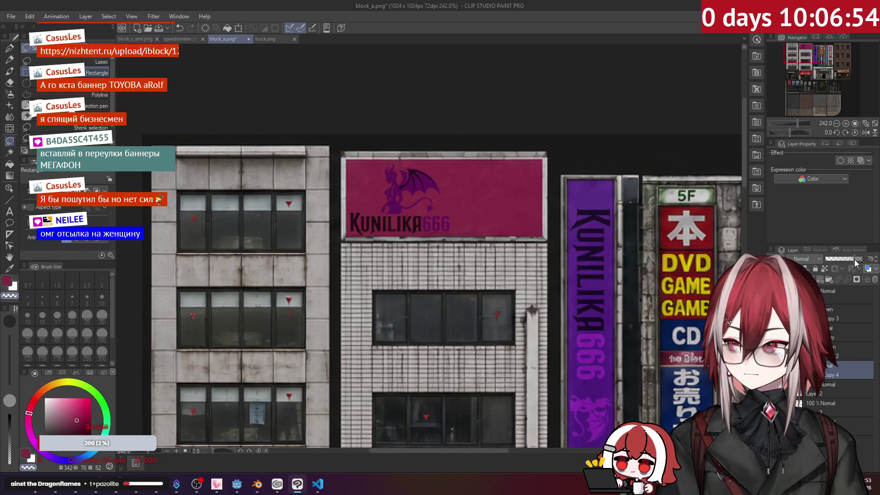
scroll(519, 193, "down", 2)
scroll(519, 193, "up", 1)
scroll(520, 193, "up", 2)
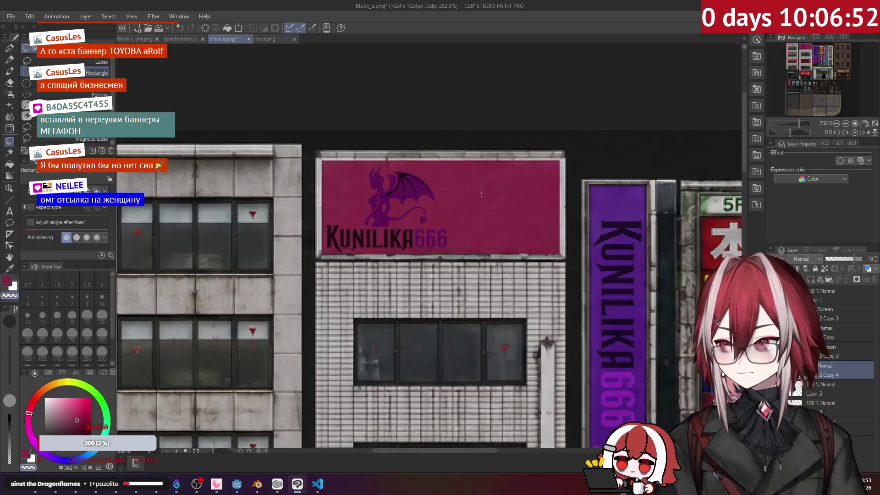
scroll(488, 192, "down", 3)
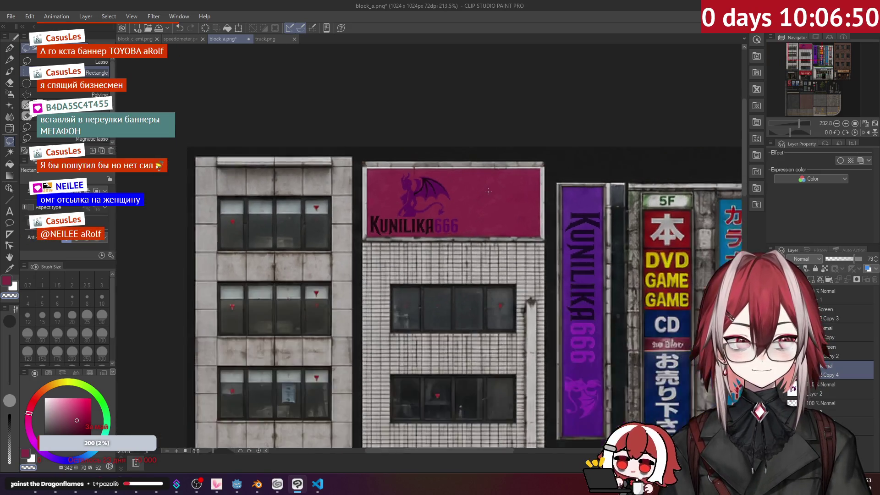
scroll(435, 121, "up", 2)
scroll(434, 122, "down", 2)
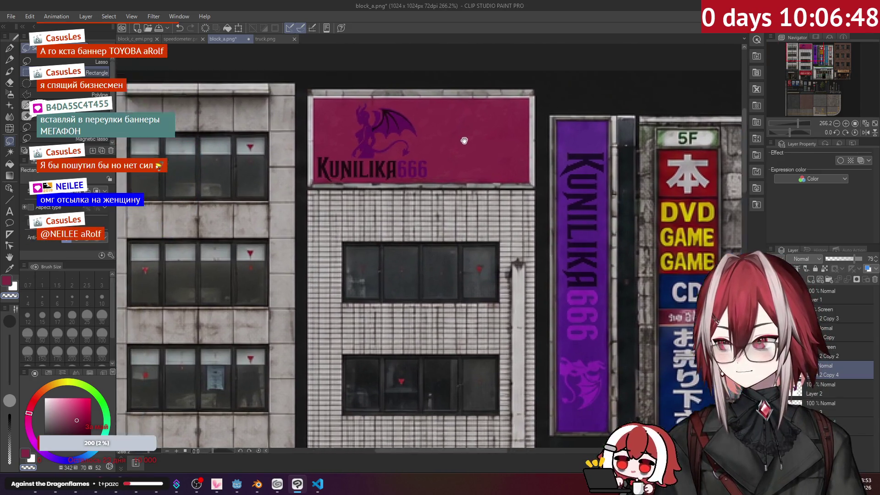
scroll(454, 186, "up", 2)
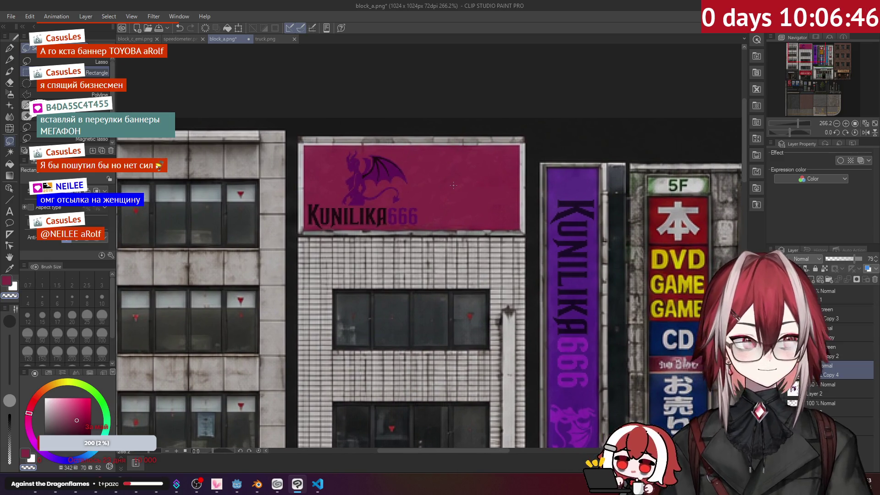
Step: Set the logo layer to Hard light and shift the logo about 95 px right
left_click(801, 258)
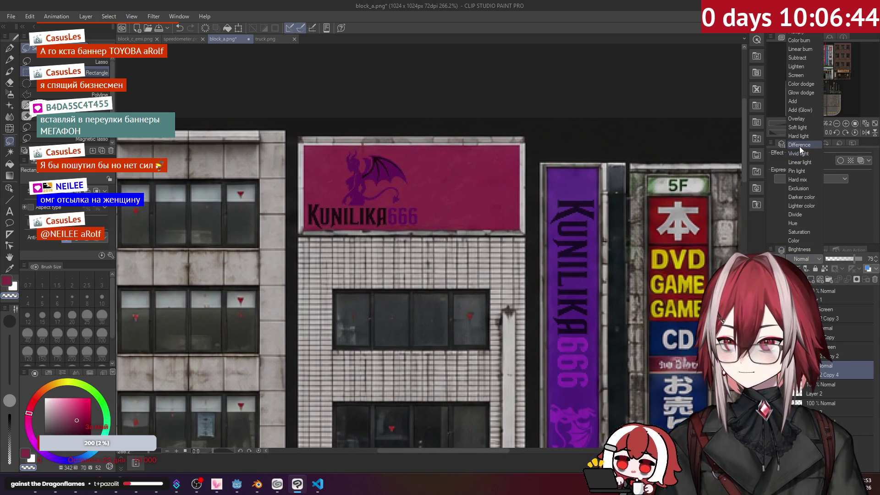
left_click(801, 137)
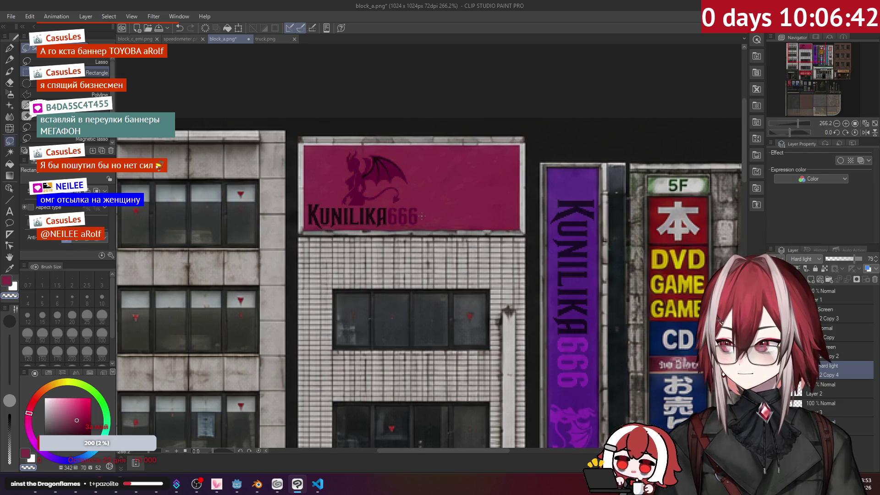
key("ctrl+t")
left_click_drag(407, 217, 456, 217)
left_click(397, 244)
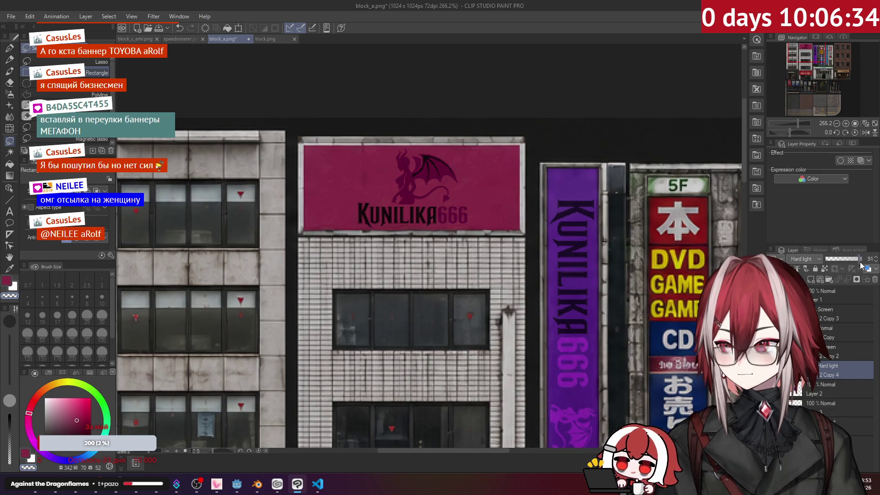
Step: Reduce the logo layer's opacity to 70
scroll(452, 176, "down", 5)
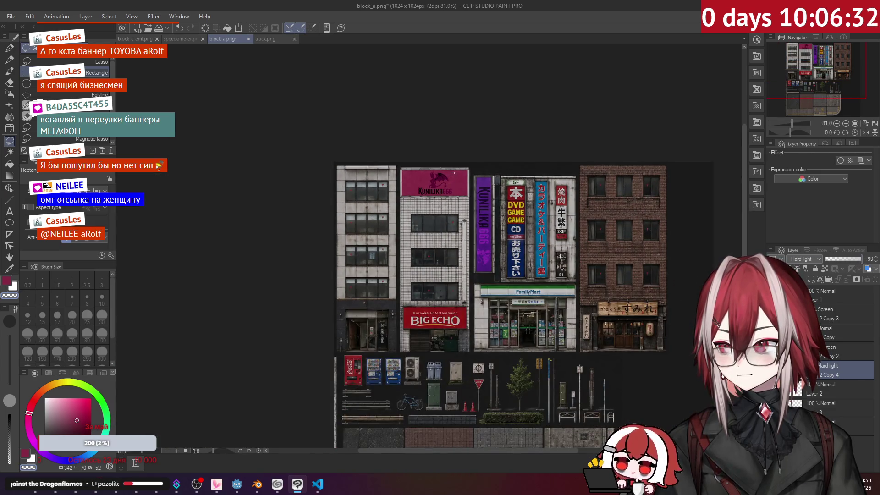
scroll(453, 173, "up", 7)
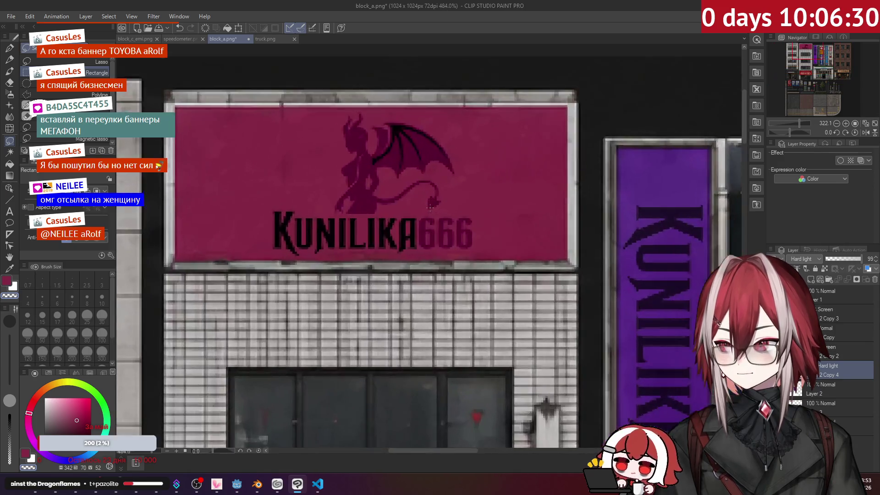
scroll(431, 207, "up", 2)
left_click_drag(861, 262, 852, 260)
scroll(495, 201, "down", 2)
scroll(495, 202, "down", 4)
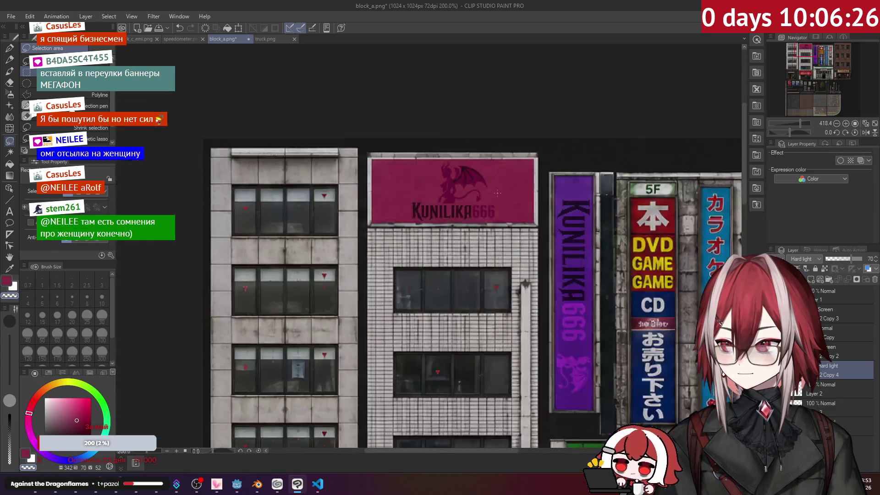
scroll(486, 184, "up", 2)
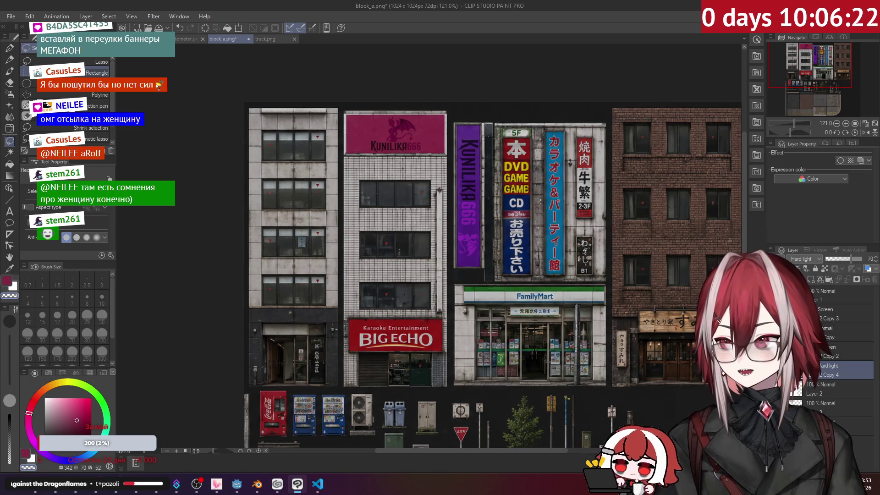
Step: Save the texture as block_a.png, replacing the existing file
key("ctrl+shift+s")
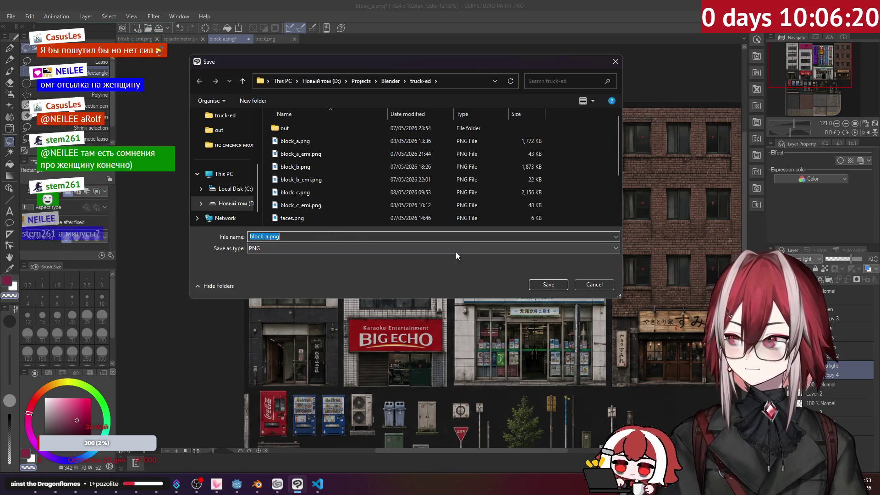
left_click(545, 283)
left_click(474, 243)
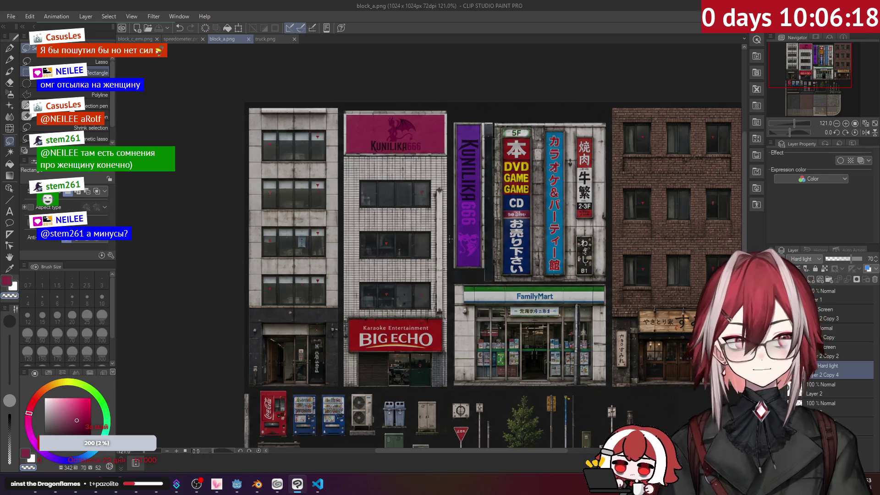
Step: Select block_a.png and truck.png in the truck-ed folder and copy them
mouse_move(36, 483)
left_click(43, 463)
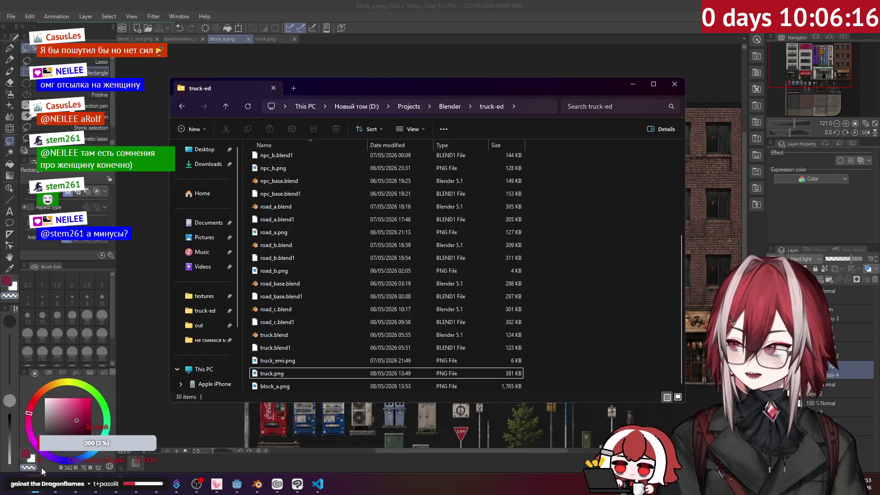
left_click(137, 431)
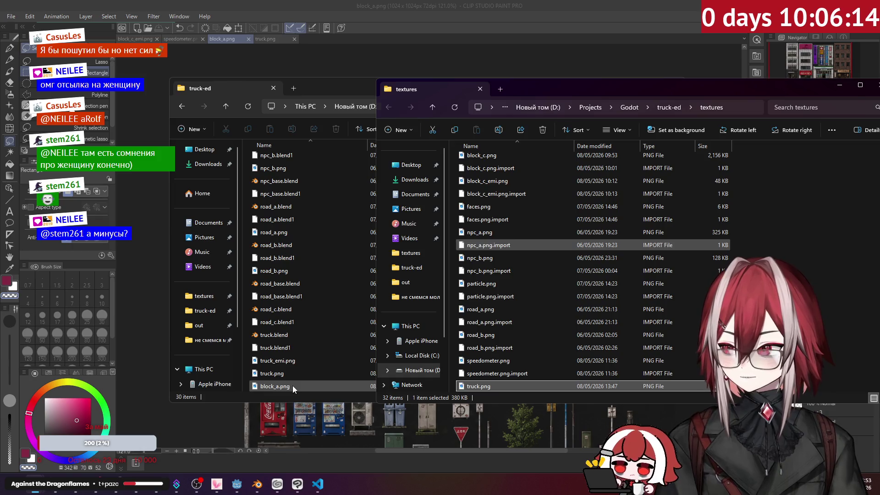
left_click(293, 386)
left_click(285, 375, "ctrl")
key("ctrl+c")
Step: Paste both into Godot's textures folder, replacing old copies, and run the game with F5
key("alt+Tab")
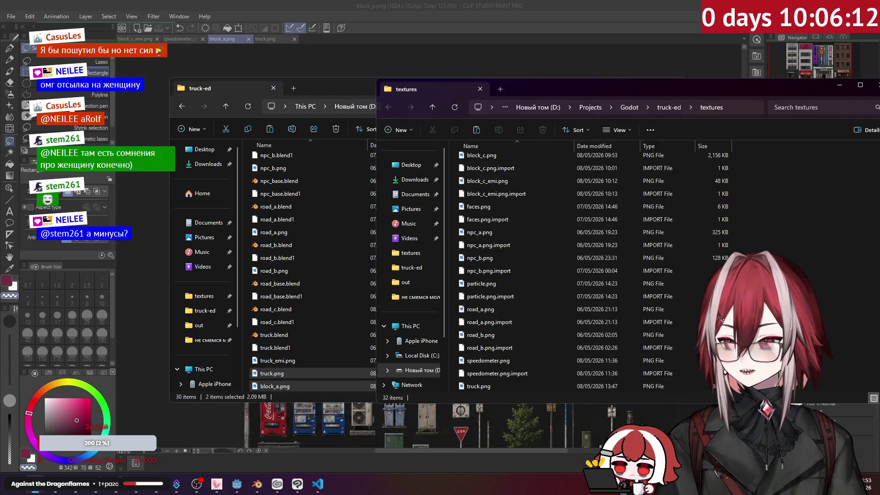
key("ctrl+v")
left_click(472, 169)
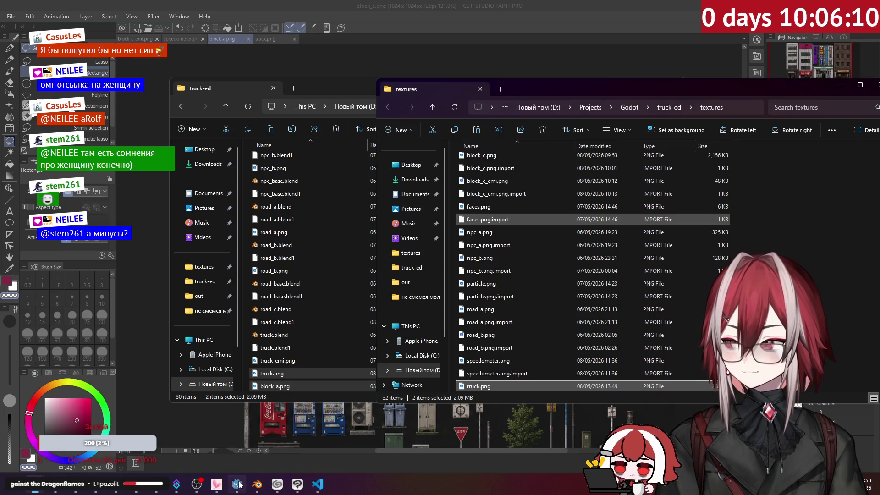
left_click(237, 484)
key("F5")
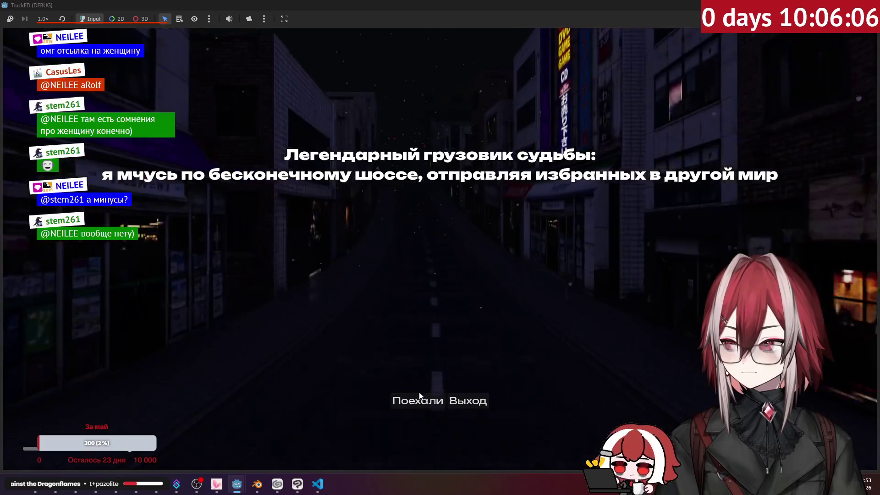
Step: Test-drive TruckED past the updated buildings, stop with F8, and return to Clip Studio Paint
key("Return")
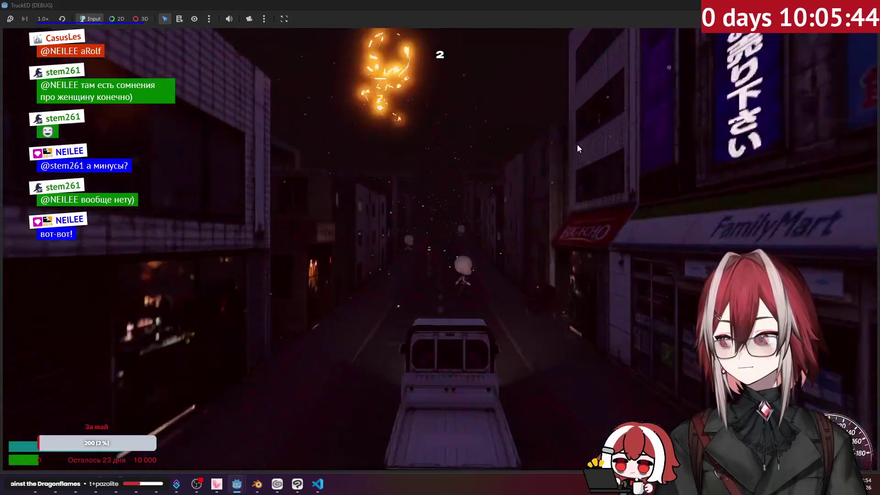
key("F8")
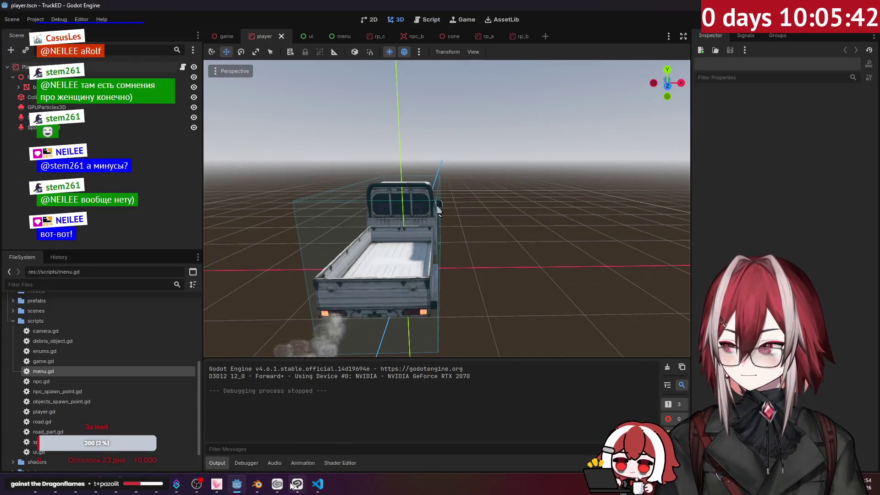
left_click(297, 484)
scroll(376, 128, "up", 5)
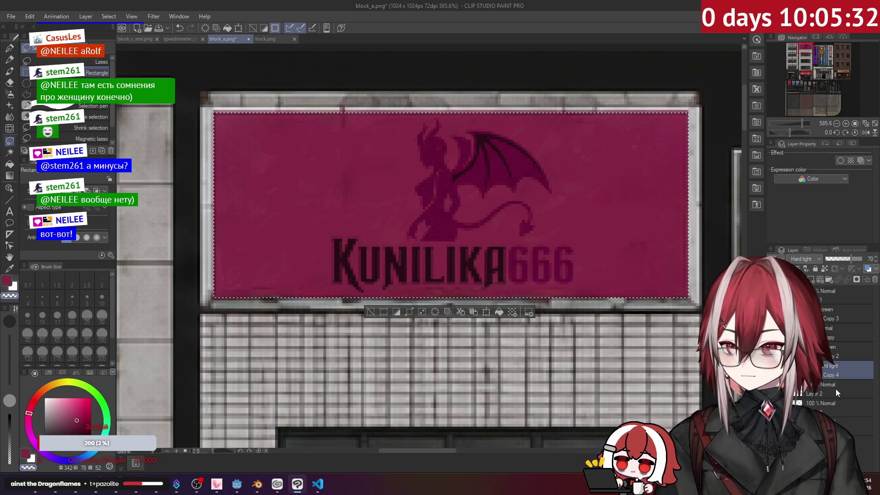
Step: Try a Hue/Saturation/Luminosity shift on the banner, then cancel it
left_click(30, 16)
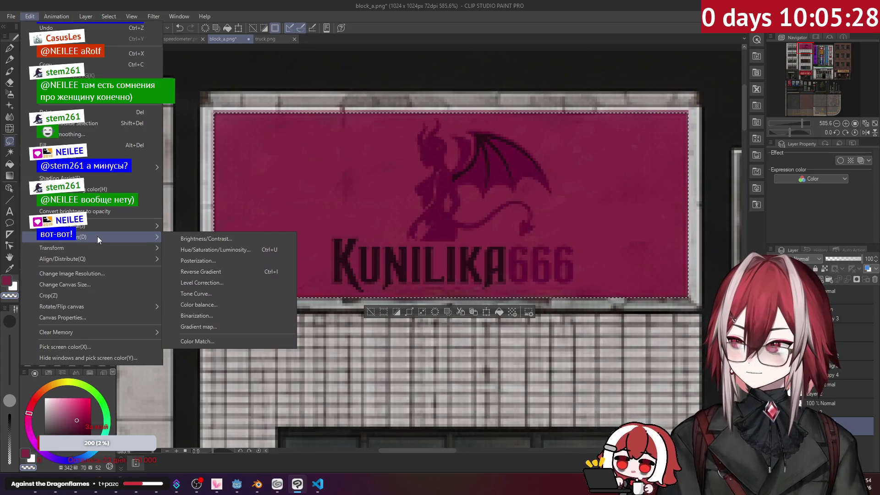
mouse_move(76, 229)
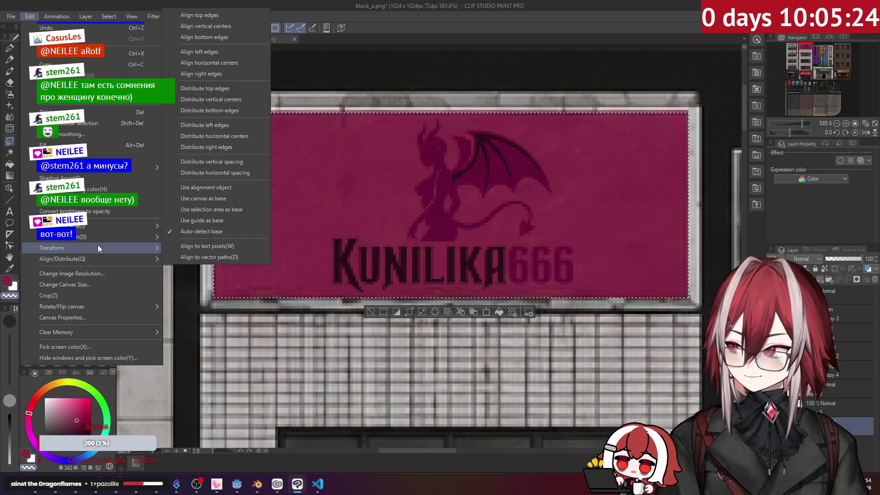
mouse_move(104, 248)
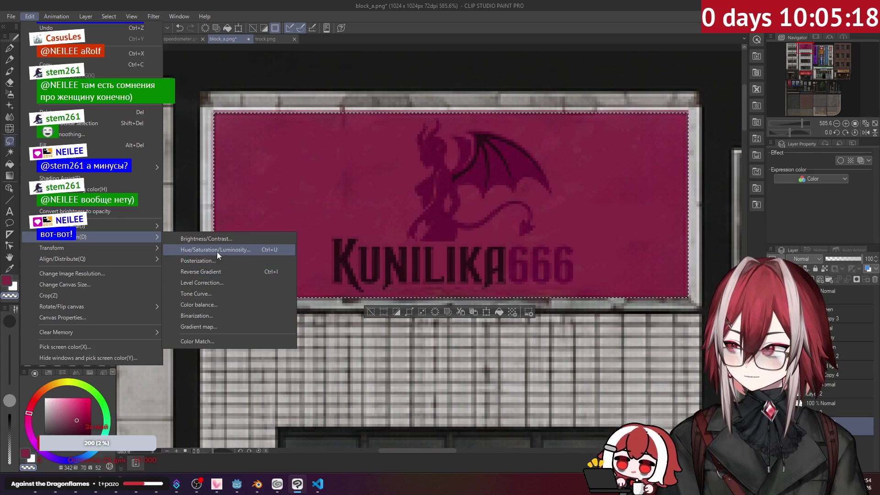
left_click(217, 250)
mouse_move(223, 334)
left_mouse_down()
mouse_move(249, 337)
mouse_move(195, 337)
left_mouse_up()
left_click(321, 332)
Step: On the banner's base layer, apply a hue shift of -51 to make it purple, then deselect
left_click(811, 403)
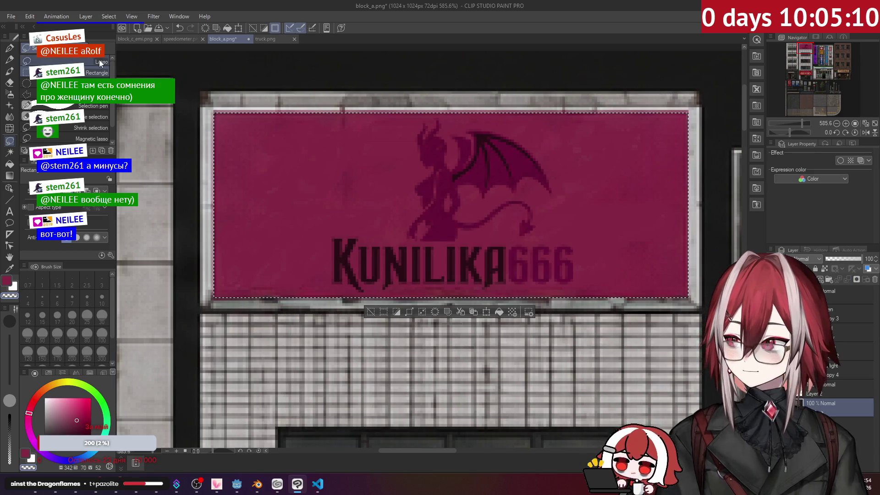
left_click(29, 16)
mouse_move(104, 229)
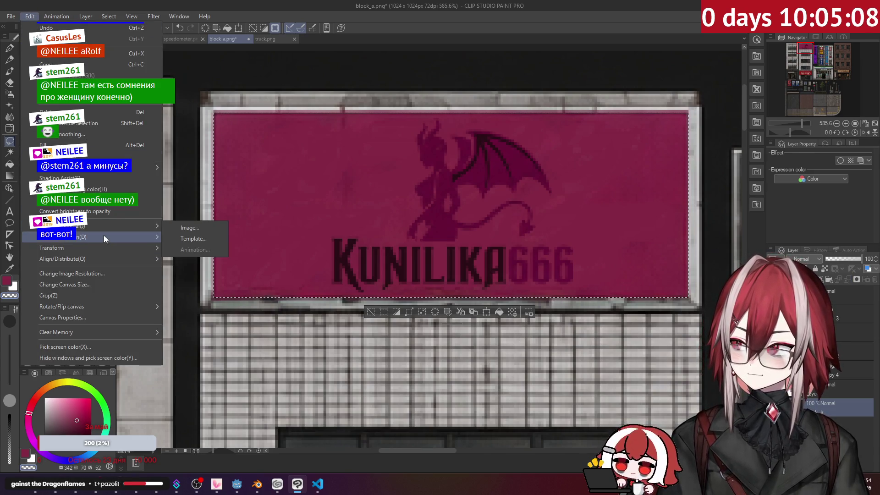
left_click(202, 245)
mouse_move(195, 334)
left_mouse_down()
mouse_move(180, 335)
mouse_move(200, 335)
left_mouse_up()
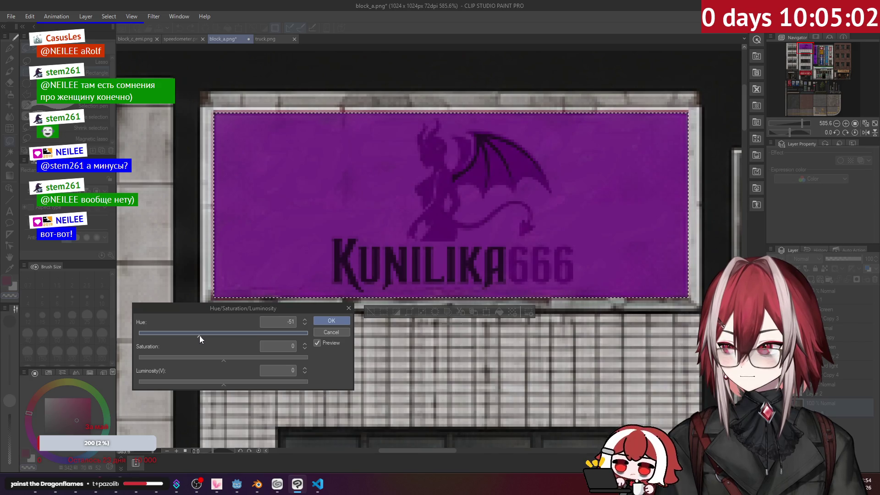
left_click(331, 321)
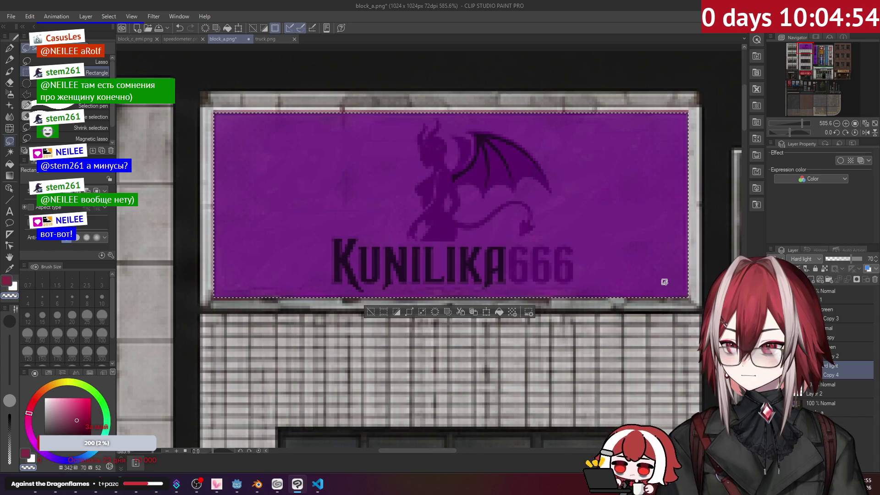
key("ctrl+d")
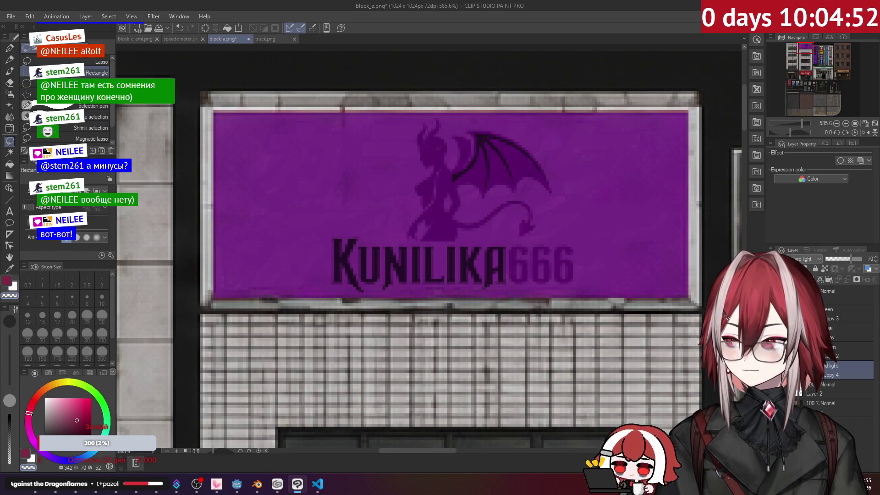
Step: Try Hard mix, Exclusion, Darker color, Lighter color, Divide, Saturation and Darken blending on the logo layer
left_click(796, 258)
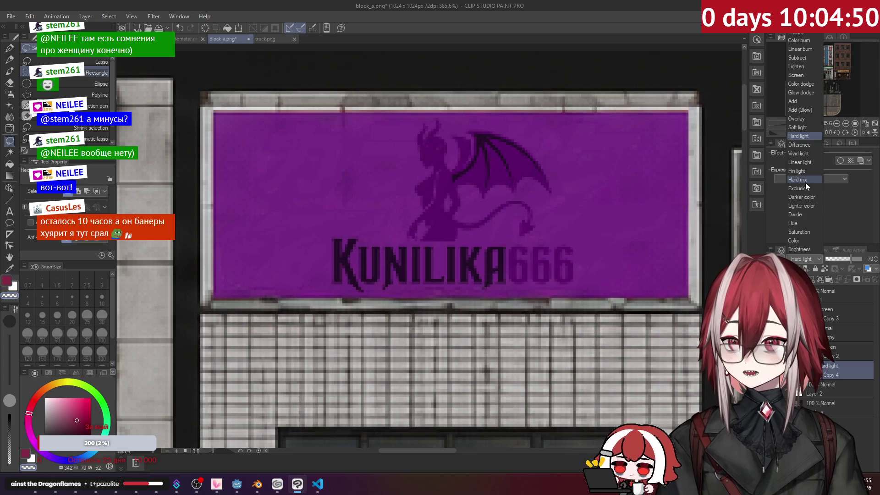
left_click(805, 182)
left_click(807, 259)
left_click(807, 188)
left_click(806, 259)
left_click(812, 196)
left_click(812, 257)
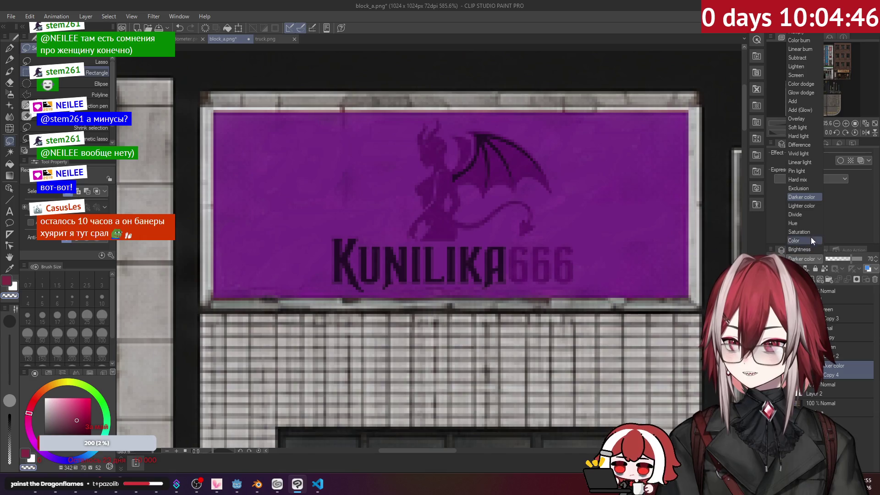
left_click(810, 205)
left_click(807, 258)
left_click(804, 242)
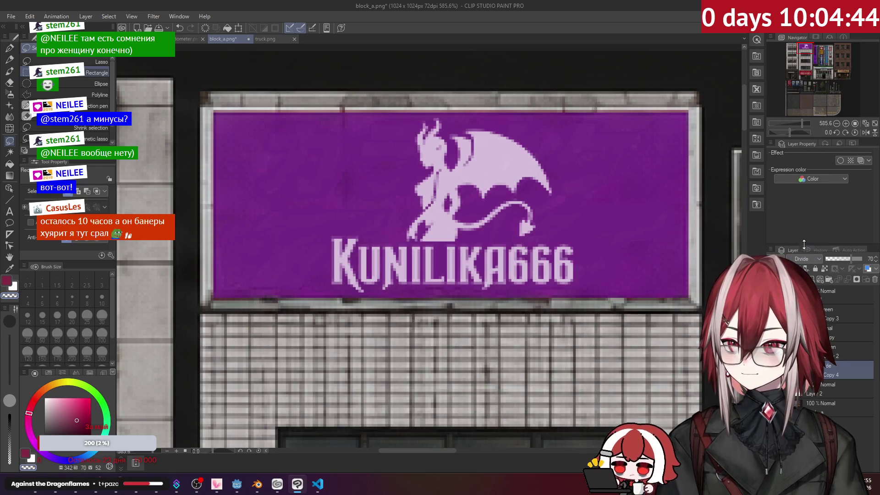
left_click(805, 259)
left_click(805, 224)
left_click(805, 260)
left_click(801, 230)
left_click(806, 259)
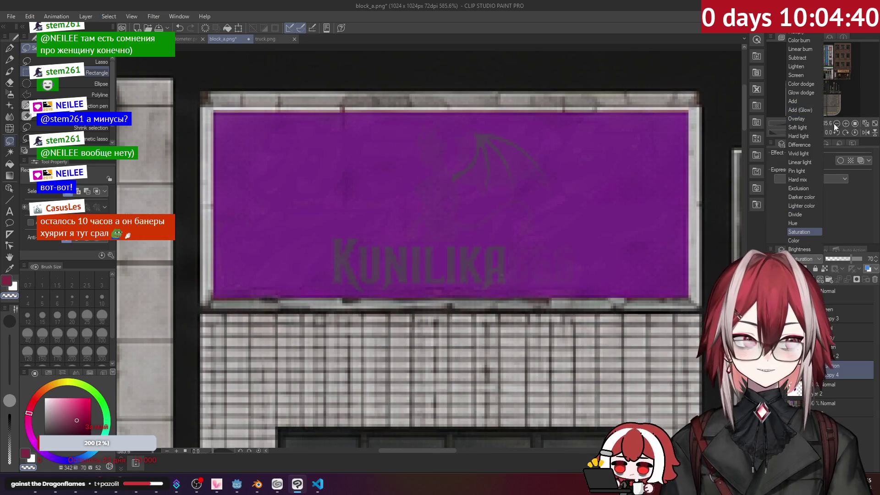
left_click(795, 214)
left_click(805, 260)
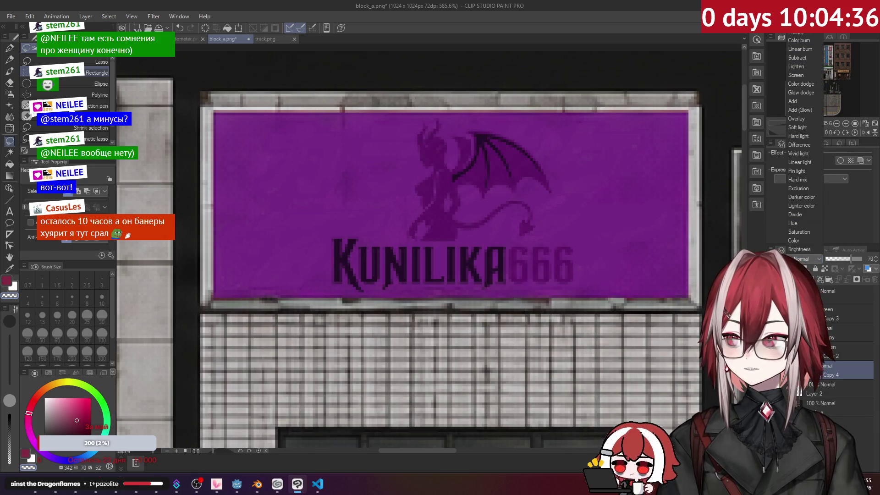
key("Escape")
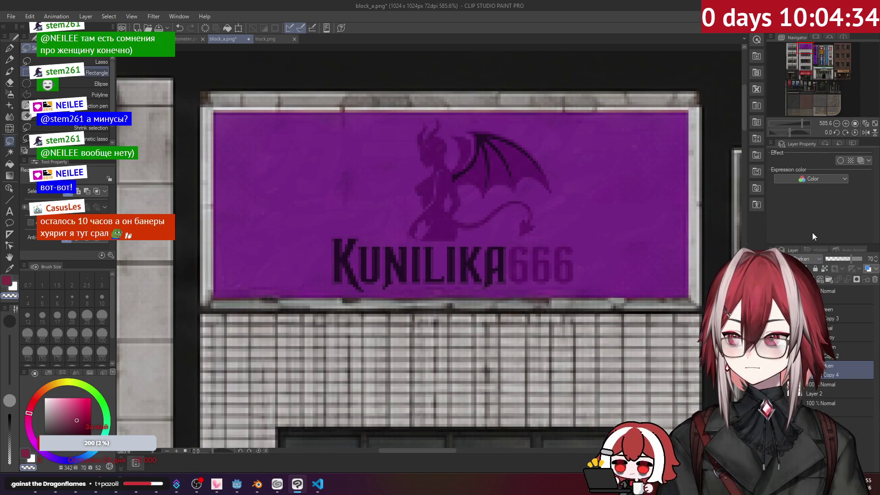
Step: Try Multiply, Color burn, Linear burn, Subtract, Lighten, Color dodge, Glow dodge, Add, Add (Glow) and Difference blending
left_click(805, 259)
left_click(806, 34)
left_click(808, 259)
left_click(803, 40)
left_click(811, 258)
left_click(809, 46)
left_click(804, 260)
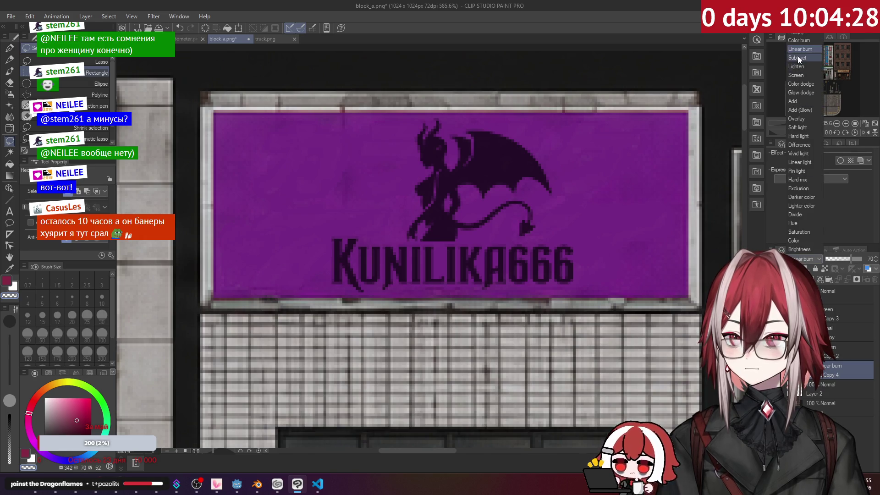
left_click(798, 56)
left_click(805, 259)
left_click(801, 67)
left_click(806, 259)
left_click(802, 84)
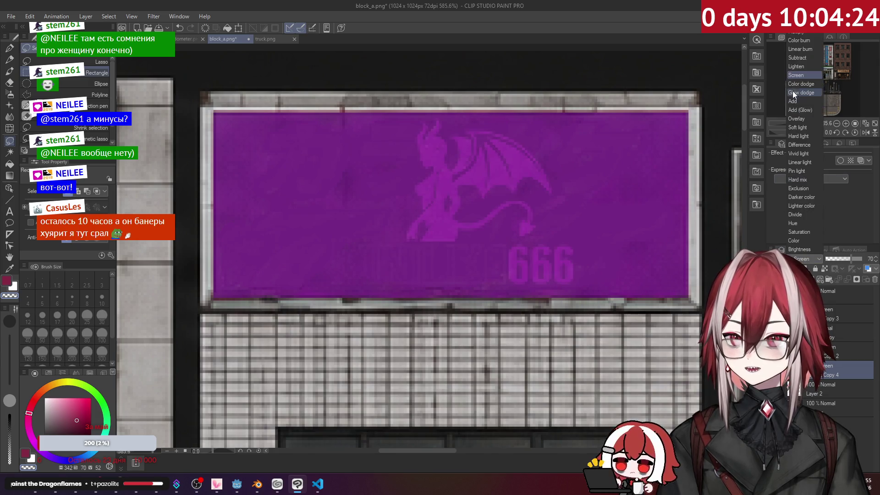
left_click(808, 259)
left_click(802, 94)
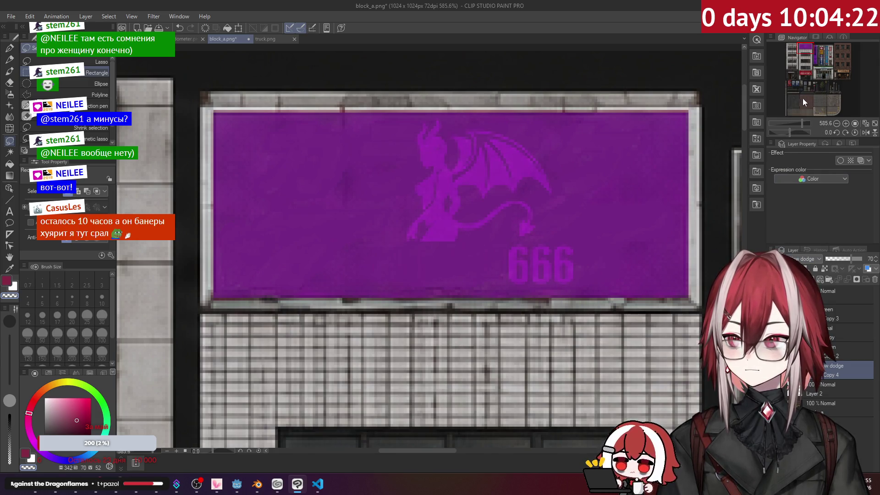
left_click(809, 260)
left_click(802, 99)
left_click(809, 257)
left_click(805, 109)
left_click(812, 259)
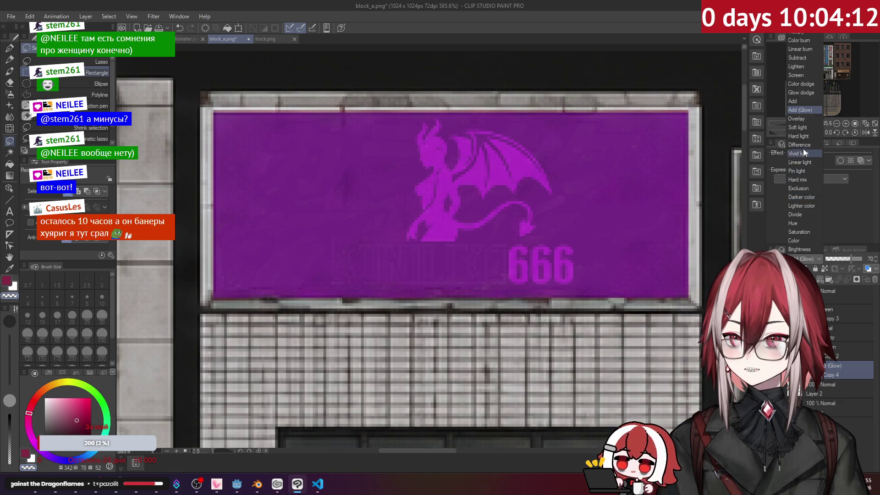
left_click(799, 145)
Step: Settle the logo layer on Divide blending at about 74 opacity
left_click(800, 259)
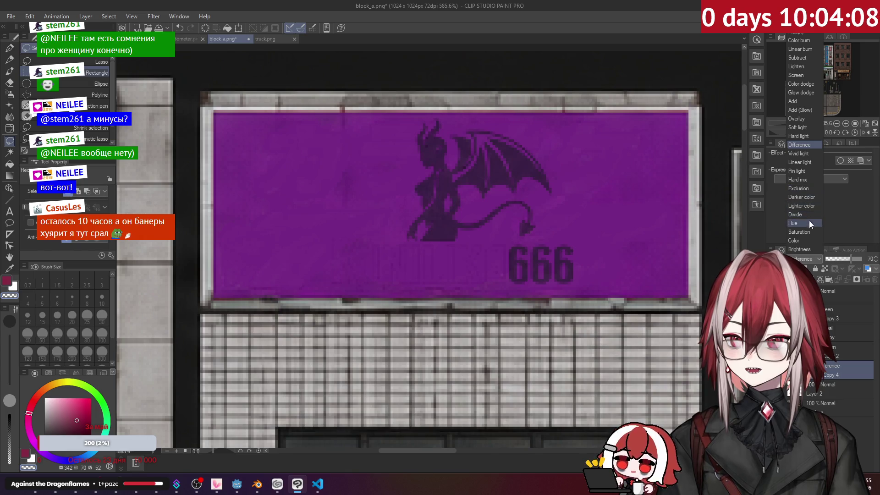
left_click(808, 214)
mouse_move(854, 260)
left_mouse_down()
mouse_move(838, 260)
mouse_move(853, 260)
left_mouse_up()
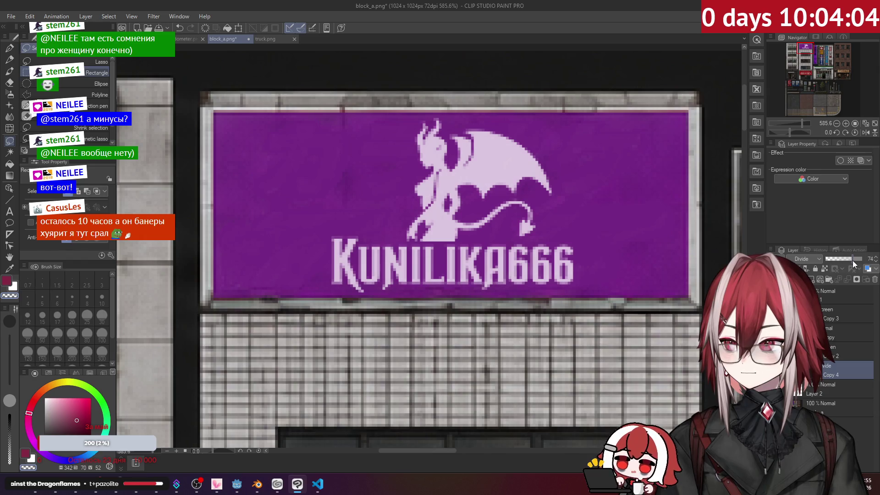
scroll(452, 204, "down", 5)
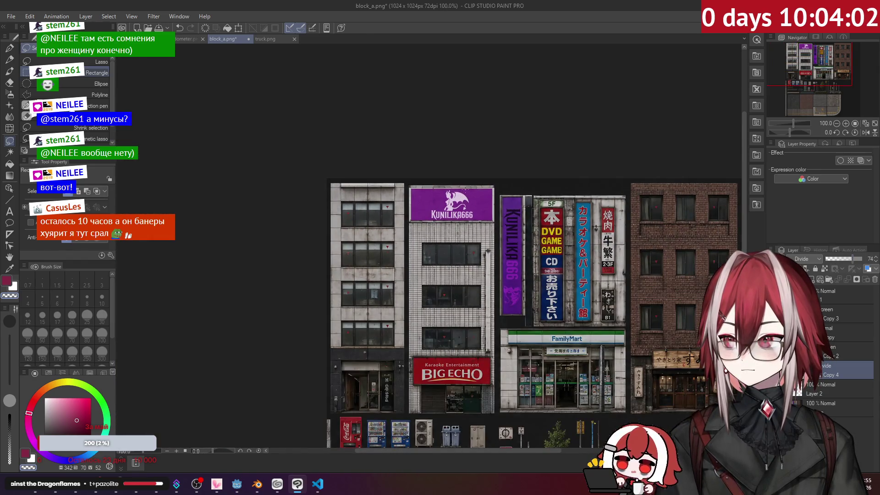
Step: Save over block_a.png with the purple billboard
scroll(465, 188, "up", 2)
scroll(466, 188, "up", 1)
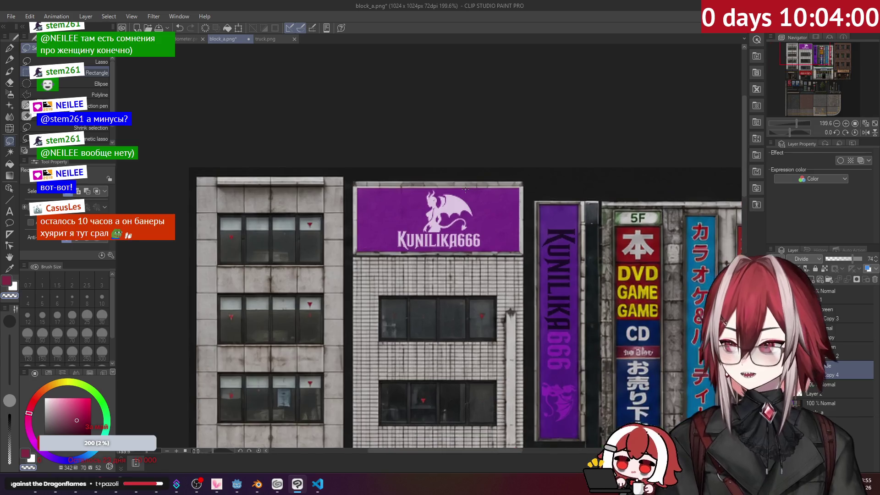
key("ctrl+shift+s")
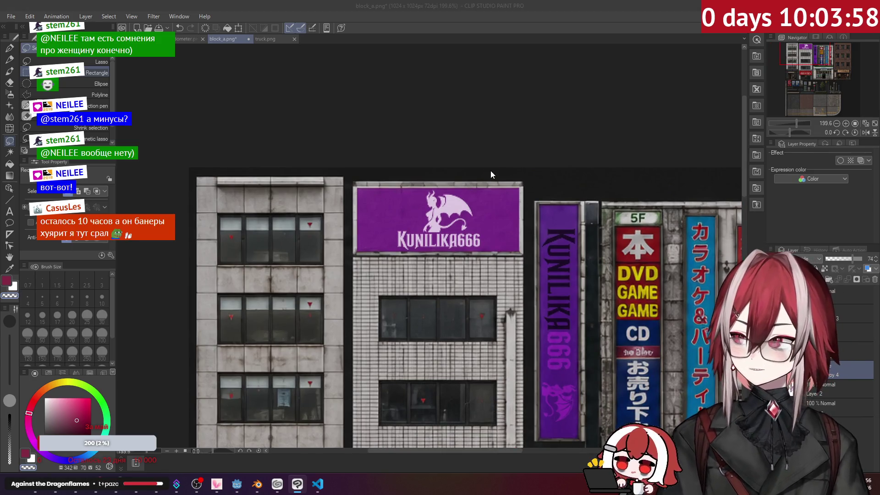
left_click(540, 285)
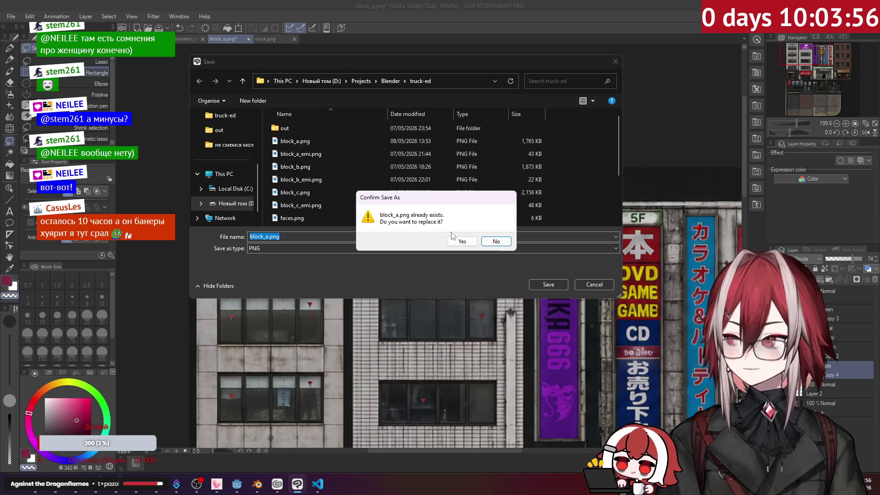
left_click(457, 247)
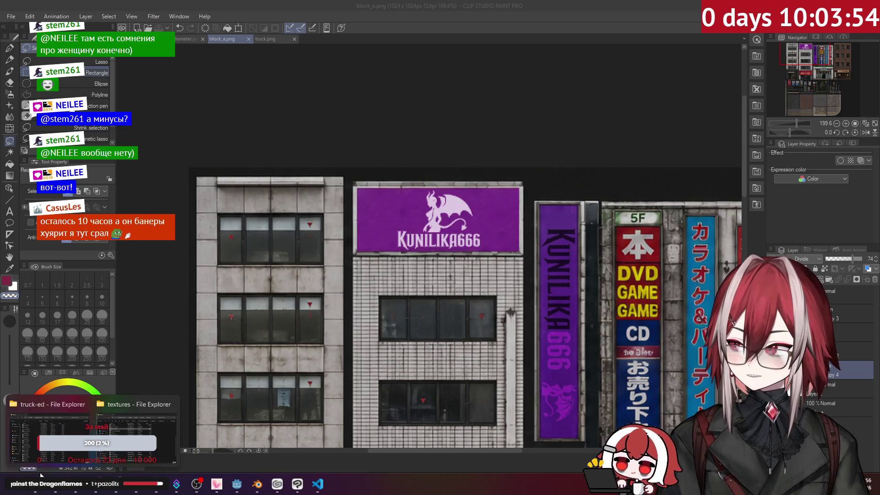
Step: Copy block_a.png from truck-ed into Godot's textures folder, replacing the old texture
left_click(34, 492)
left_click(265, 387)
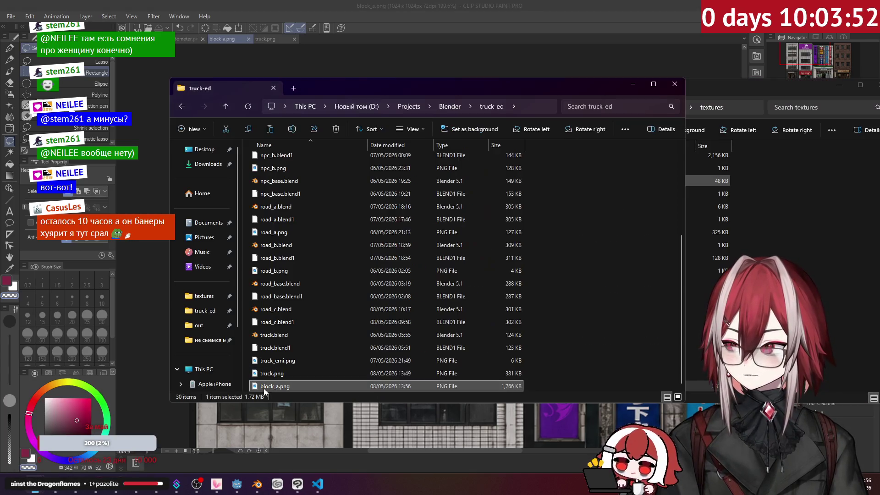
left_click_drag(265, 387, 702, 220)
left_click(474, 171)
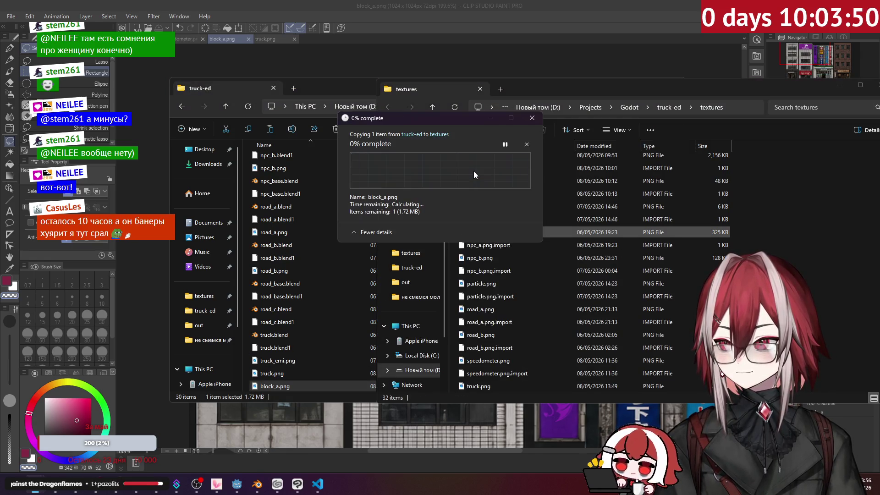
Step: Run the TruckED game from Godot and start driving
left_click(246, 485)
key("F5")
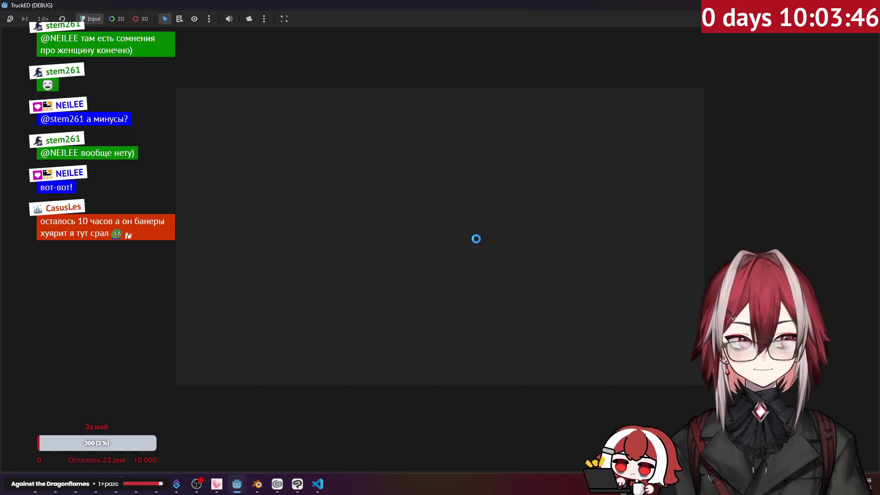
key("Return")
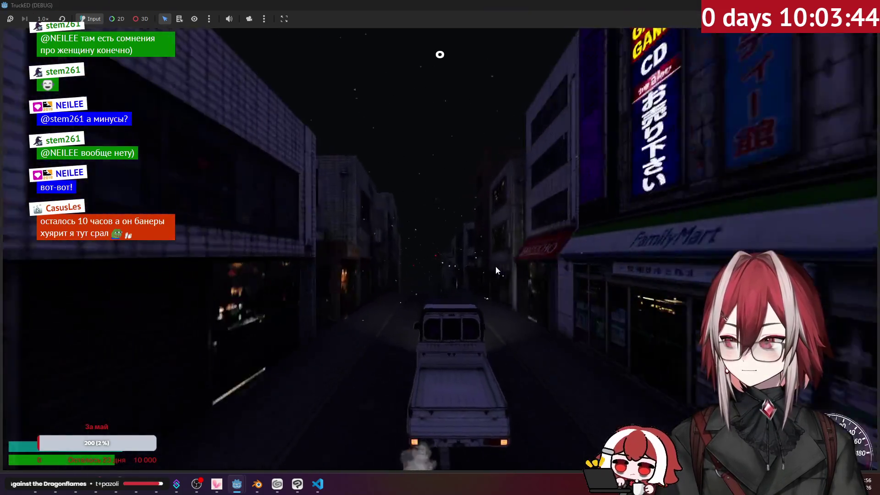
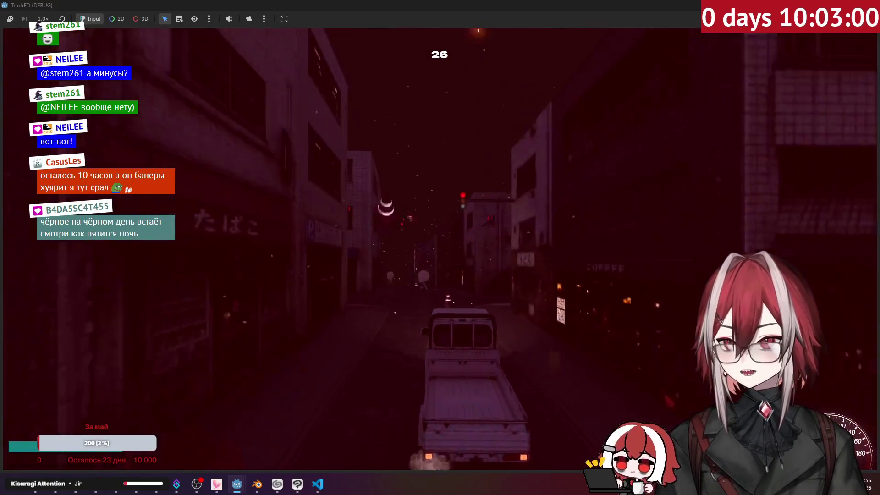
Step: Stop the TruckED test run and switch to Blender showing truck.blend
key("F8")
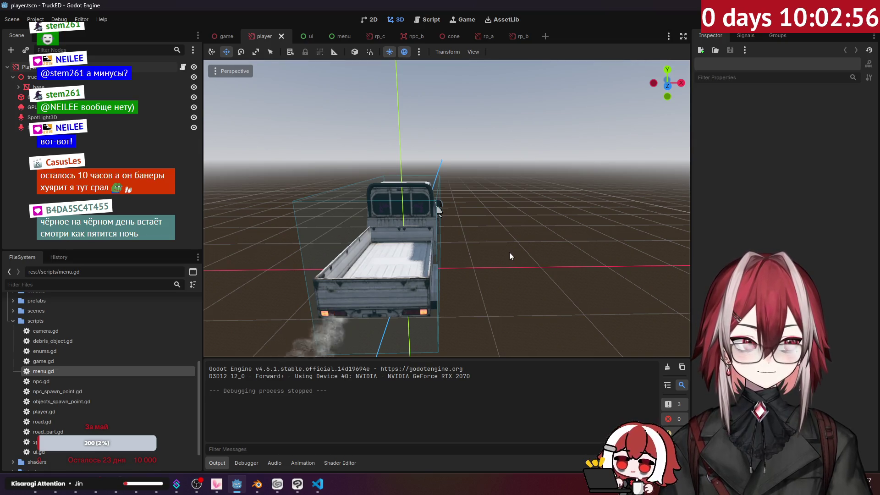
left_click(257, 484)
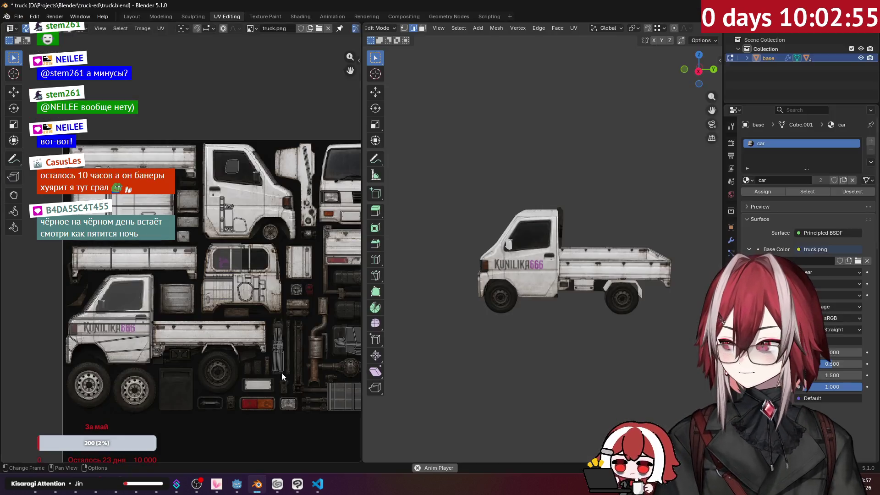
Step: Open road_a.blend without saving the changes to truck.blend
left_click(18, 16)
left_click(26, 37)
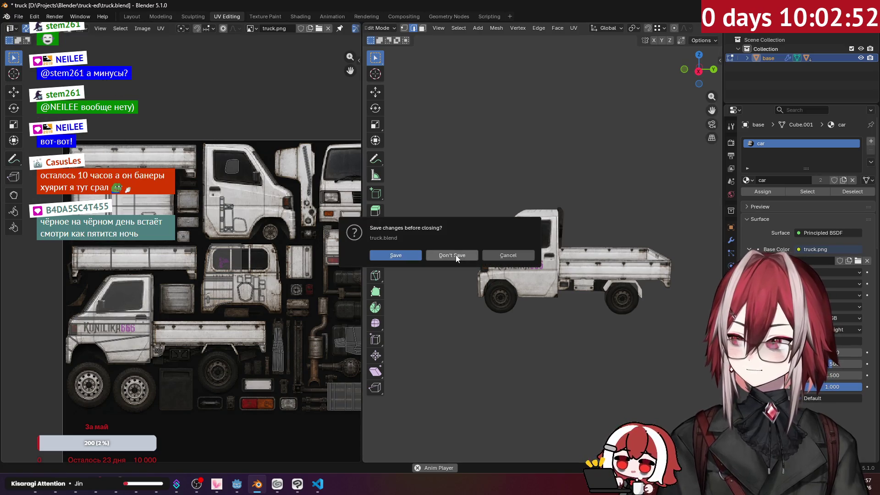
left_click(457, 259)
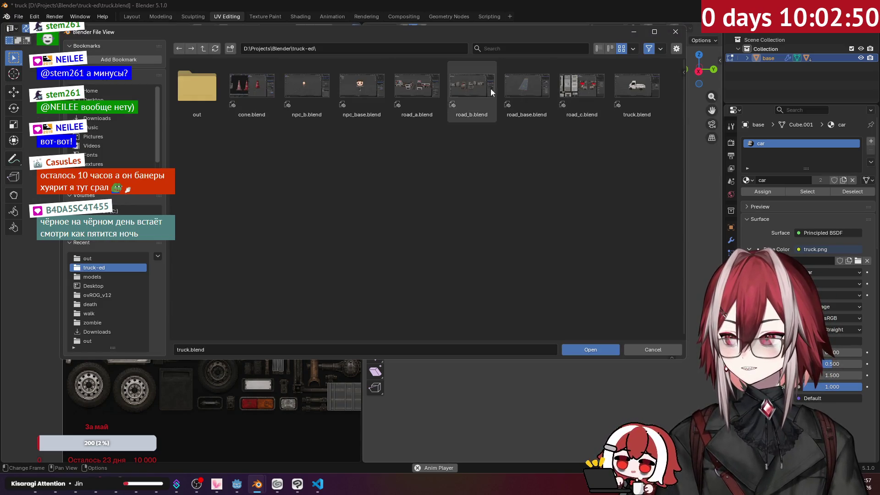
left_click(591, 350)
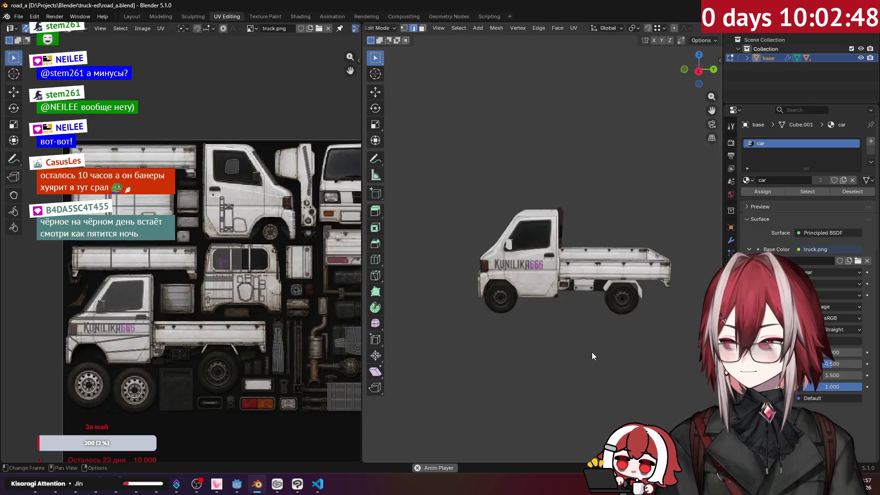
Step: Zoom in on the signboard building in Edit Mode and duplicate the KUNILIKA666 signboard faces
mouse_move(428, 232)
left_mouse_down()
mouse_move(403, 223)
mouse_move(383, 237)
left_mouse_up()
scroll(399, 218, "up", 4)
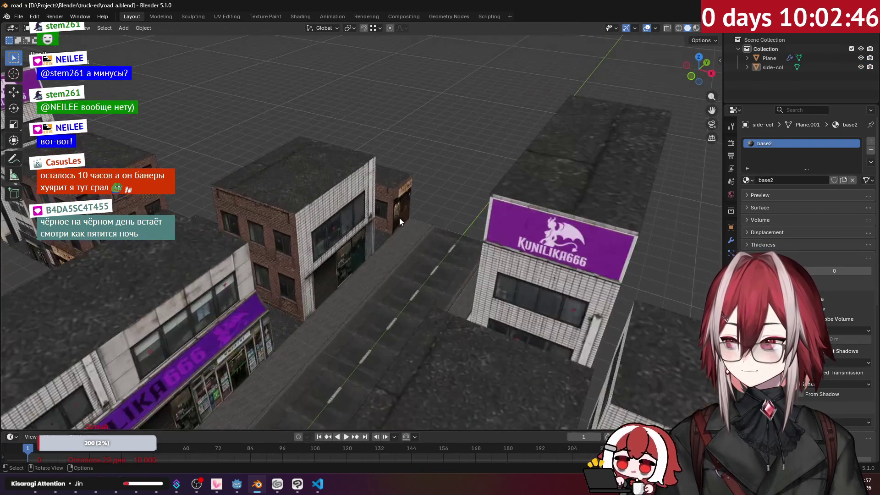
key("Tab")
scroll(502, 207, "up", 3)
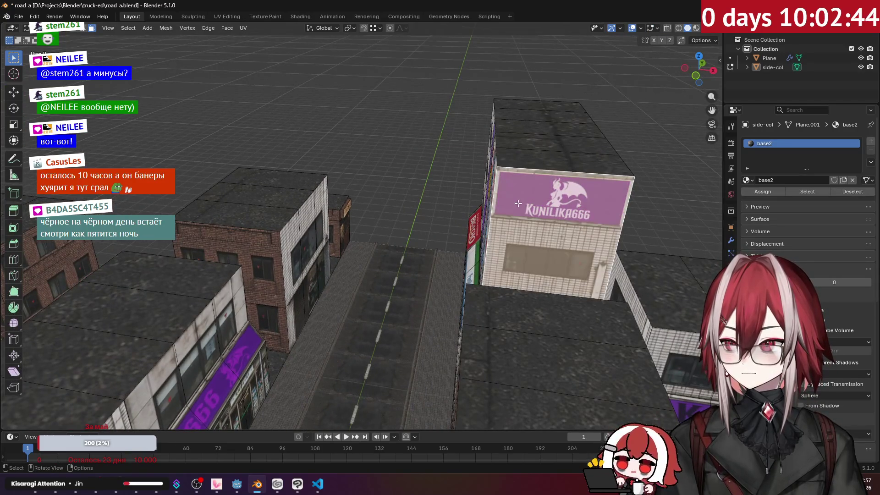
scroll(500, 209, "down", 3)
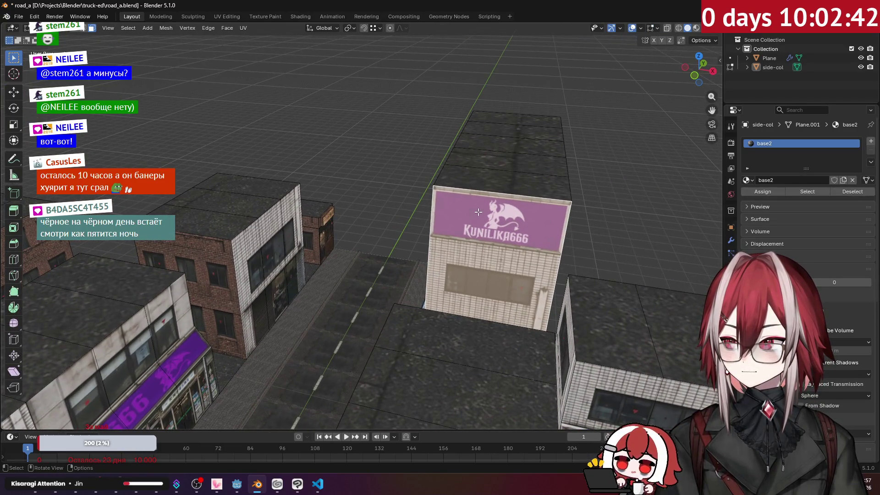
scroll(478, 212, "up", 3)
scroll(496, 197, "down", 4)
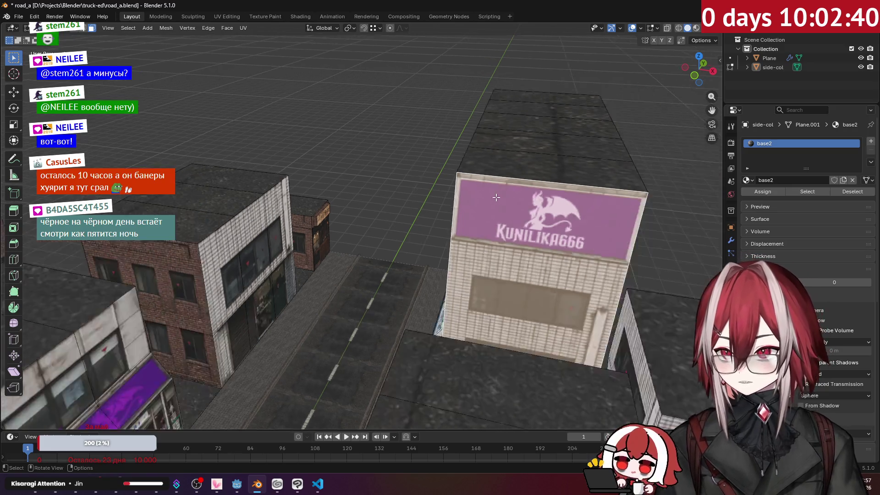
key("shift+d")
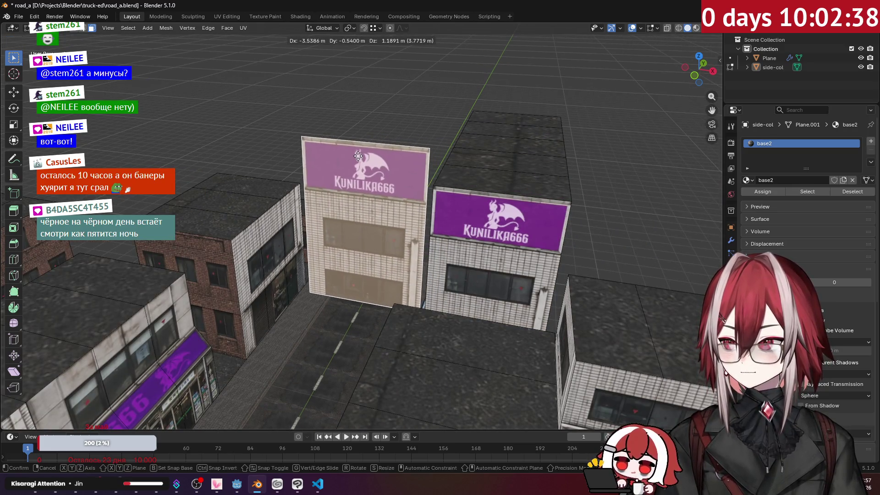
Step: Cancel the copy's free move and frame a top-down view of the street beside BIG ECHO
key("Escape")
key("KP_7")
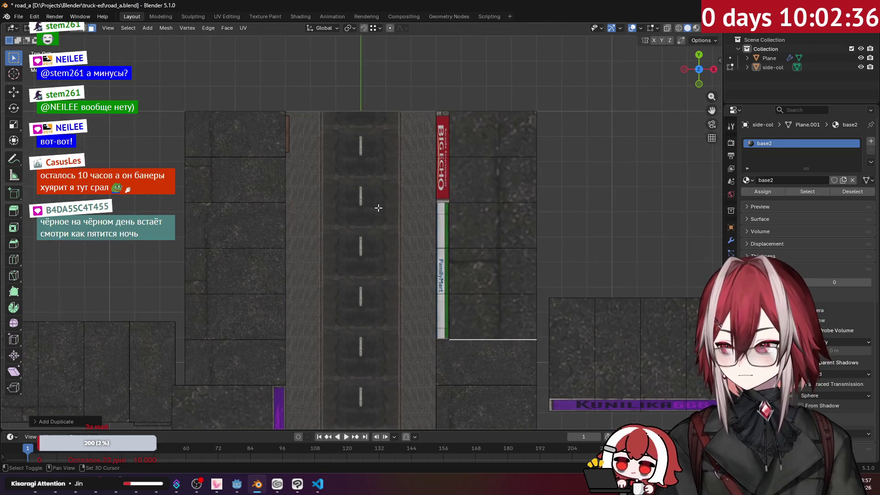
scroll(378, 205, "down", 3)
left_click_drag(380, 232, 402, 186)
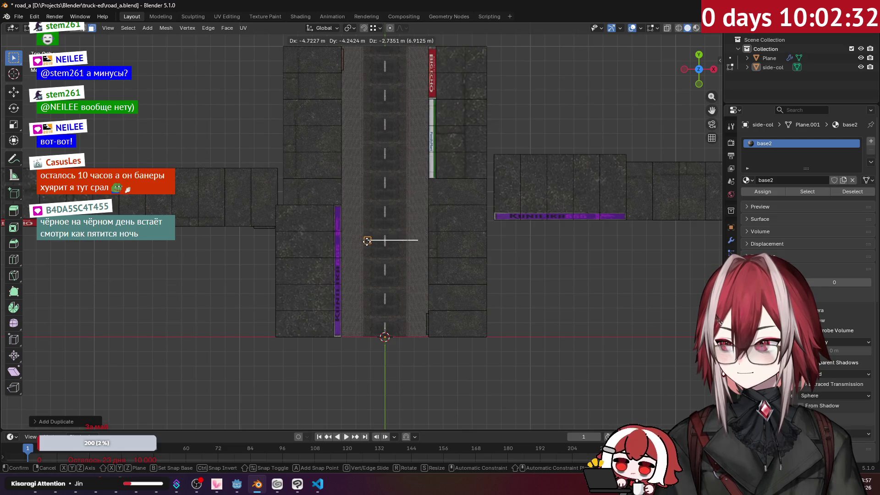
mouse_move(382, 258)
left_mouse_down()
mouse_move(365, 170)
mouse_move(386, 179)
mouse_move(393, 160)
left_mouse_up()
scroll(365, 171, "up", 2)
scroll(365, 171, "up", 2)
key("KP_7")
mouse_move(438, 194)
left_mouse_down()
mouse_move(395, 189)
mouse_move(460, 213)
mouse_move(496, 310)
left_mouse_up()
key("KP_7")
left_click_drag(390, 96, 399, 227)
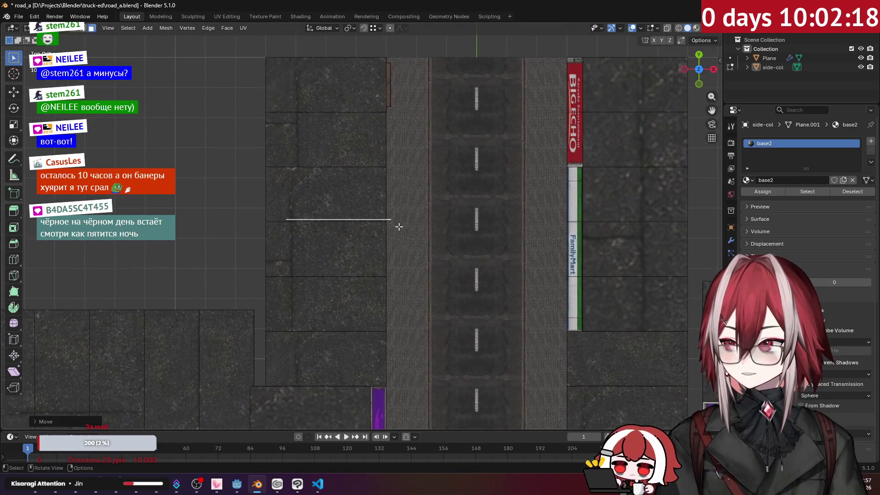
Step: Place the banner copy over the neighbouring roof, raise it above the building, and exit Edit Mode
left_click(414, 188)
left_click_drag(414, 188, 414, 156)
key("KP_7")
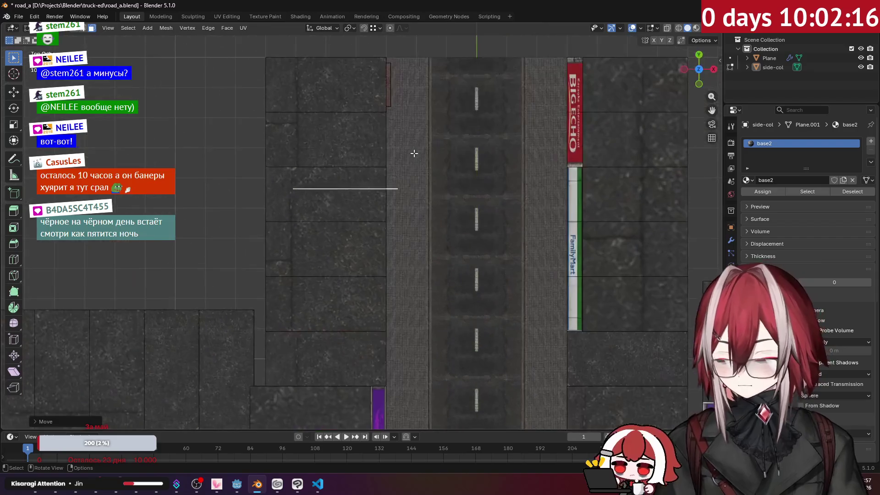
key("KP_1")
key("g")
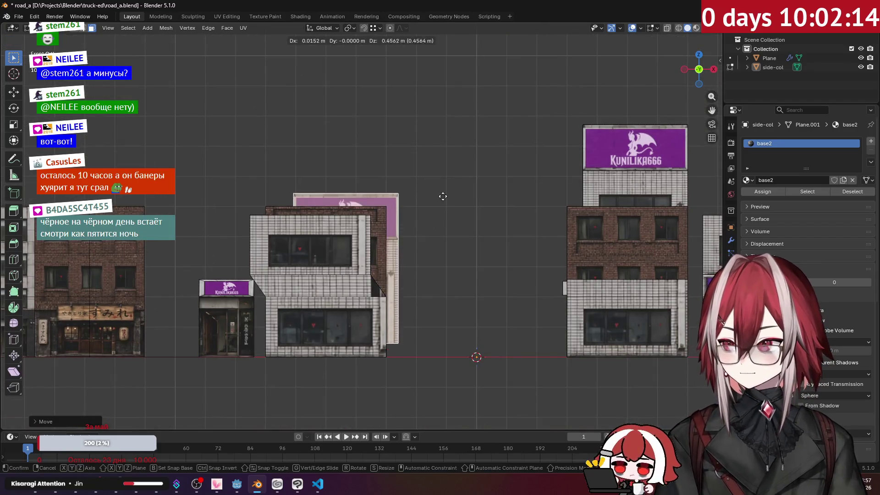
left_click(431, 143)
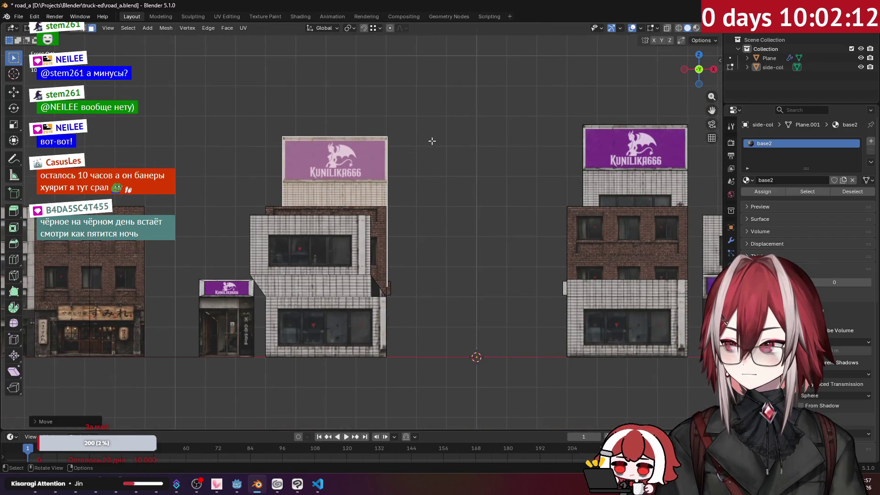
key("KP_7")
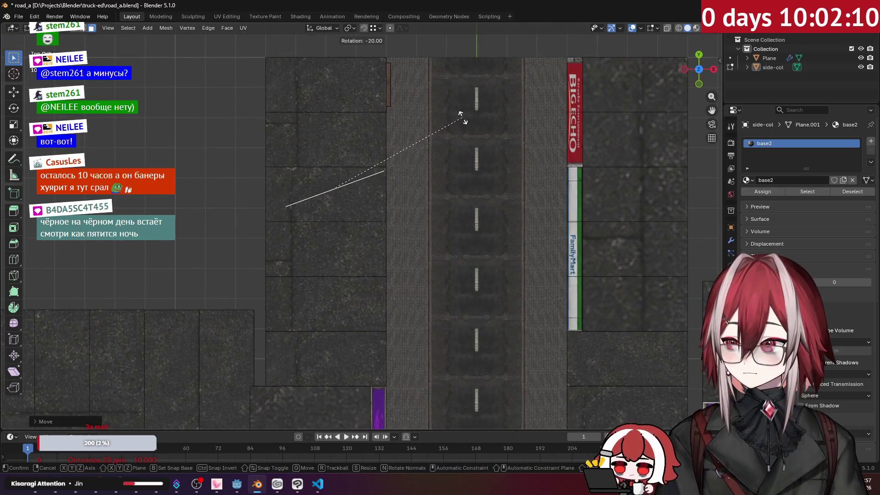
left_click_drag(411, 189, 418, 169)
scroll(415, 166, "up", 2)
key("Tab")
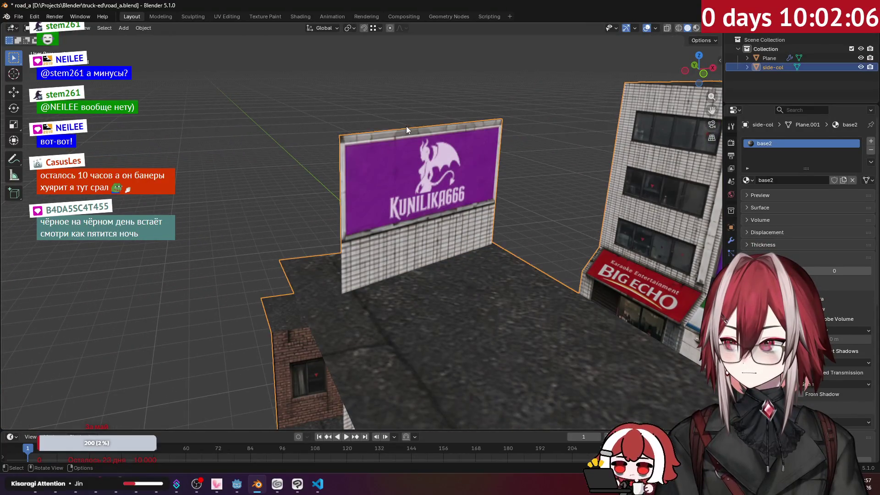
Step: Select the billboard's top edge and slide it down along the banner
key("Tab")
left_click(278, 113)
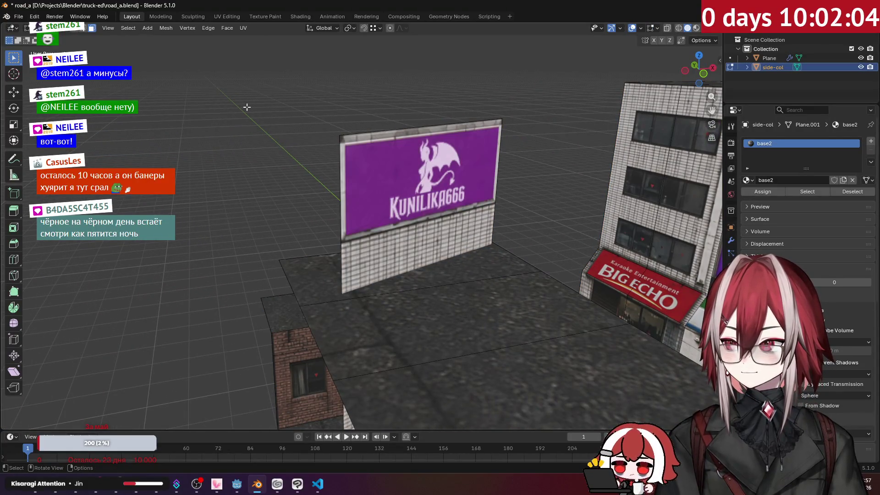
left_click(403, 129)
key("g")
key("z")
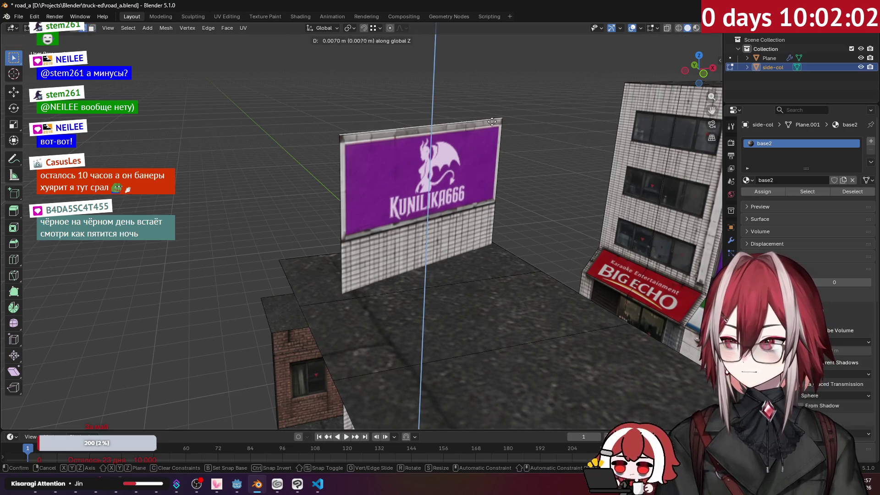
key("Escape")
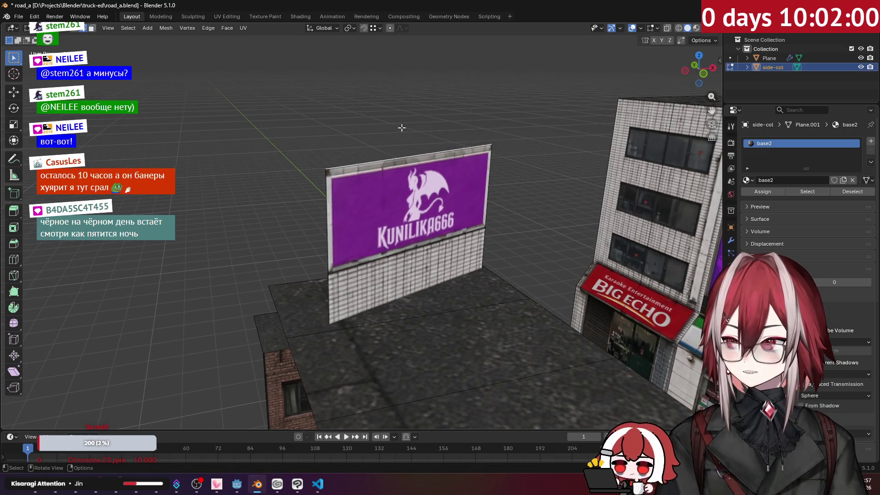
key("z")
key("Escape")
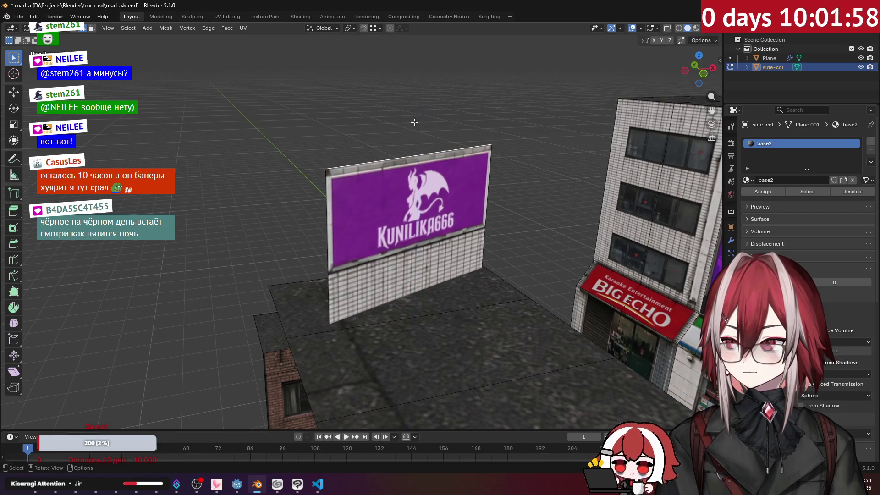
scroll(415, 122, "up", 2)
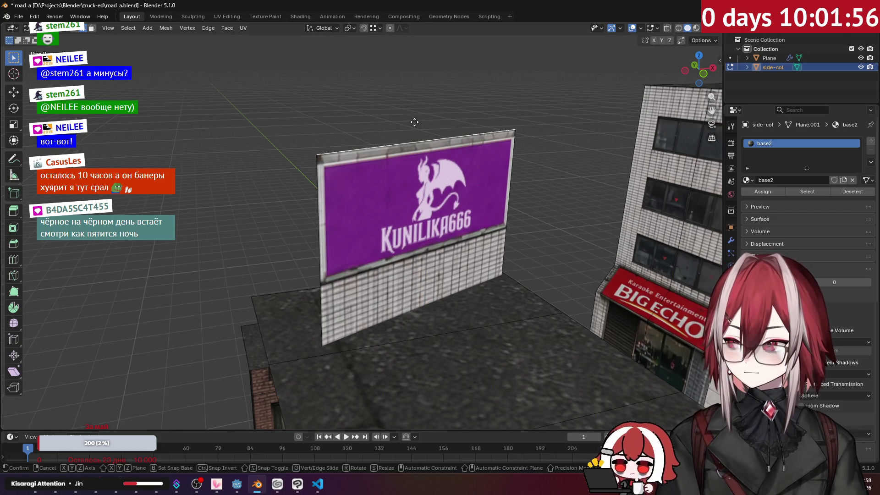
key("z")
key("g")
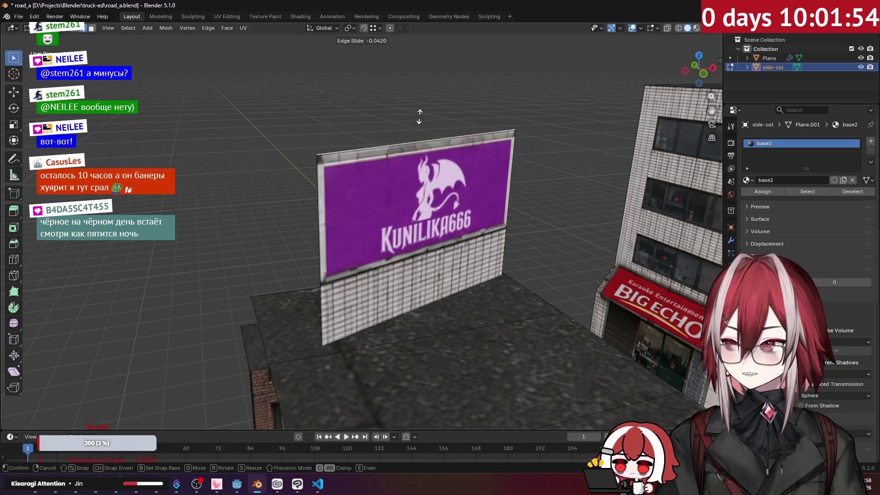
key("g")
scroll(423, 126, "up", 4)
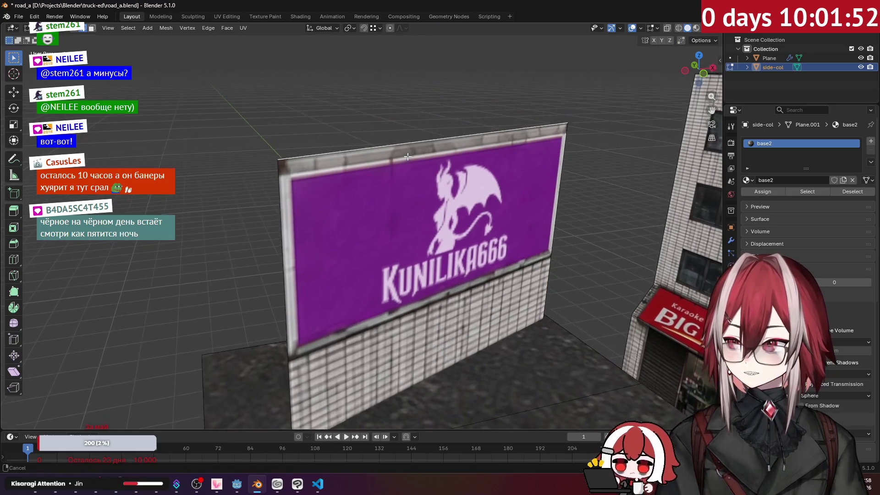
key("g")
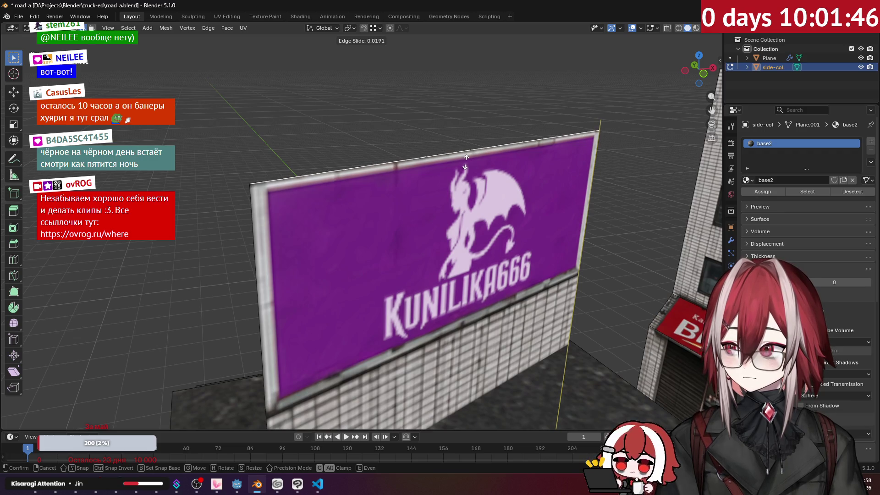
Step: Edge-slide a loop on the banner, then extrude its front face to give it depth
mouse_move(474, 169)
left_mouse_down()
mouse_move(527, 194)
mouse_move(508, 201)
left_mouse_up()
left_click_drag(428, 256, 433, 310)
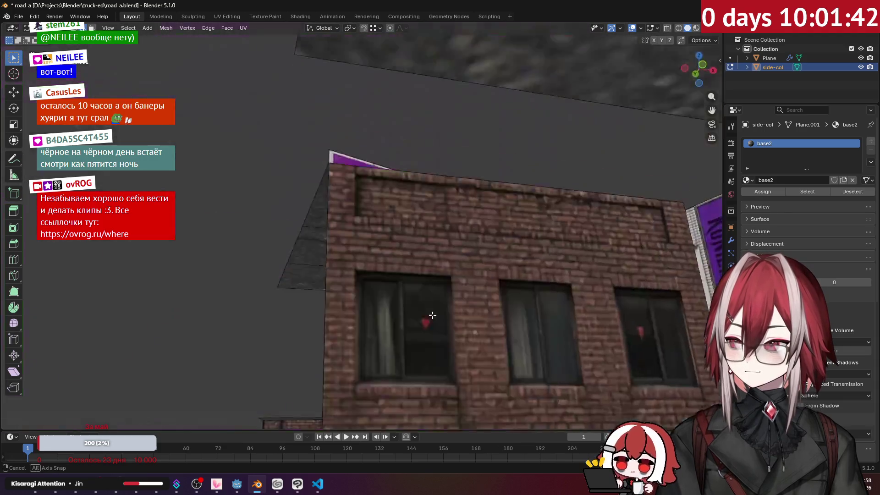
scroll(431, 304, "up", 3)
key("g")
key("g")
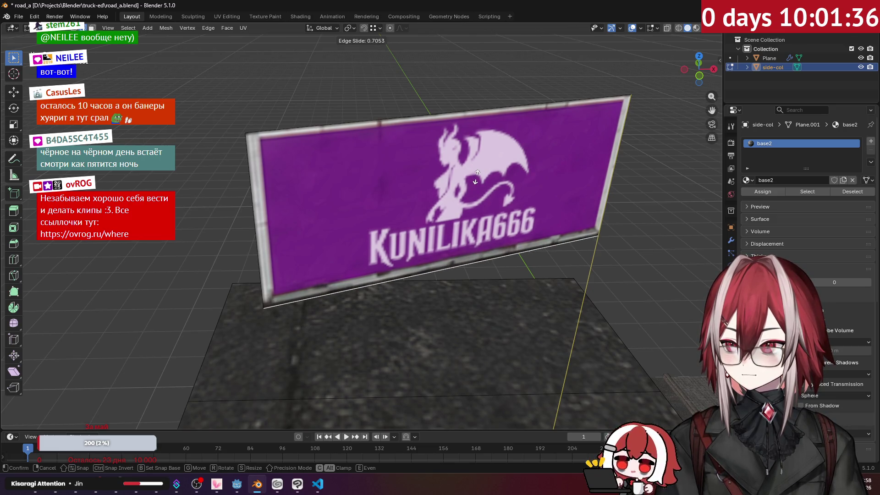
left_click(477, 176)
left_click_drag(477, 176, 431, 183)
left_click(441, 190)
key("e")
left_click(492, 188)
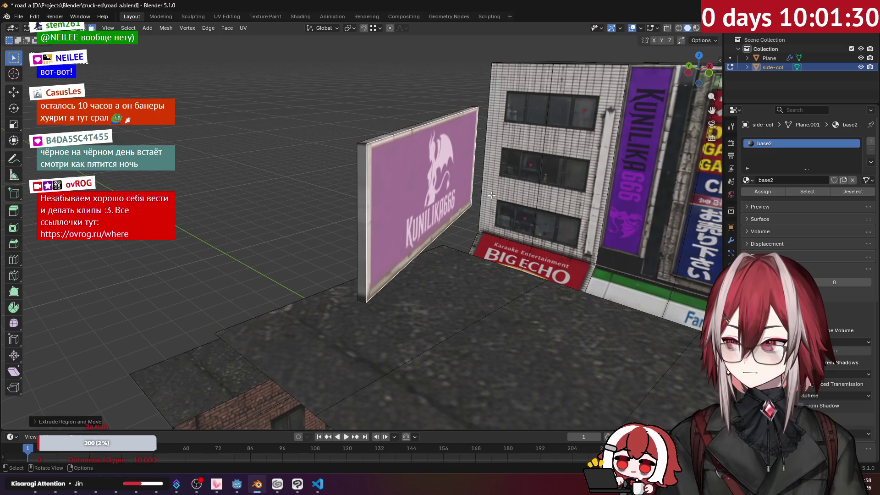
Step: Check the thickened billboard in Object Mode, then return to Edit Mode
key("Tab")
mouse_move(290, 128)
left_mouse_down()
mouse_move(397, 143)
mouse_move(386, 133)
mouse_move(471, 125)
mouse_move(340, 137)
mouse_move(370, 129)
mouse_move(368, 103)
mouse_move(399, 152)
mouse_move(376, 175)
mouse_move(385, 240)
left_mouse_up()
key("Tab")
scroll(375, 177, "down", 3)
key("shift+a")
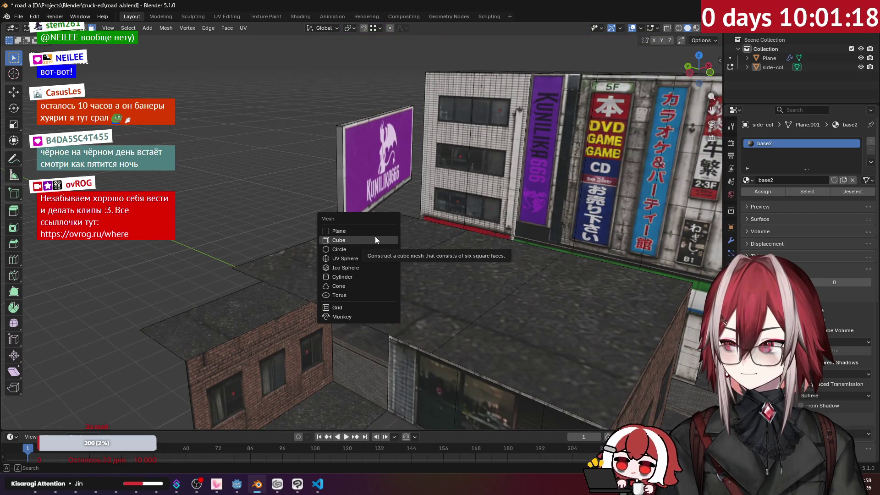
Step: Add a cube, raise it to the billboard's height, and shrink it into a thin post
left_click(375, 236)
scroll(408, 259, "down", 5)
left_click_drag(394, 248, 409, 260)
scroll(408, 259, "up", 2)
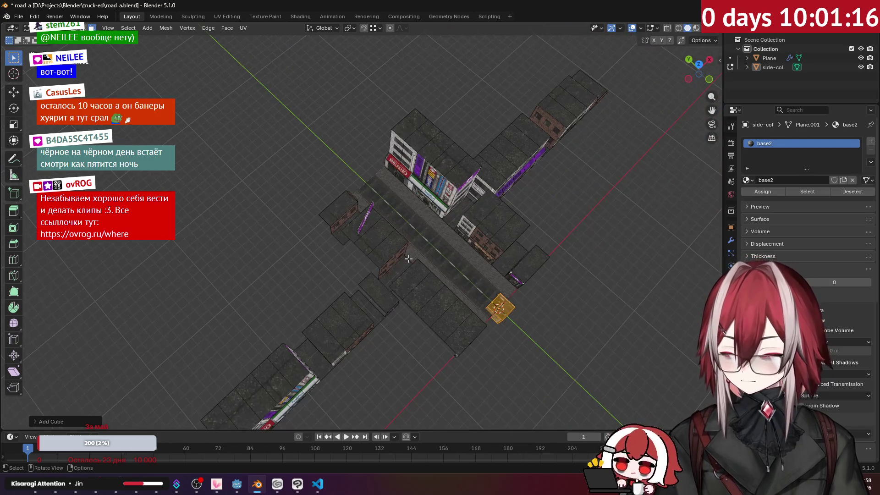
key("KP_7")
key("g")
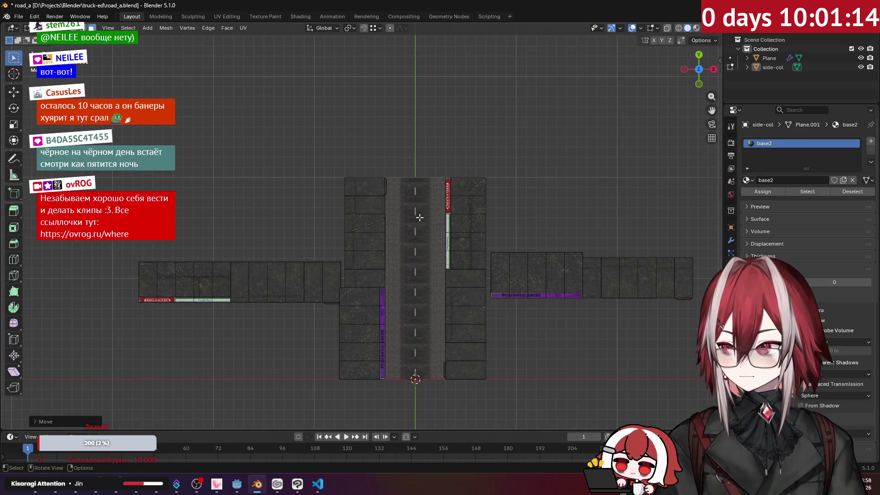
key("KP_1")
key("g")
key("z")
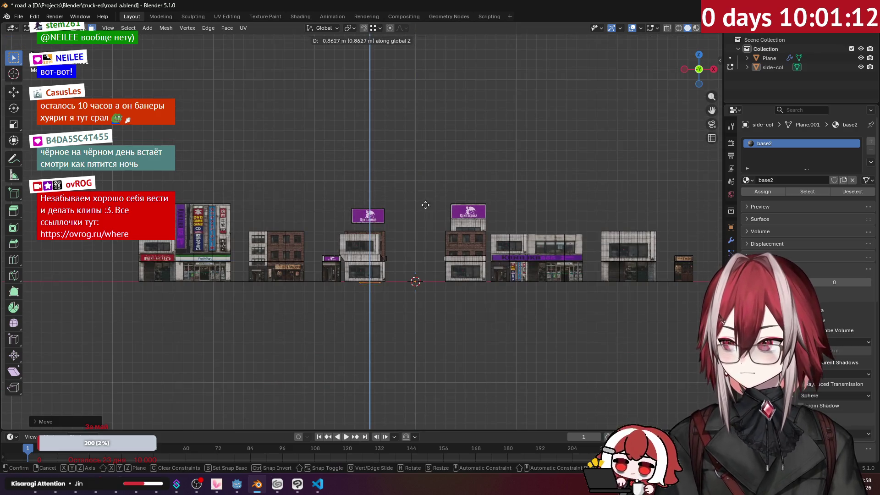
left_click(428, 169)
scroll(473, 204, "up", 5)
left_click_drag(473, 204, 558, 207)
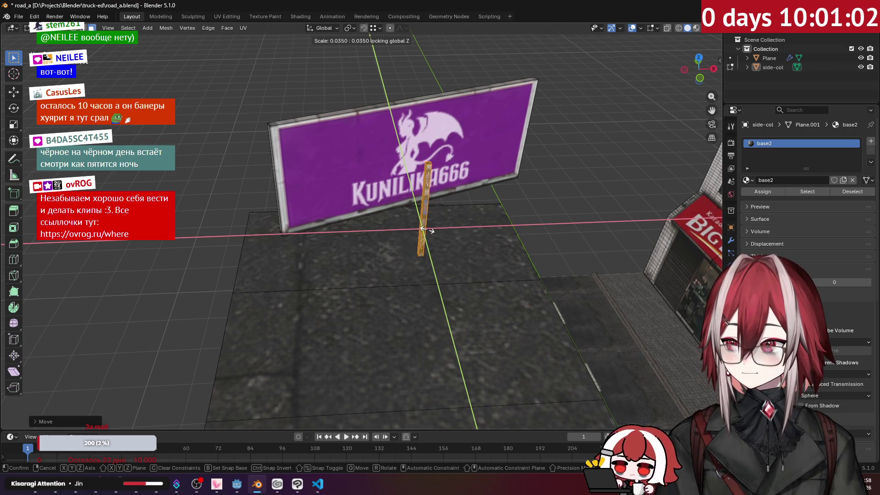
left_click(426, 230)
Step: Move the post under one end of the banner in top view
key("KP_7")
scroll(530, 267, "up", 4)
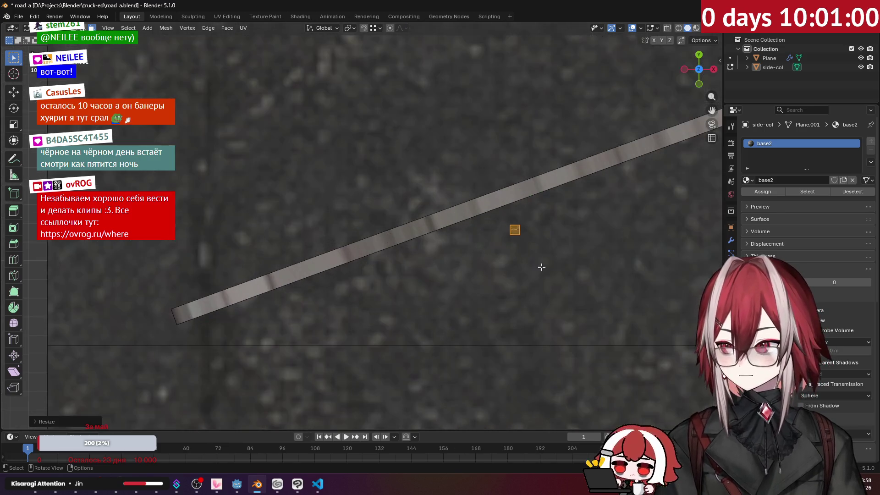
left_click_drag(526, 268, 482, 227)
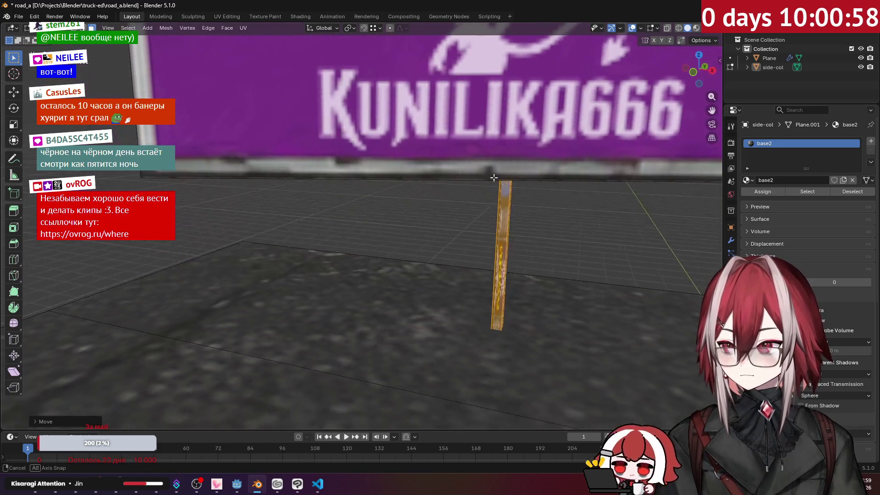
scroll(483, 227, "up", 2)
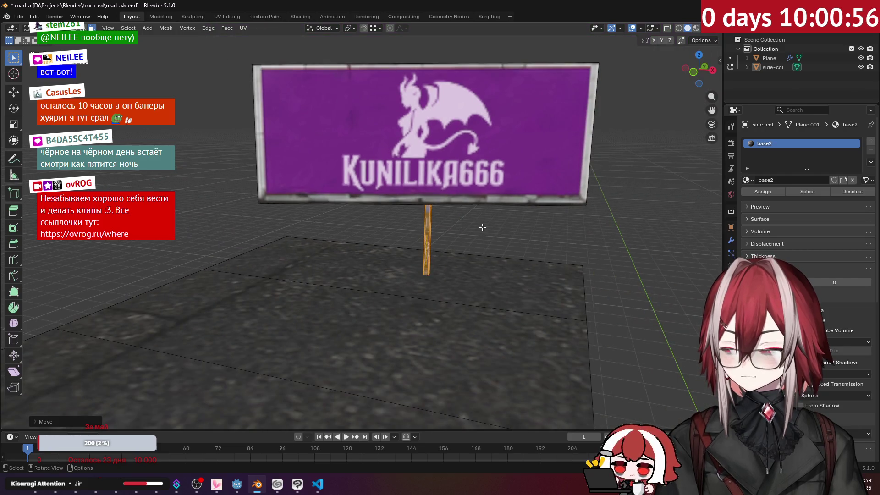
key("KP_7")
key("g")
left_click(336, 280)
Step: Duplicate the post and place the copy under the banner's other end
left_click_drag(336, 280, 378, 200)
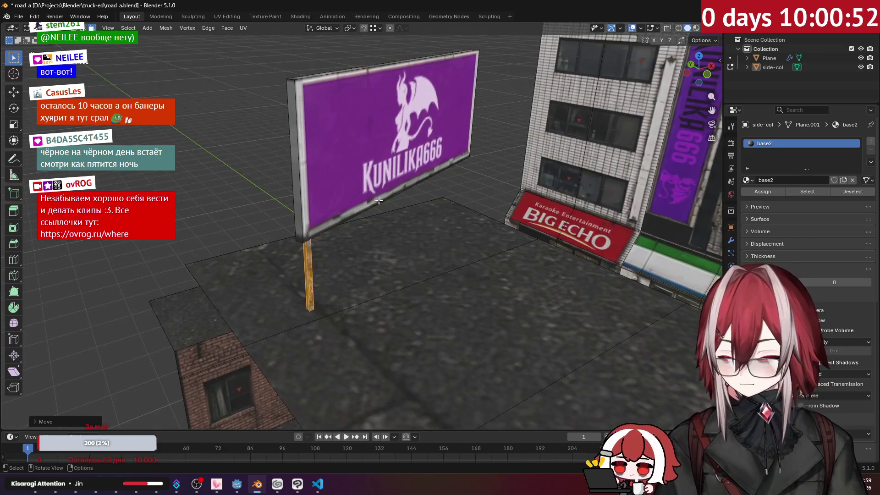
key("KP_7")
key("g")
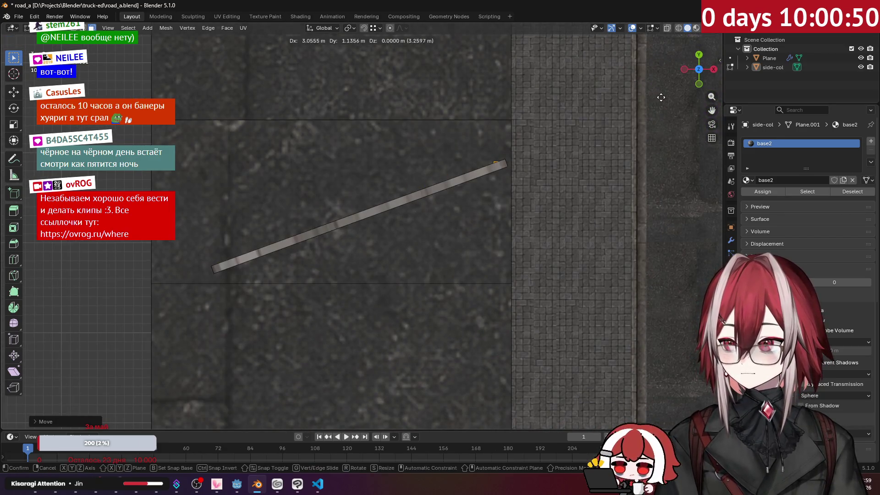
left_click(666, 98)
mouse_move(666, 98)
left_mouse_down()
mouse_move(564, 123)
mouse_move(316, 159)
left_mouse_up()
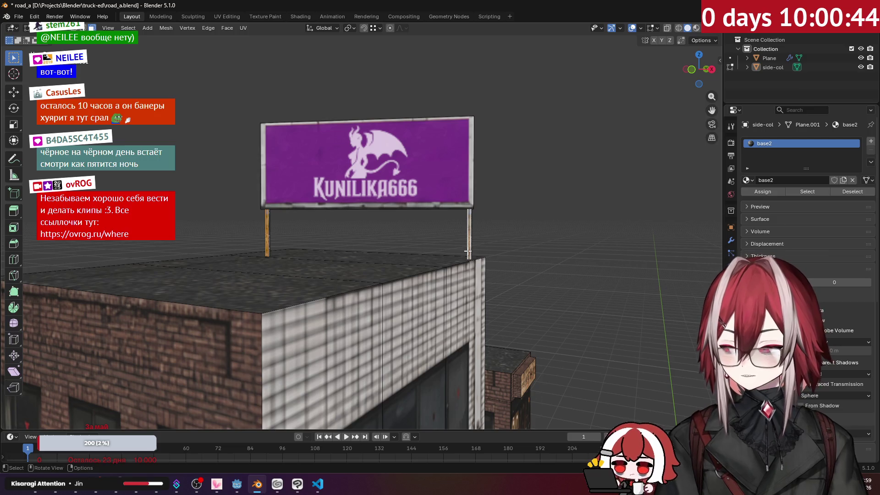
left_click(230, 18)
Step: Frame the posts in front view and UV-project them from the view
key("KP_1")
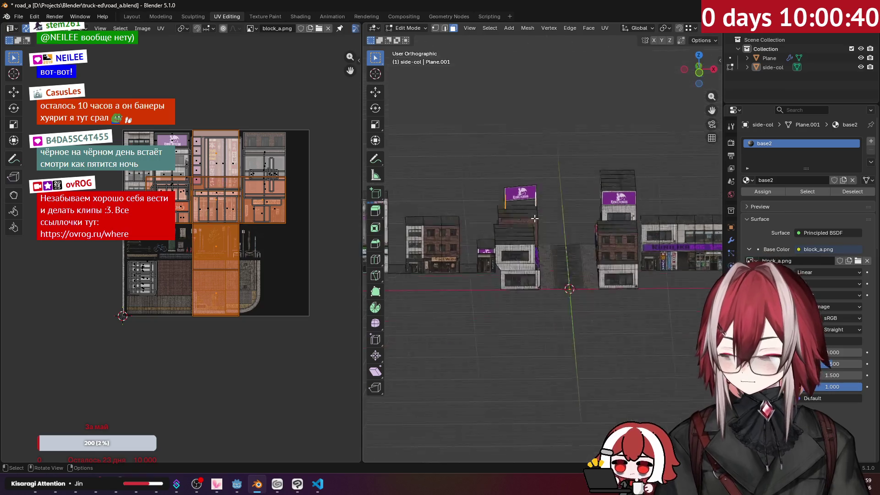
key("KP_Decimal")
left_click(607, 30)
left_click(641, 131)
Step: Move and scale the posts' UV island over the poles in block_a.png
scroll(274, 185, "up", 5)
left_click_drag(274, 186, 150, 243)
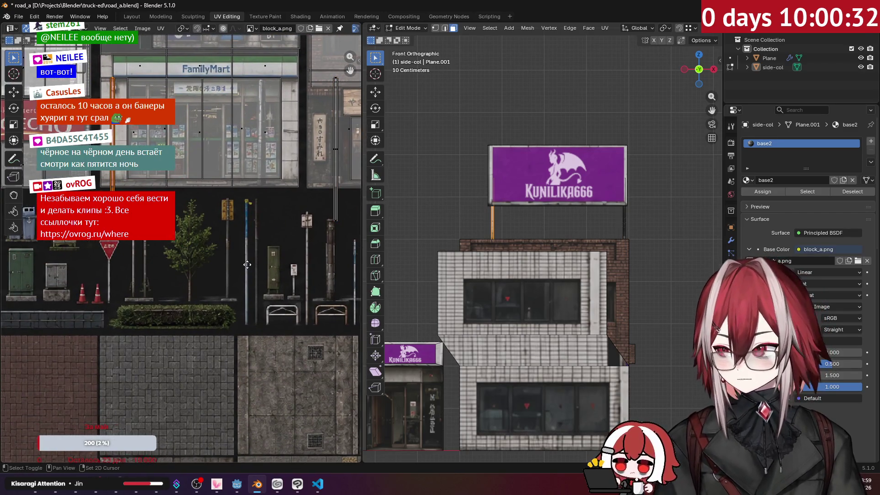
left_click_drag(253, 264, 209, 245)
key("g")
left_click(67, 353)
scroll(238, 275, "up", 6)
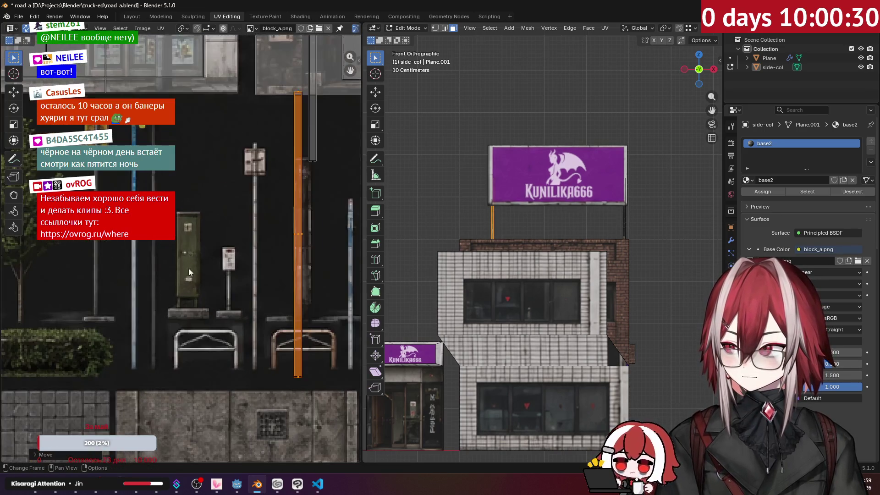
key("s")
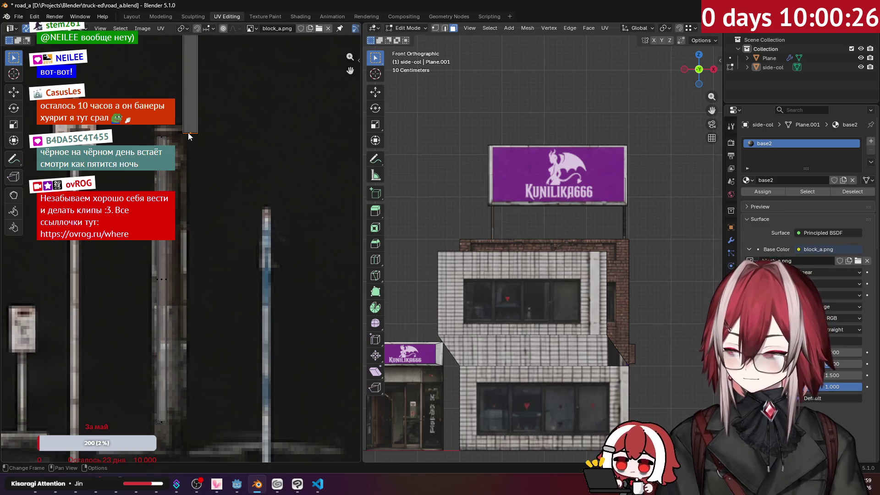
key("g")
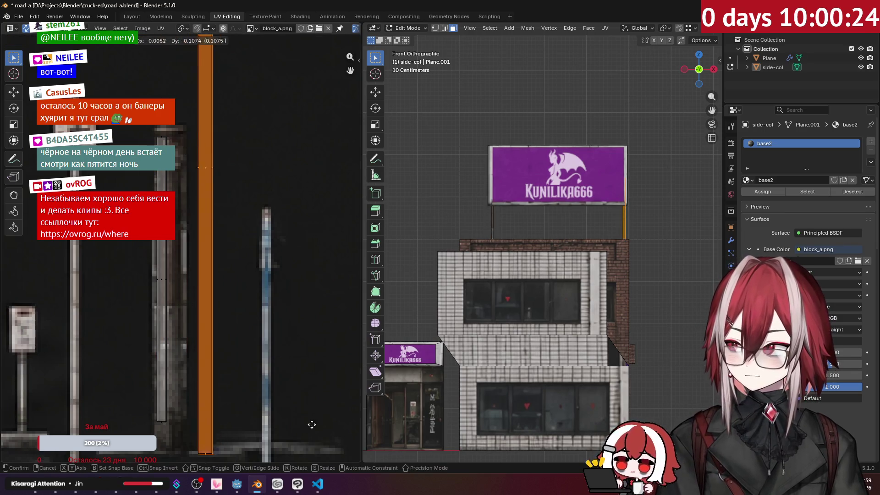
left_click(242, 241)
Step: Settle the UV island onto the grey pole and return to Object Mode
scroll(245, 225, "down", 3)
key("g")
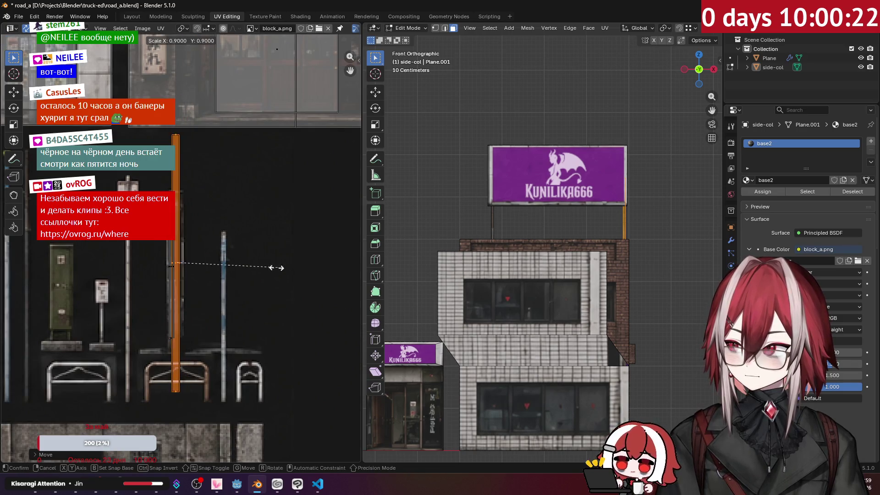
left_click(233, 267)
scroll(232, 263, "up", 4)
key("g")
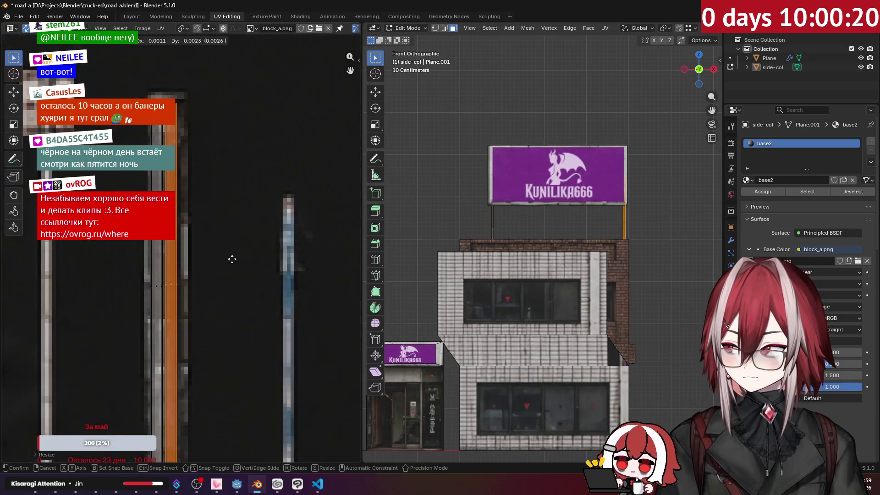
key("Tab")
mouse_move(443, 141)
left_mouse_down()
mouse_move(440, 155)
mouse_move(485, 183)
mouse_move(576, 170)
mouse_move(551, 140)
mouse_move(508, 166)
mouse_move(650, 166)
mouse_move(540, 158)
mouse_move(574, 169)
mouse_move(581, 194)
mouse_move(554, 178)
left_mouse_up()
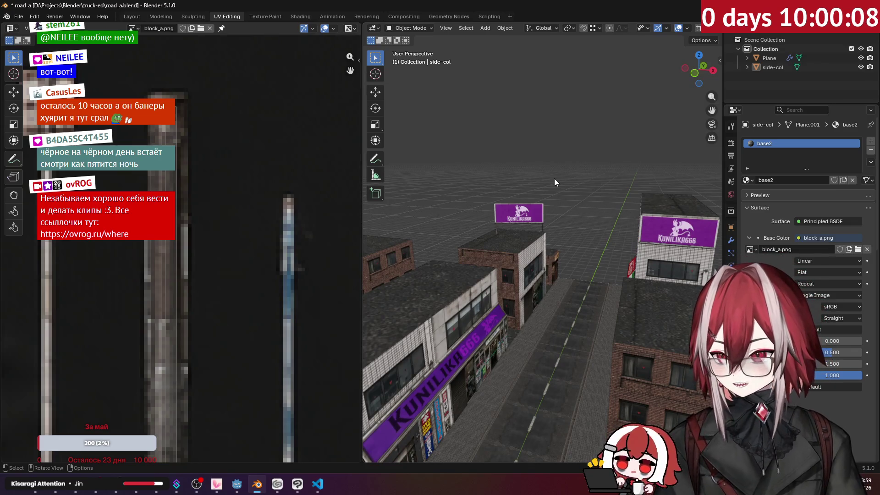
Step: Back in the Layout workspace, start a glTF export into the out folder
scroll(559, 172, "down", 3)
mouse_move(557, 197)
left_mouse_down()
mouse_move(503, 204)
mouse_move(602, 208)
mouse_move(414, 172)
mouse_move(642, 180)
mouse_move(627, 171)
mouse_move(499, 179)
mouse_move(594, 185)
left_mouse_up()
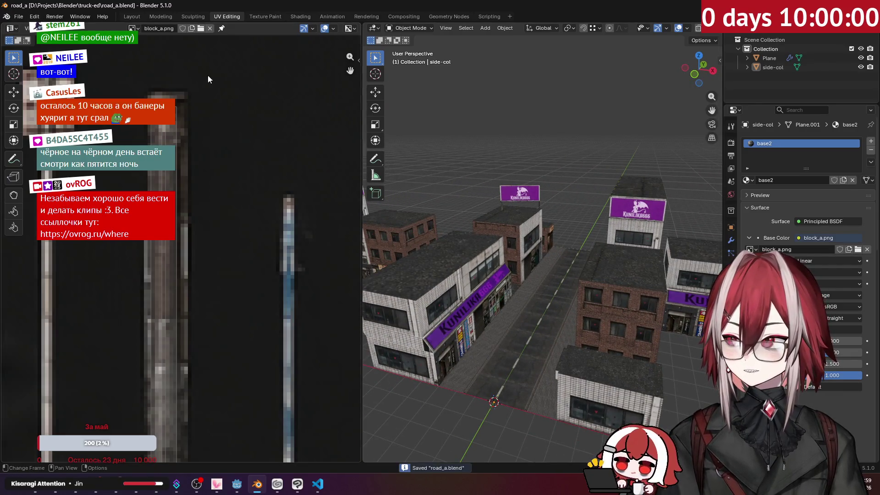
left_click(133, 17)
left_click(18, 17)
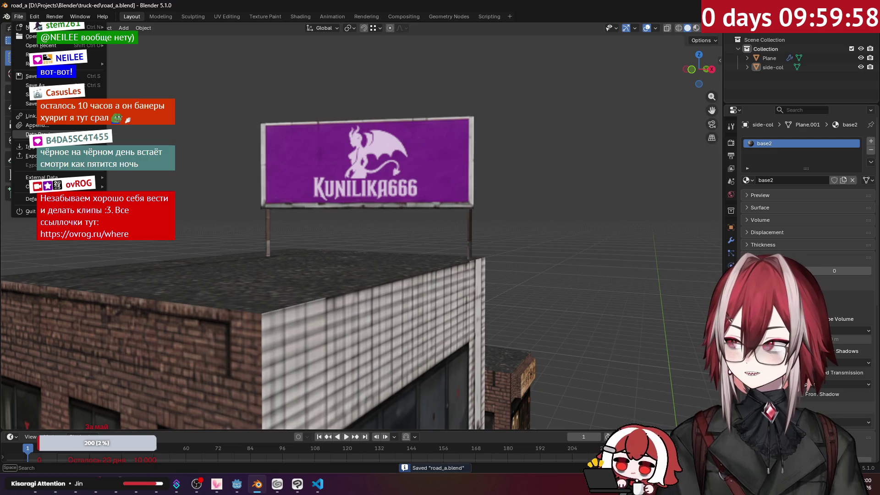
mouse_move(31, 155)
left_click(145, 238)
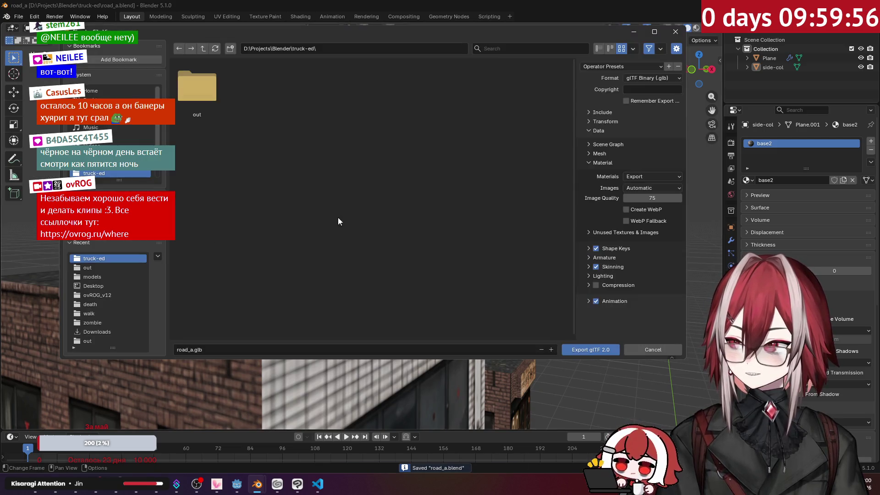
left_click(197, 87)
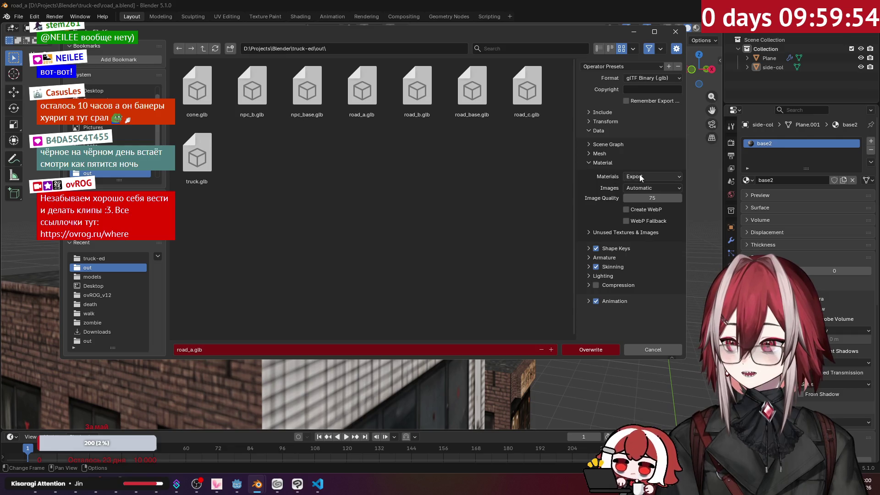
Step: Change the material export option and overwrite out/road_a.glb
left_click(658, 219)
left_click(603, 163)
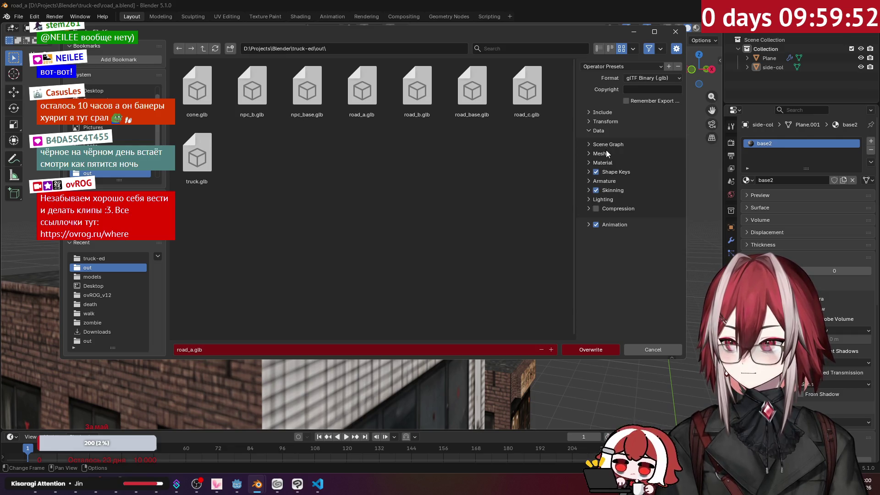
left_click(606, 152)
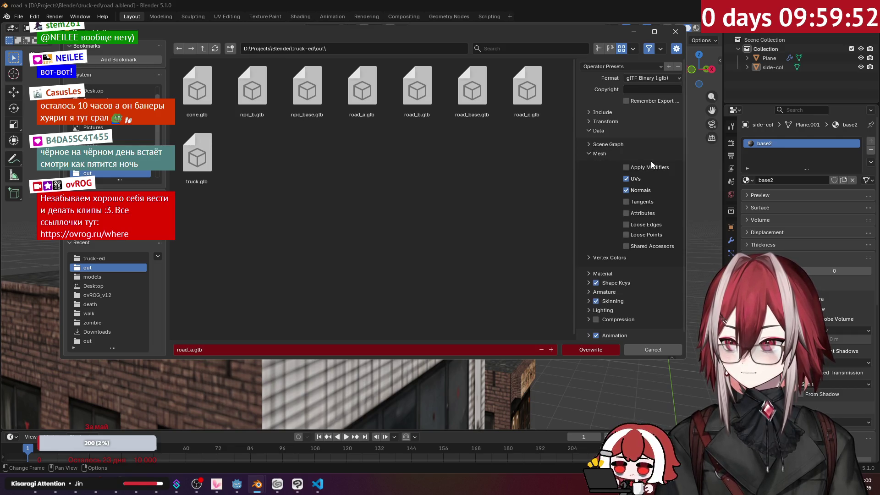
left_click(594, 153)
left_click(591, 350)
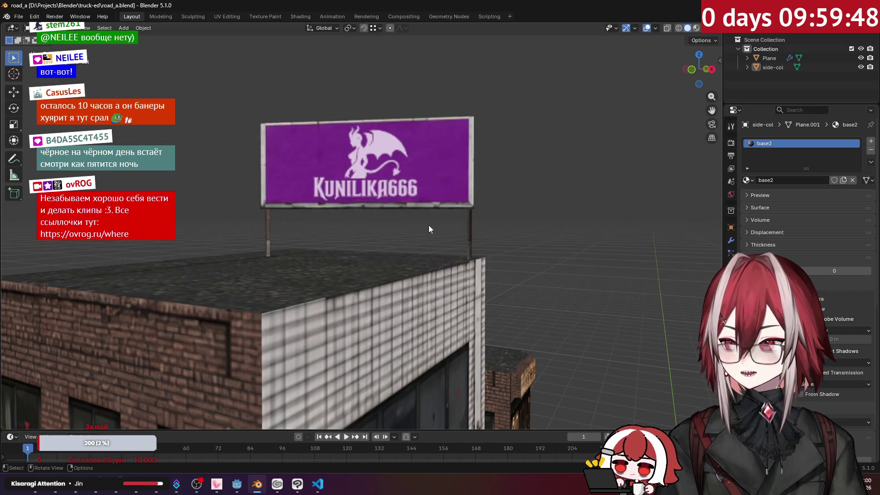
key("alt+Tab")
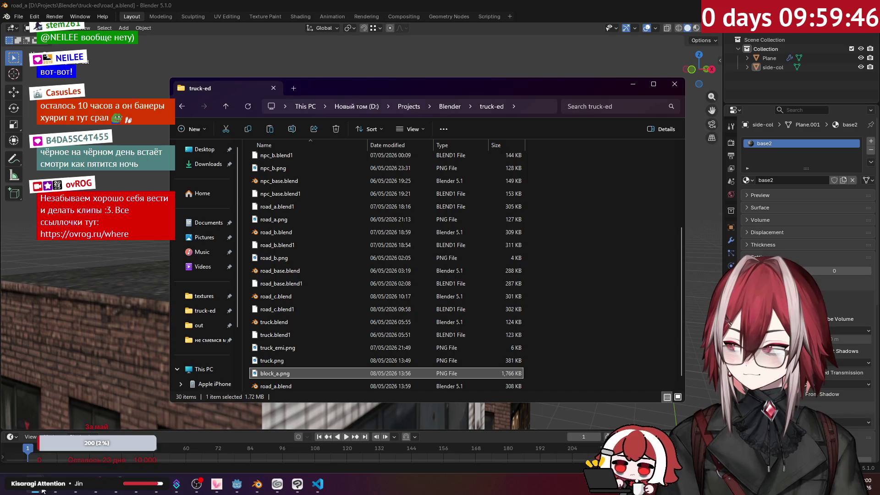
Step: Open Blender's out folder and the Godot project's models/road_parts/raw folder side by side
key("alt+Tab")
double_click(299, 160)
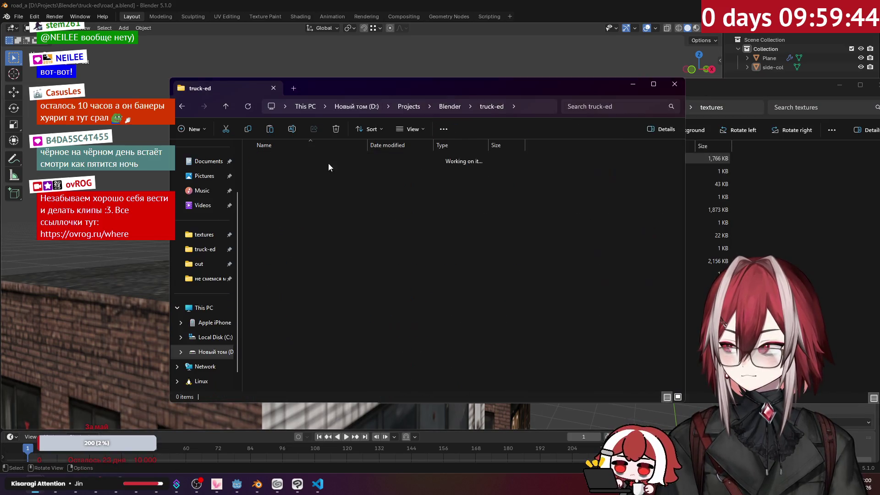
left_click(684, 165)
left_click(668, 108)
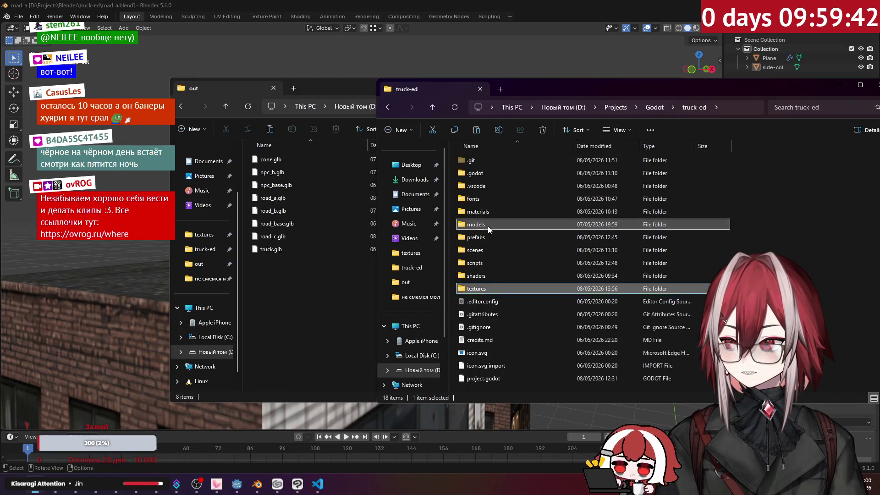
double_click(488, 226)
double_click(487, 161)
double_click(496, 160)
Step: Copy road_a.glb into raw, replacing the old file, and return to Godot
left_click(274, 198)
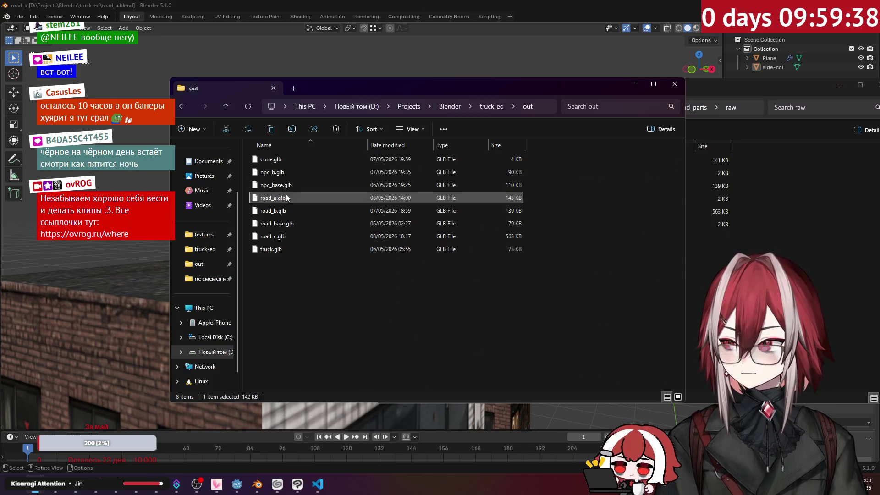
left_click_drag(274, 198, 688, 207)
left_click(479, 169)
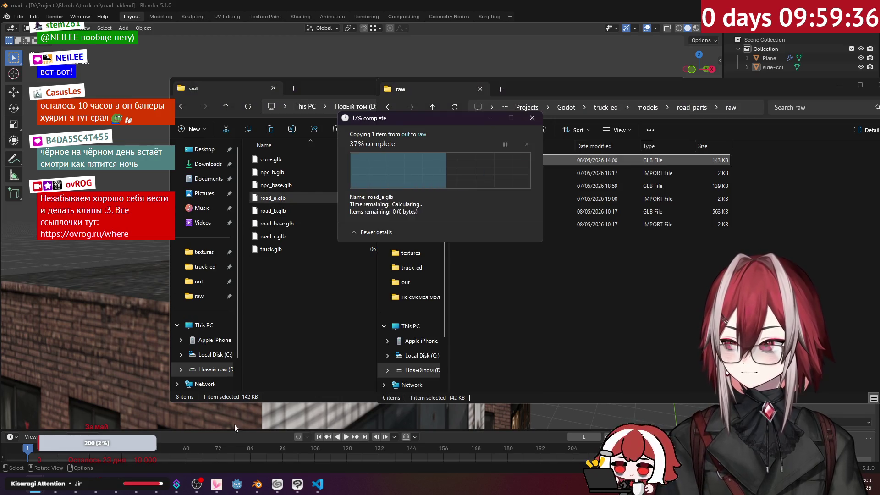
left_click(237, 484)
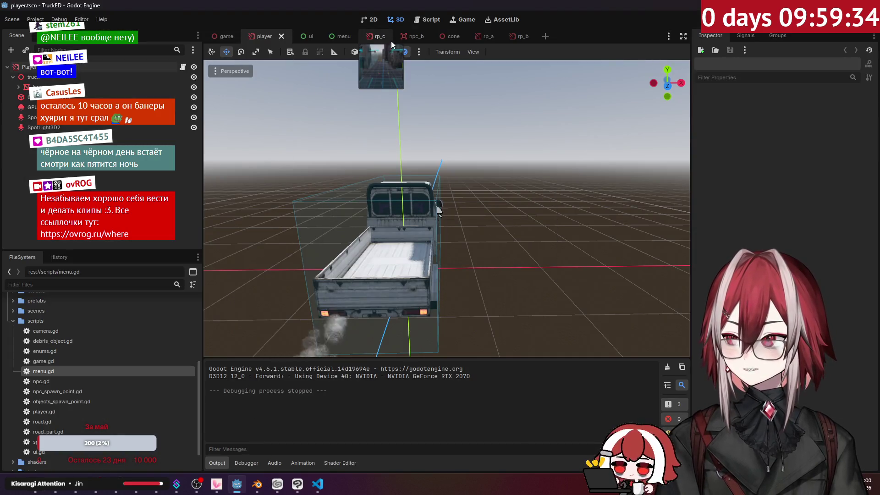
Step: In the rp_a scene, replace the old road node with the new road_a.glb model
left_click(488, 37)
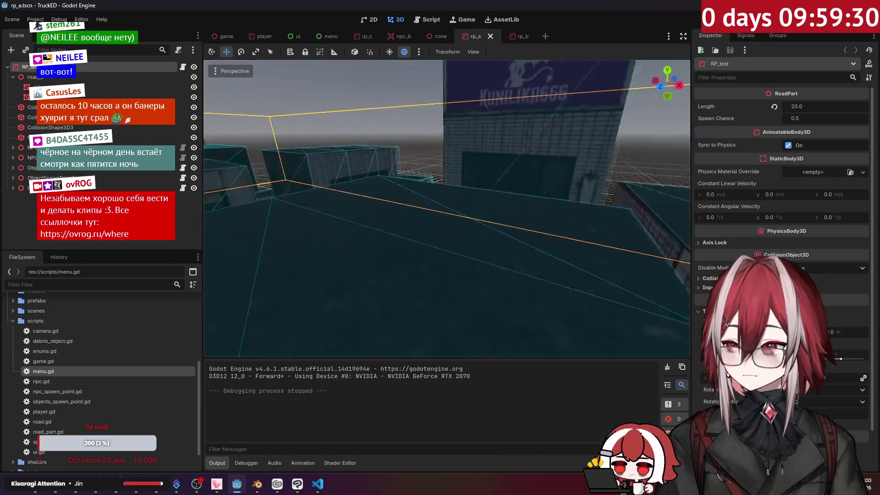
scroll(53, 342, "up", 5)
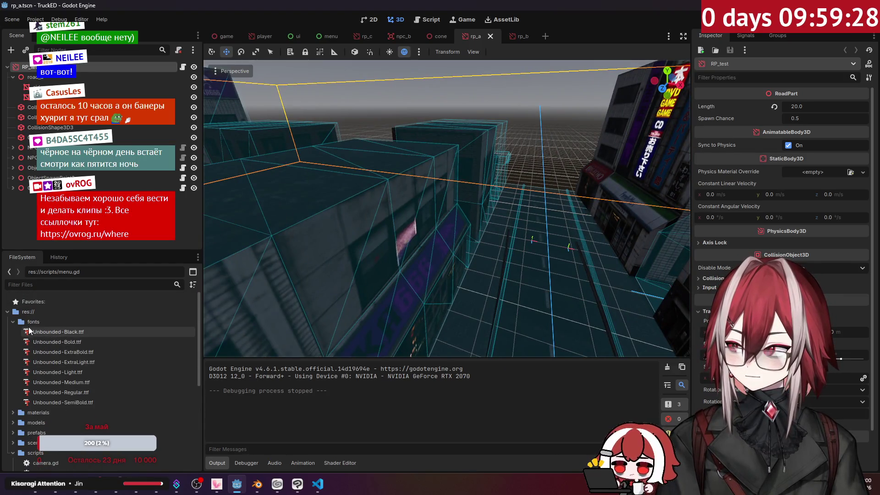
left_click(13, 383)
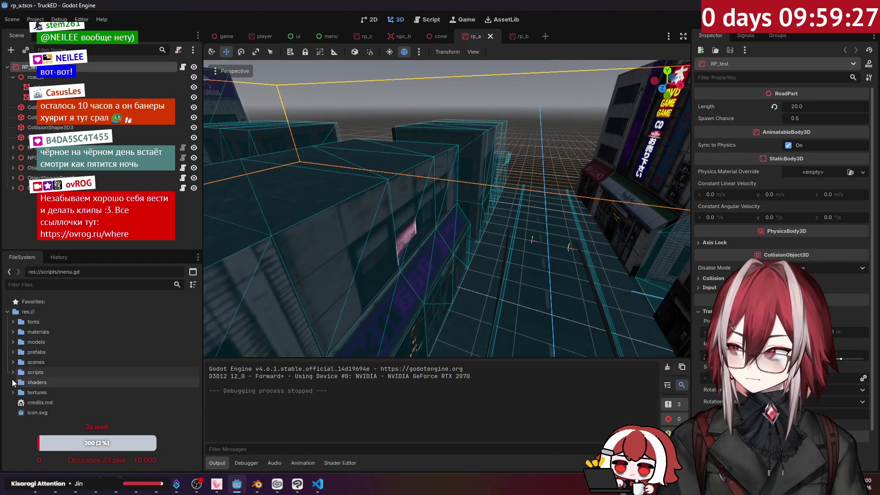
left_click(14, 345)
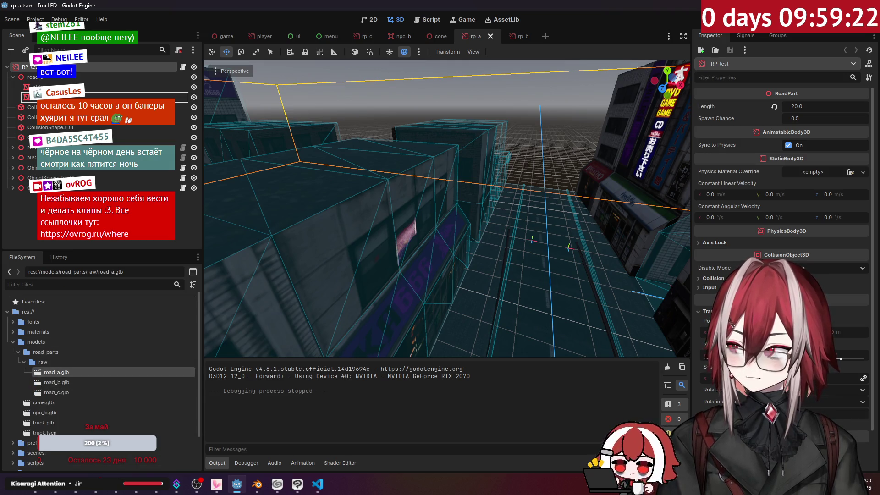
left_click_drag(55, 80, 54, 81)
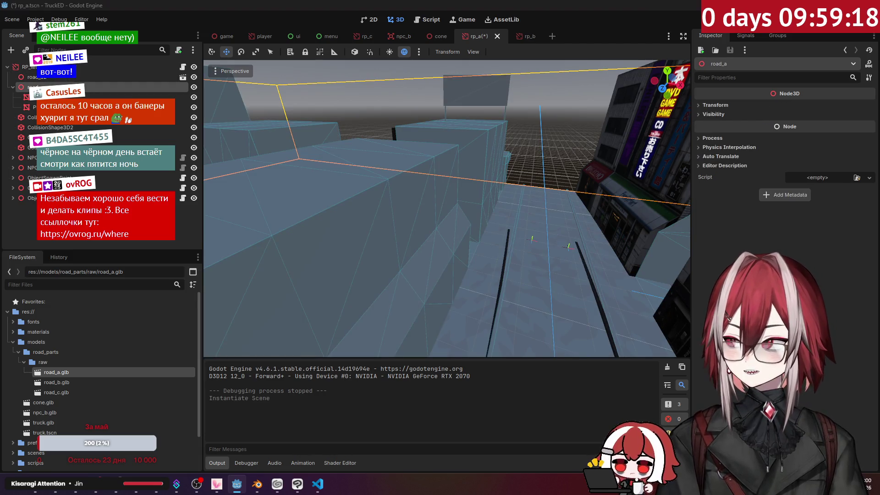
key("Delete")
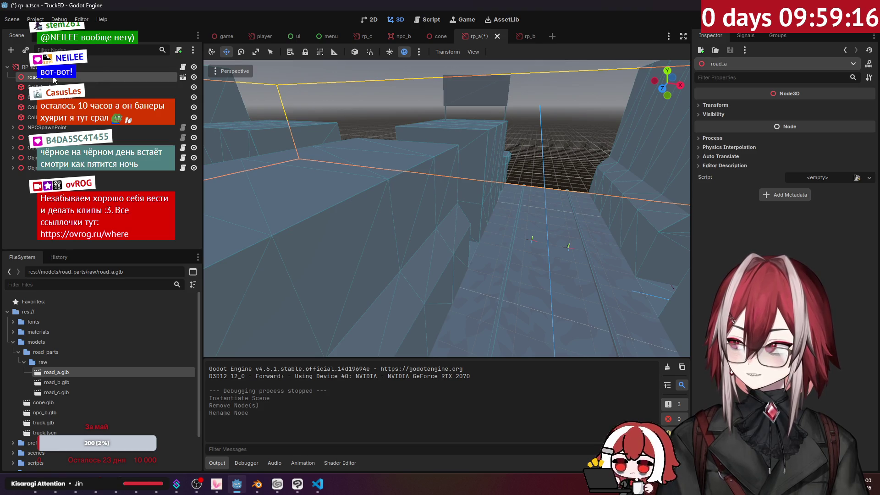
Step: Make the imported road's parts local and delete its extra collision shape and StaticBody3D
right_click(120, 77)
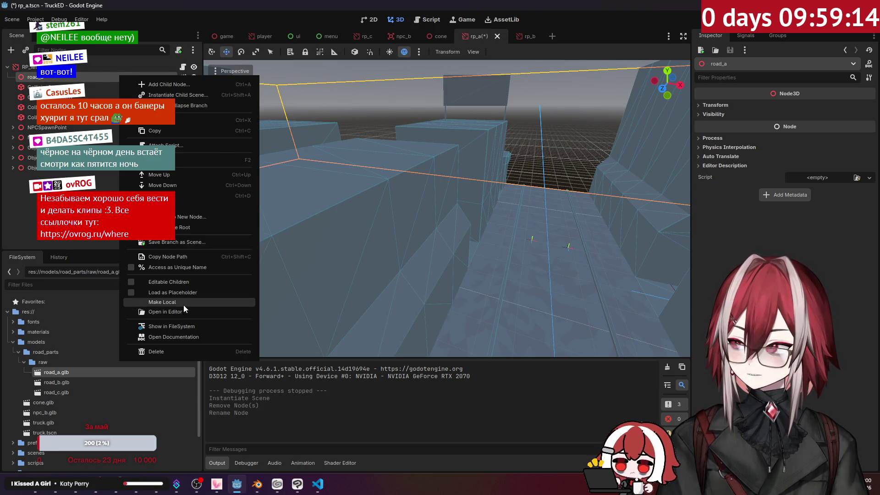
left_click(183, 303)
left_click(51, 117)
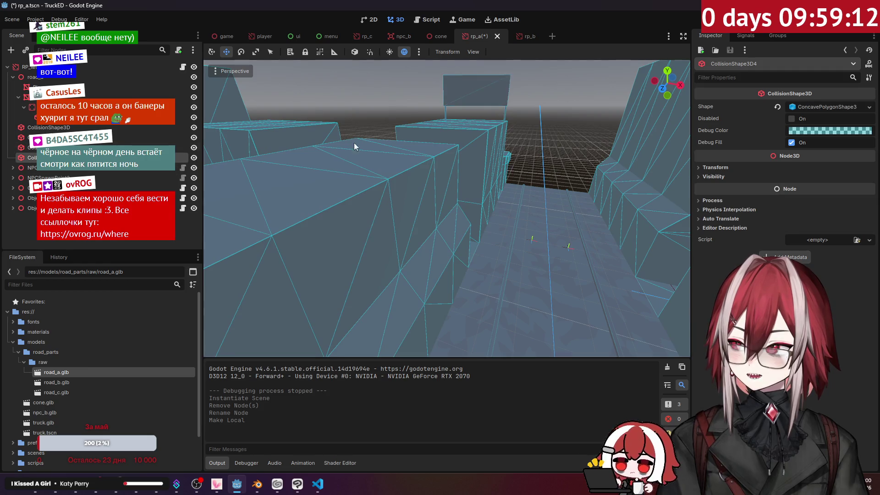
scroll(335, 144, "down", 5)
key("Delete")
key("Return")
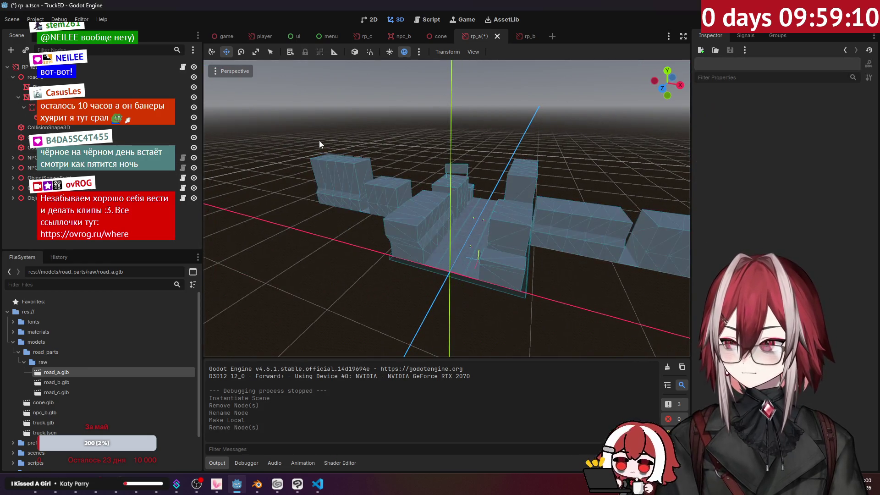
left_click(58, 121)
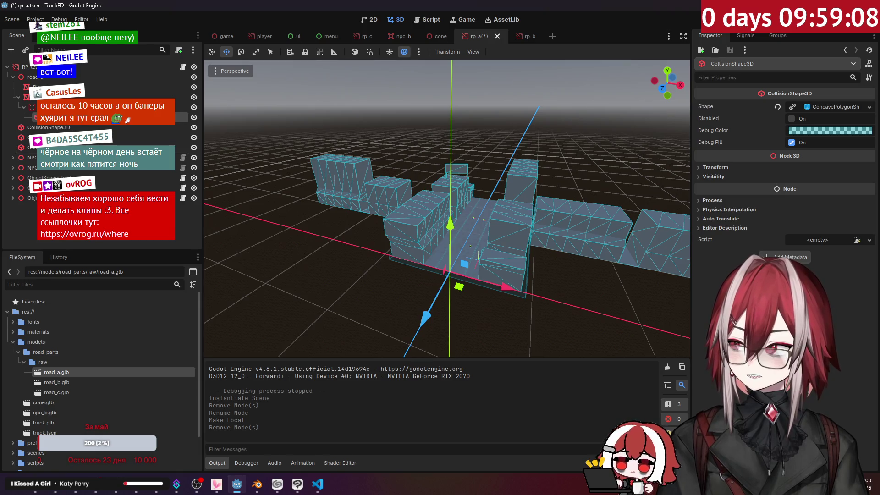
key("Delete")
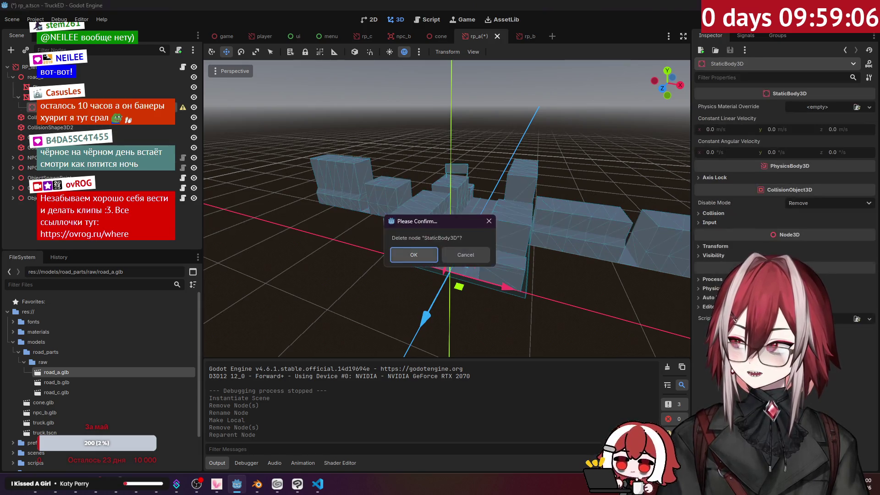
key("Return")
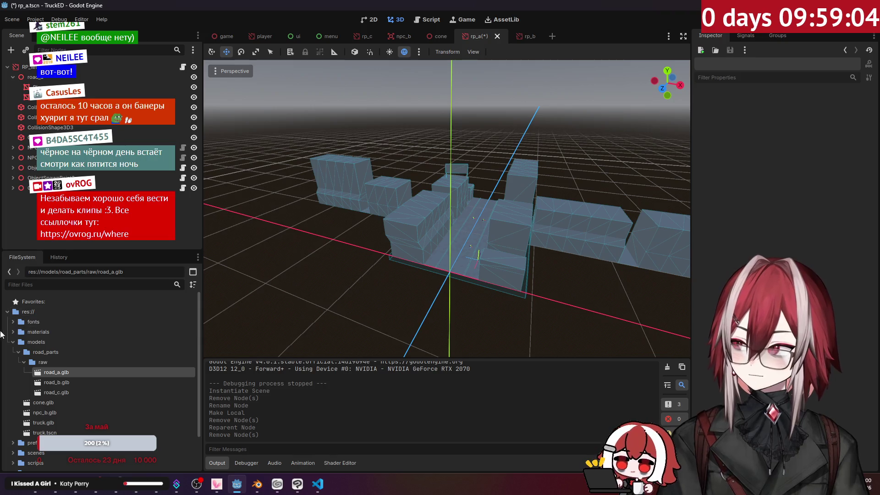
Step: Apply the road_base material to the road surface and block_a to the buildings
left_click(13, 342)
left_click(13, 332)
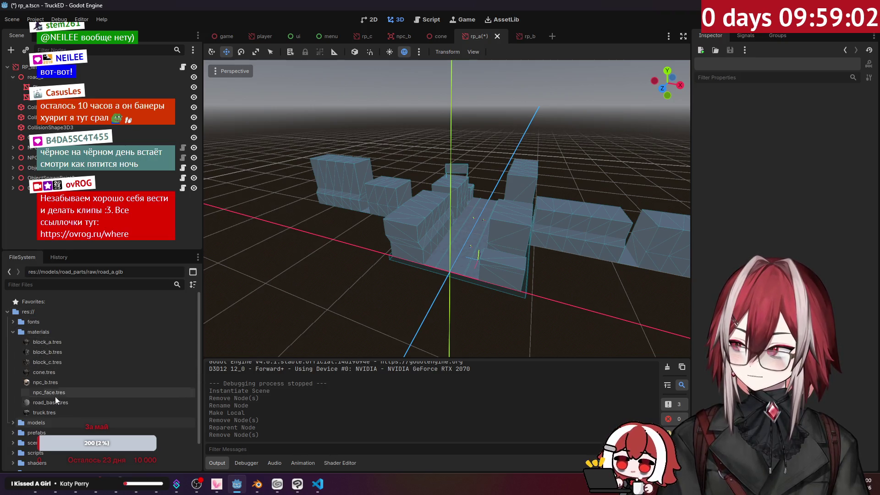
left_click_drag(57, 402, 458, 238)
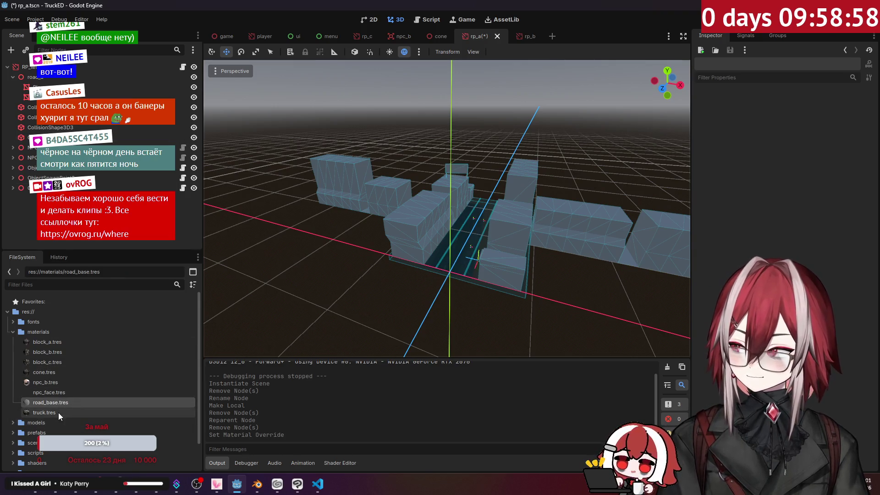
mouse_move(53, 342)
left_mouse_down()
mouse_move(344, 277)
mouse_move(418, 246)
left_mouse_up()
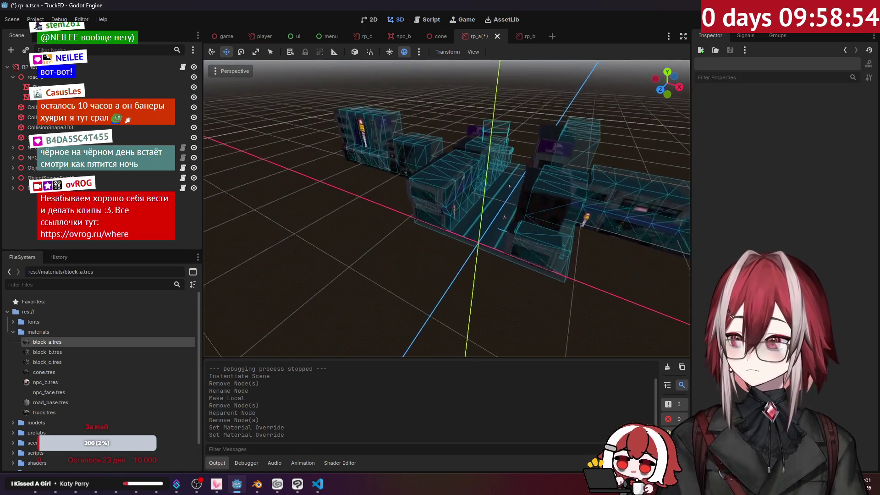
key("w")
key("s")
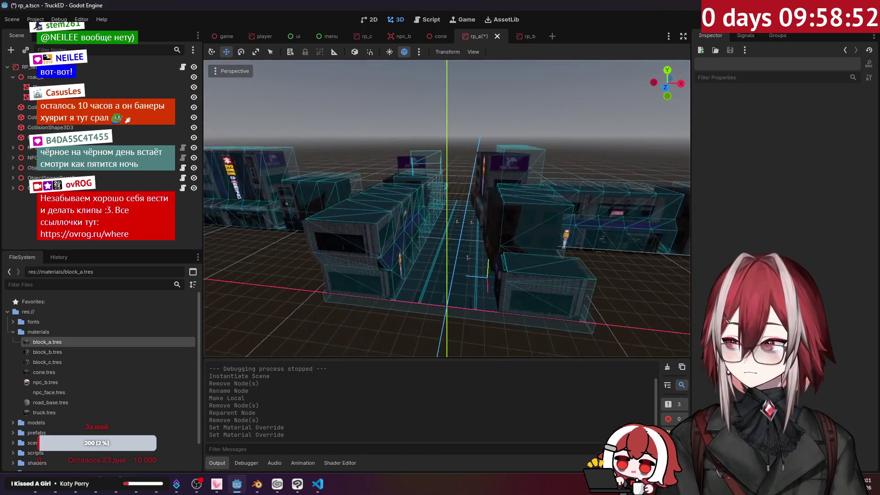
Step: Save rp_a, switch to the game scene and launch the game
key("ctrl+s")
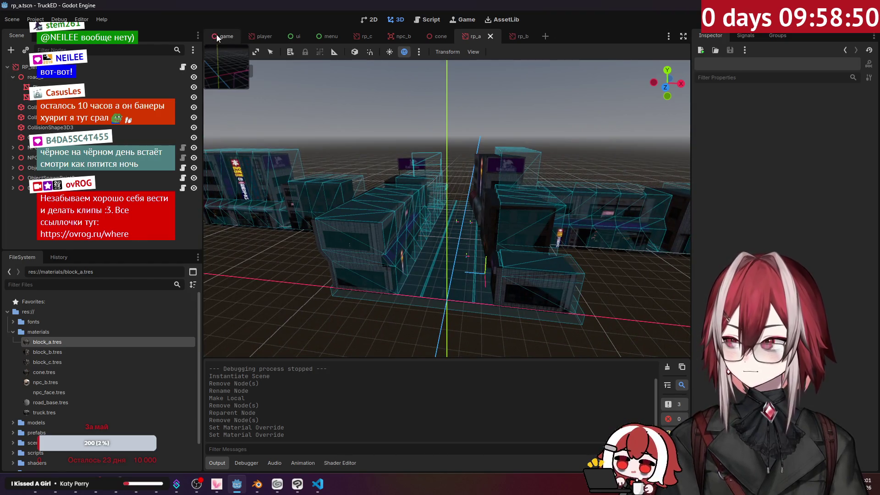
left_click(221, 36)
left_click(740, 20)
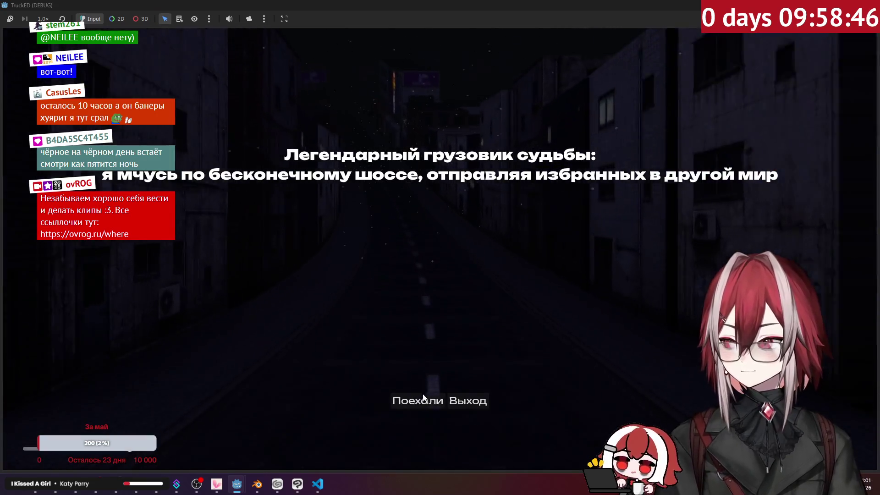
Step: Start a run with Поехали, drive the truck along the new street, then close the game
left_click(423, 397)
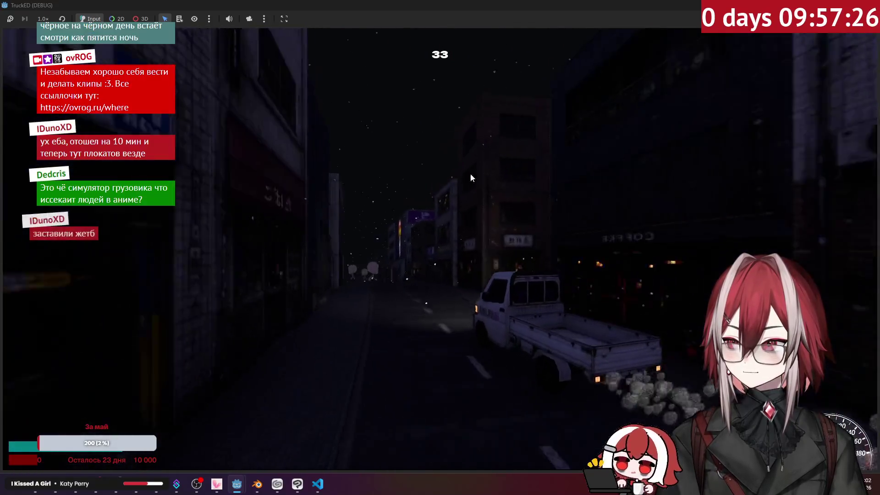
key("alt+F4")
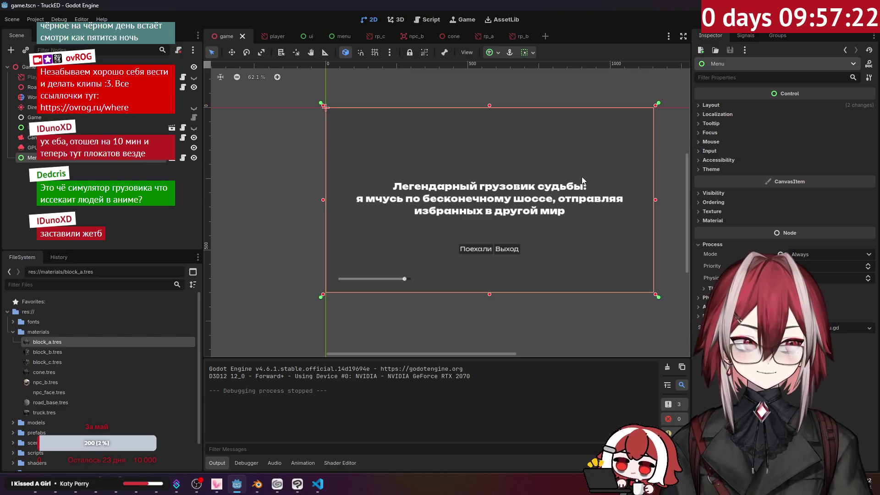
Step: Switch to the player scene to show the truck model in the 3D viewport
scroll(507, 177, "up", 3)
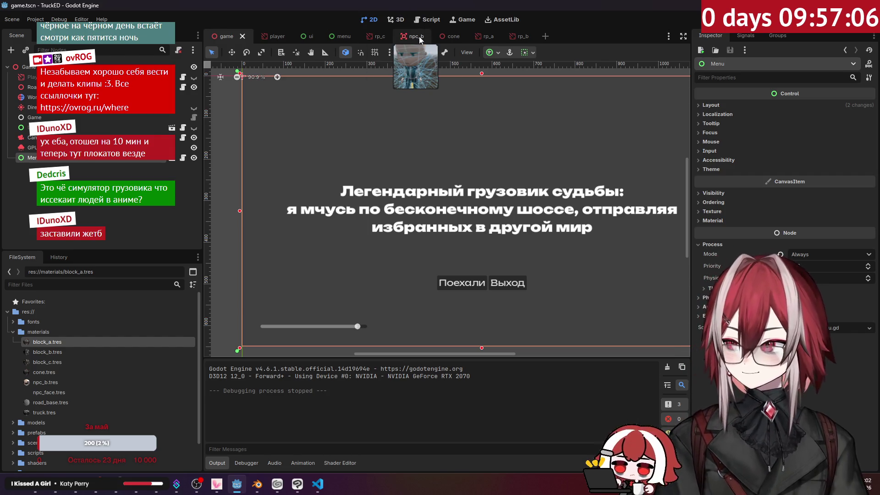
left_click(271, 37)
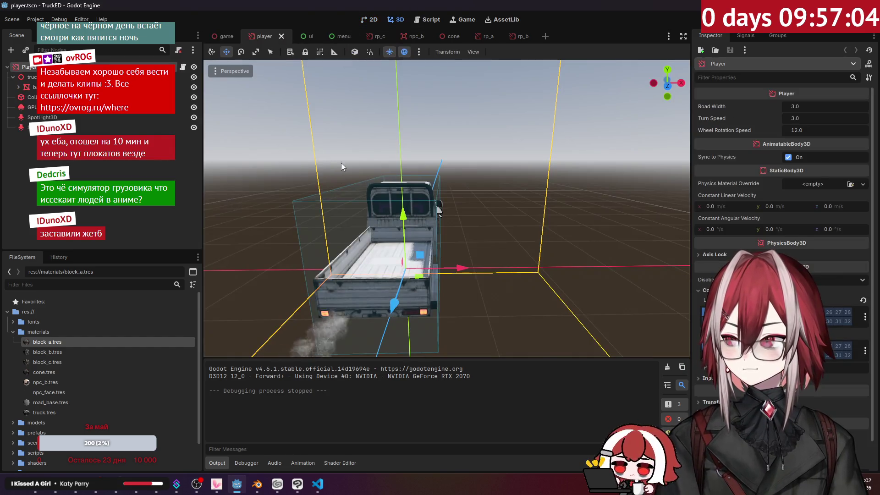
Step: Set both truck SpotLight3D nodes' attenuation to 0.2 and run the game to test
left_click_drag(335, 161, 413, 164)
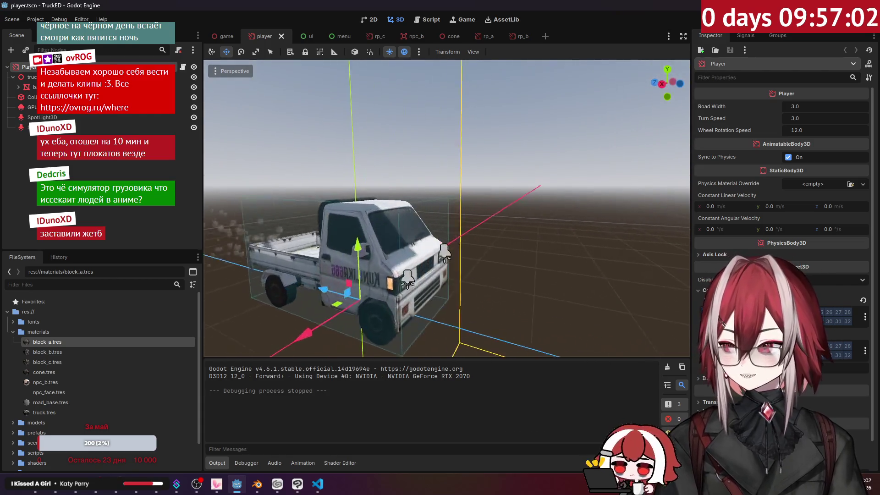
scroll(354, 146, "up", 3)
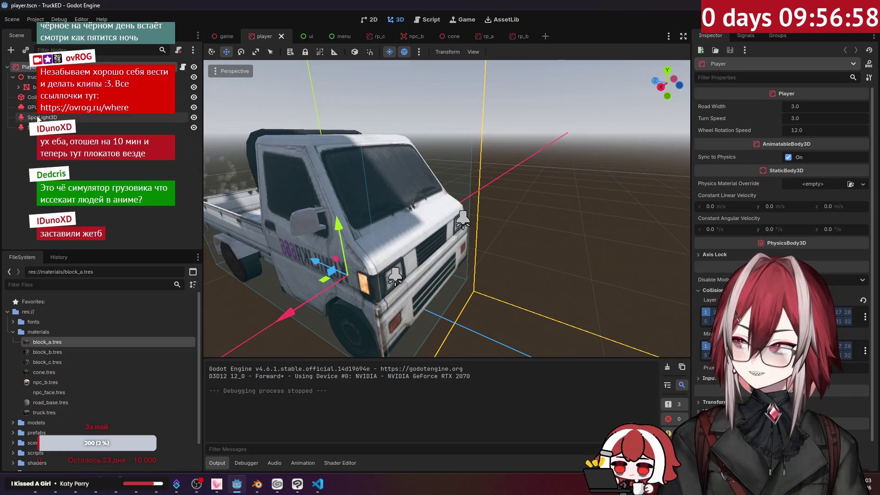
left_click(38, 119, "shift")
key("f")
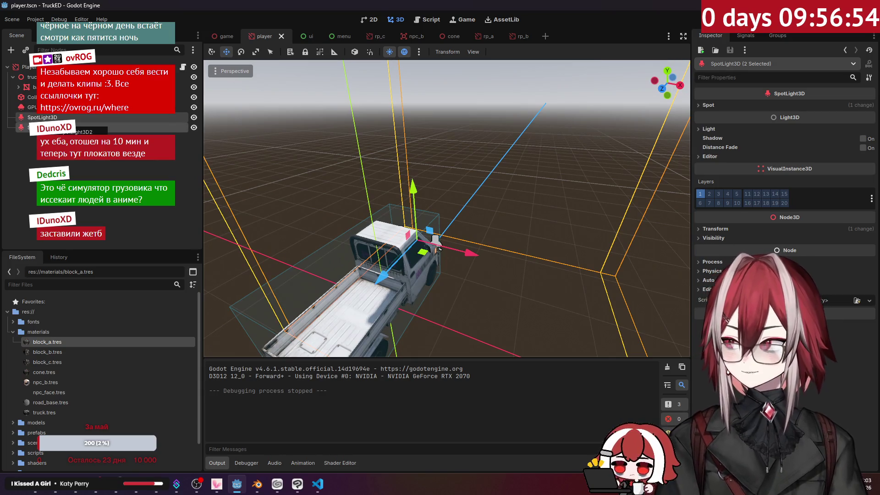
left_click(709, 105)
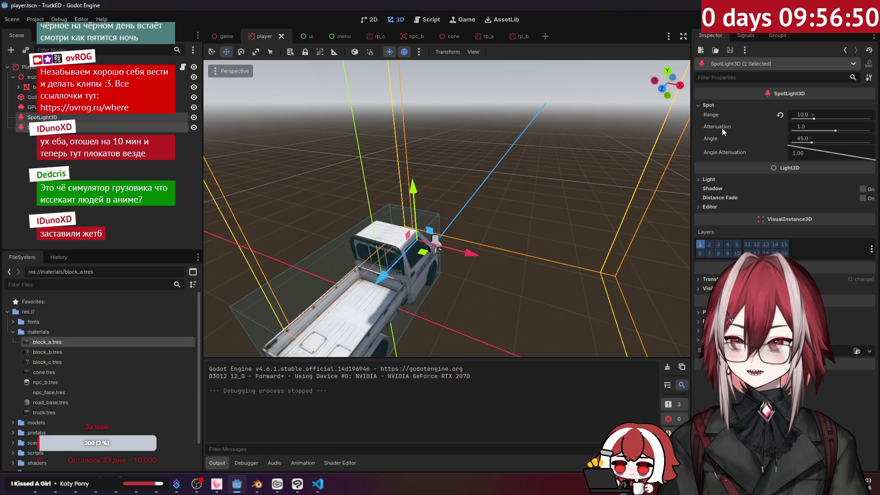
mouse_move(722, 127)
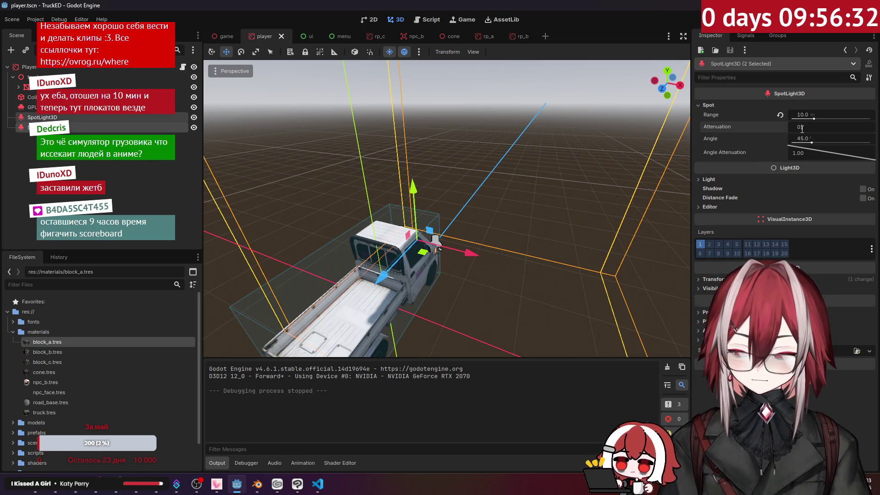
key("F5")
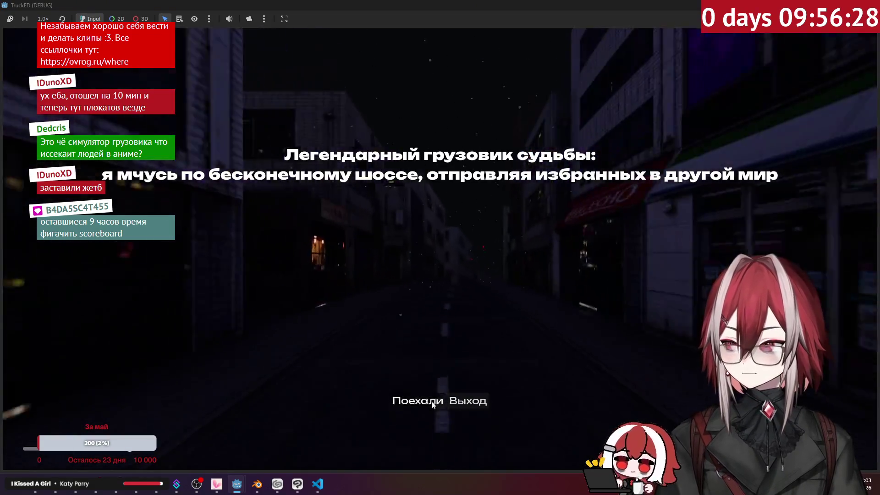
Step: Start driving from the title menu, test the truck lighting, then stop the game
key("Return")
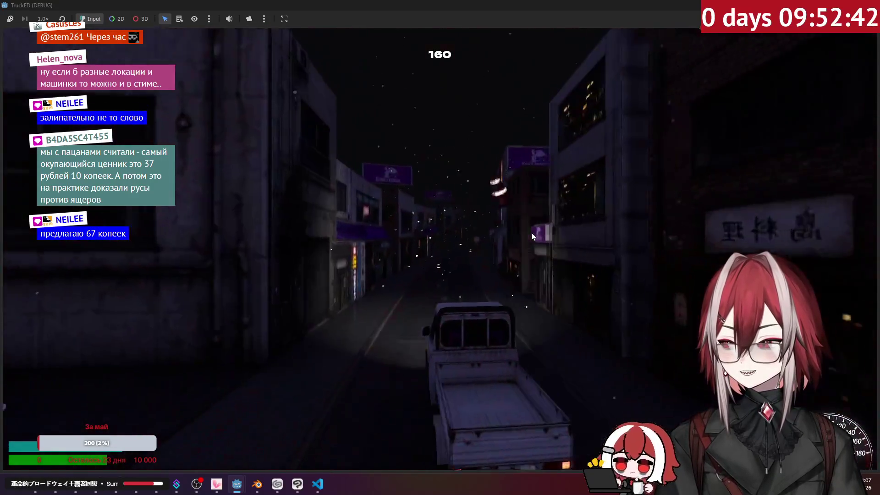
key("F8")
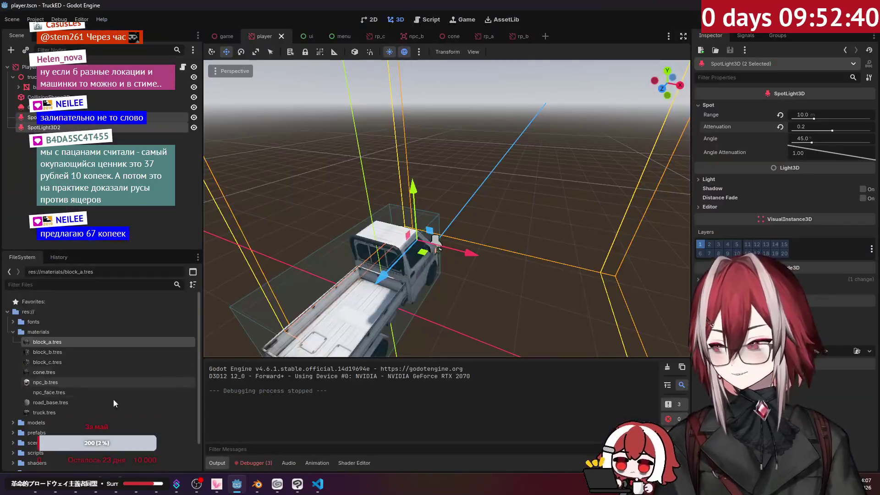
Step: Close the ChatGPT, five Google Fonts and Twitch browser tabs, then return to Godot
key("alt+Tab")
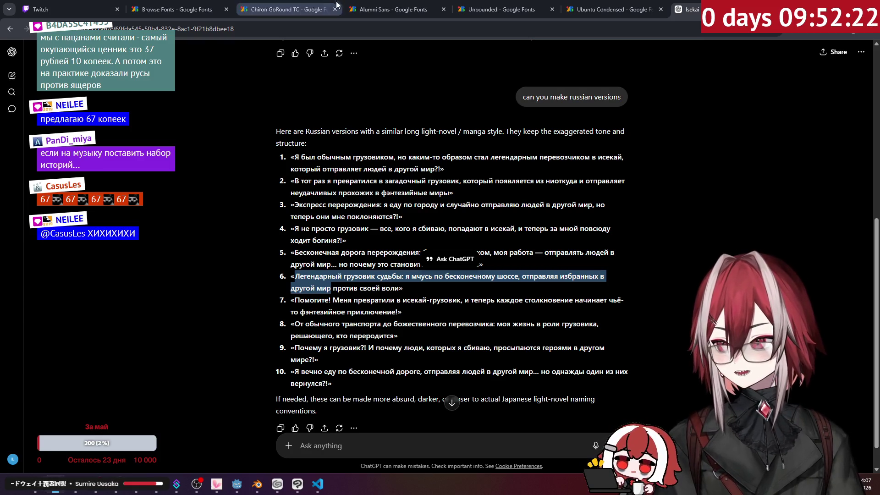
middle_click(700, 13)
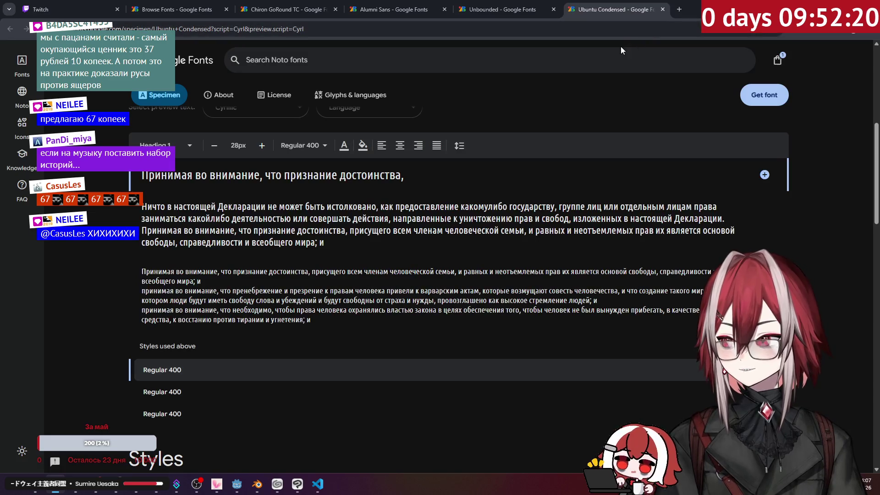
middle_click(609, 13)
middle_click(504, 10)
middle_click(399, 7)
middle_click(310, 4)
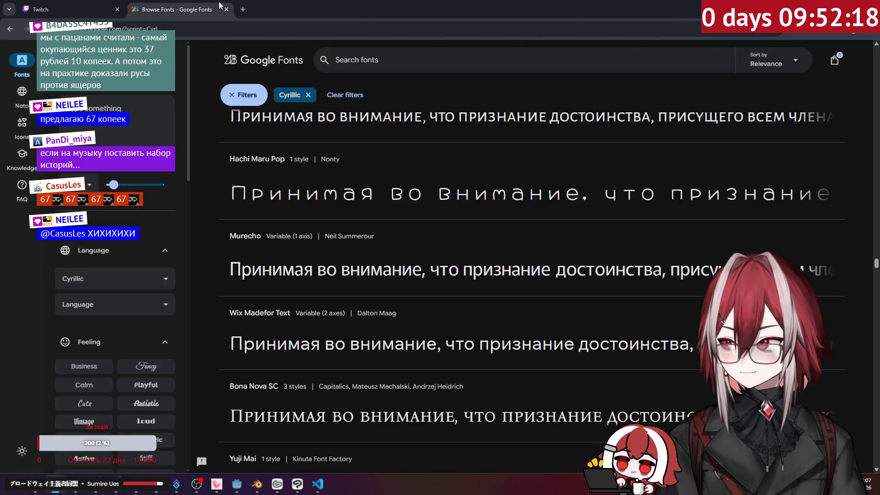
middle_click(206, 7)
middle_click(92, 7)
left_click(238, 484)
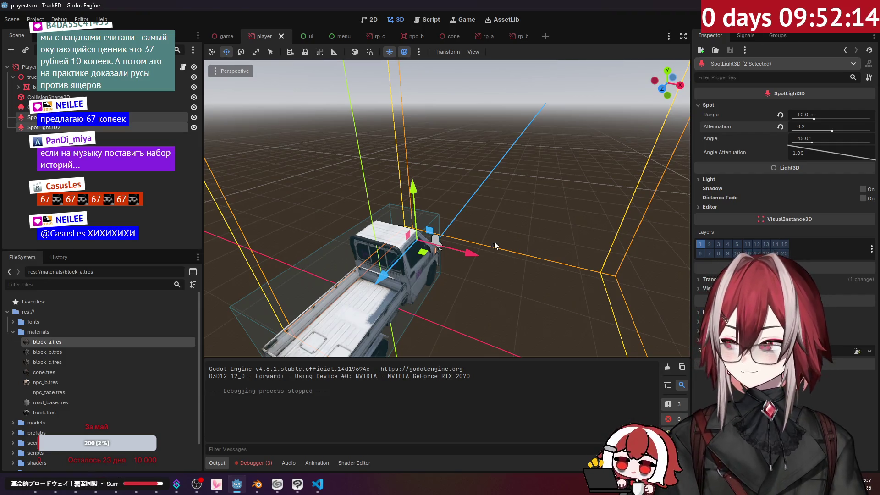
mouse_move(324, 477)
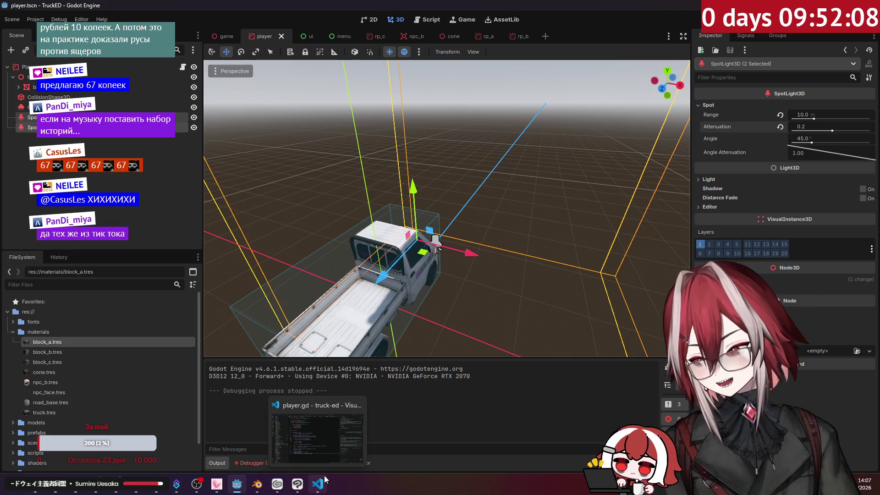
Step: Check the action-pressed pause logic at line 21 of player.gd, then return to game.tscn
left_click(223, 38)
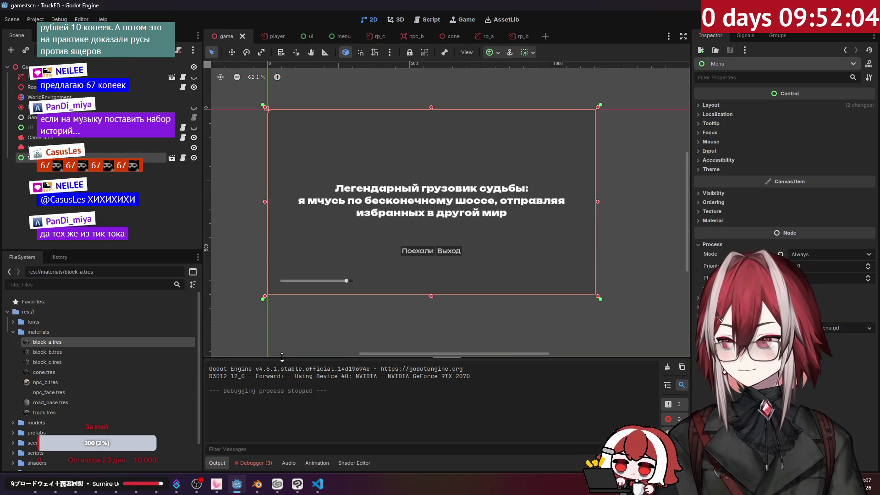
left_click(319, 486)
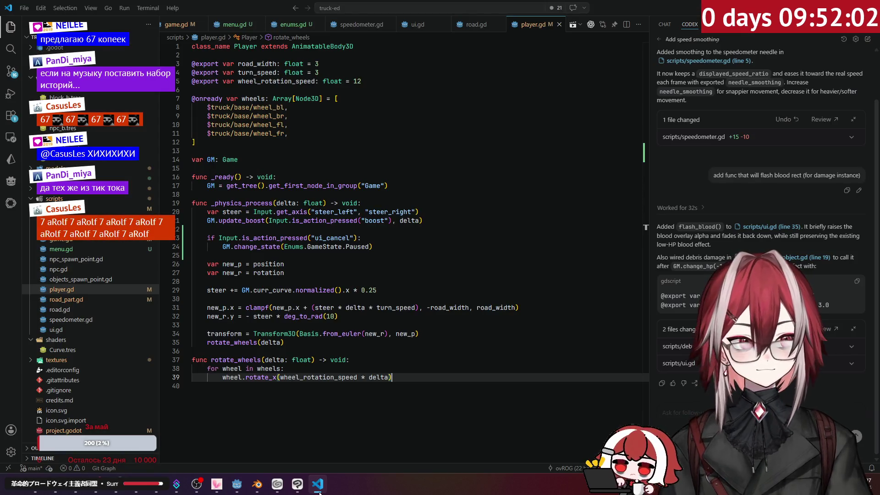
left_click(313, 222)
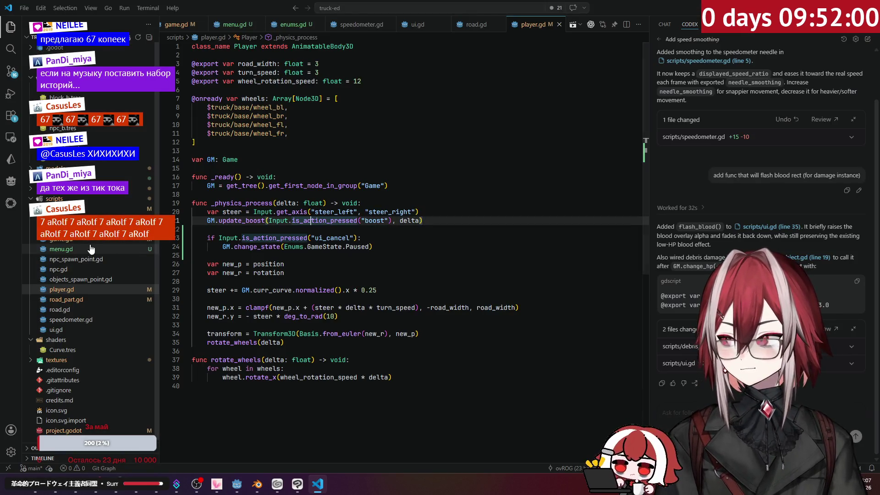
key("alt+Tab")
left_click(99, 207)
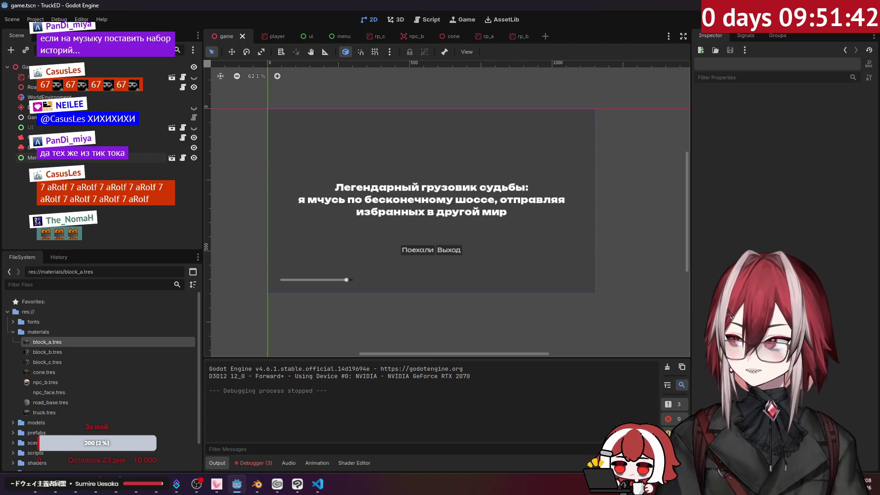
Step: Add a new Control node named GameOver to the scene
right_click(94, 184)
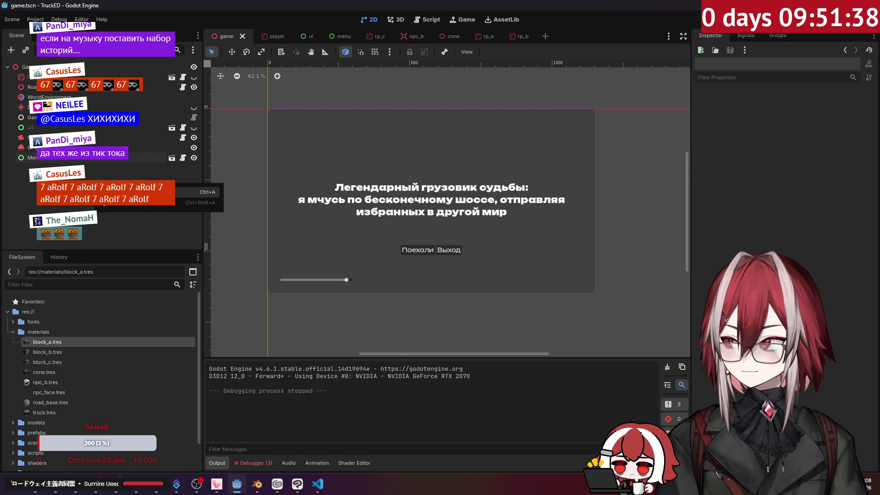
left_click(302, 41)
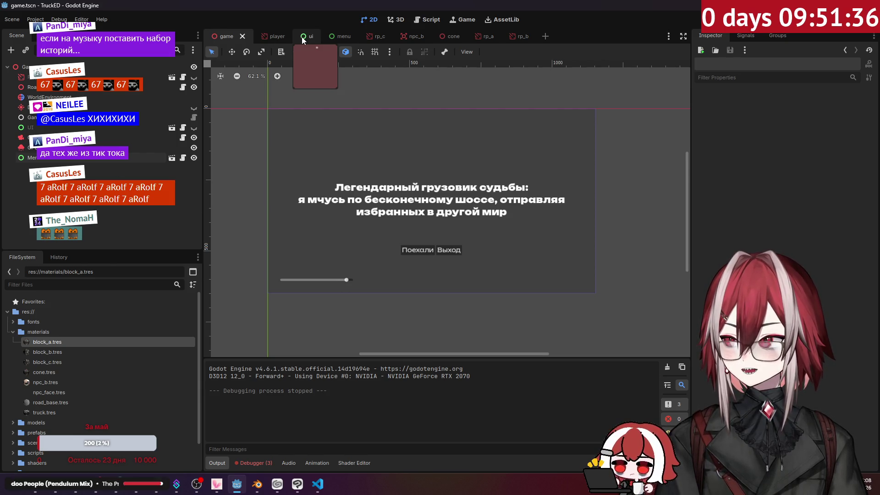
key("ctrl+a")
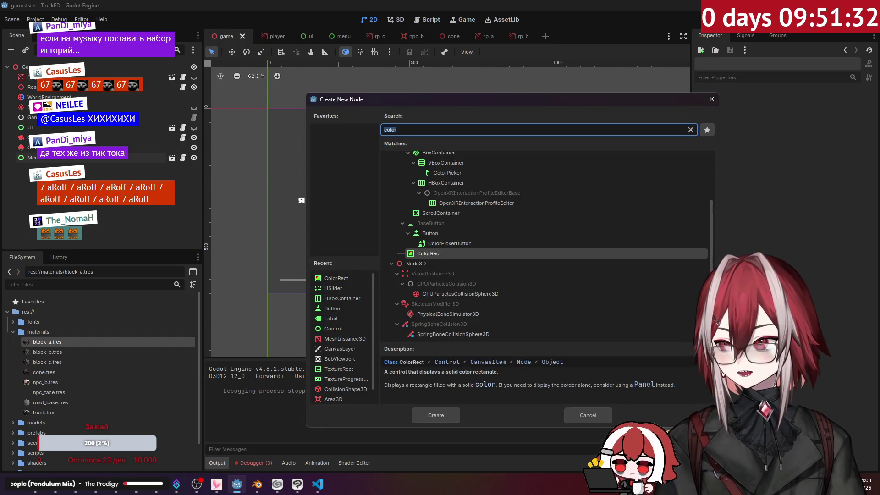
type("control")
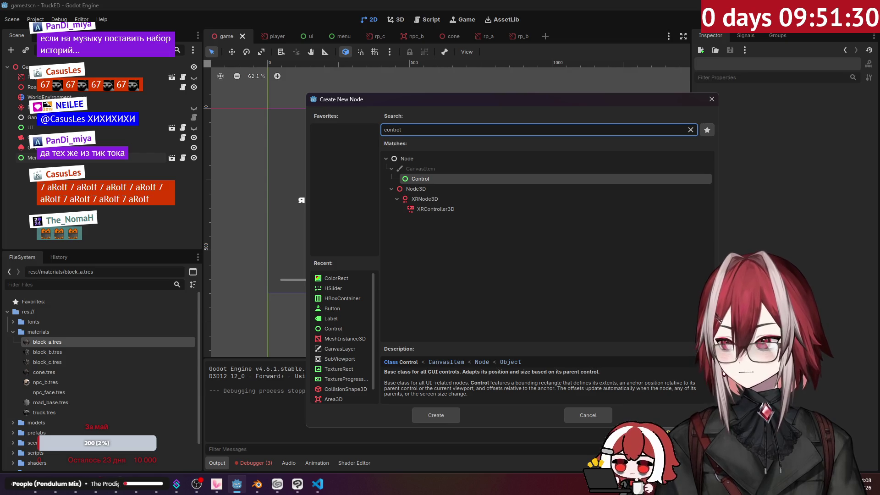
left_click(446, 417)
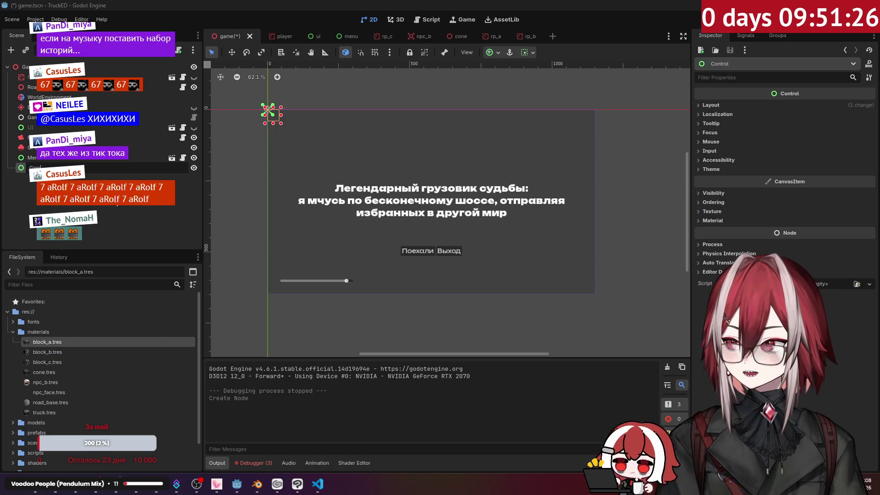
key("Return")
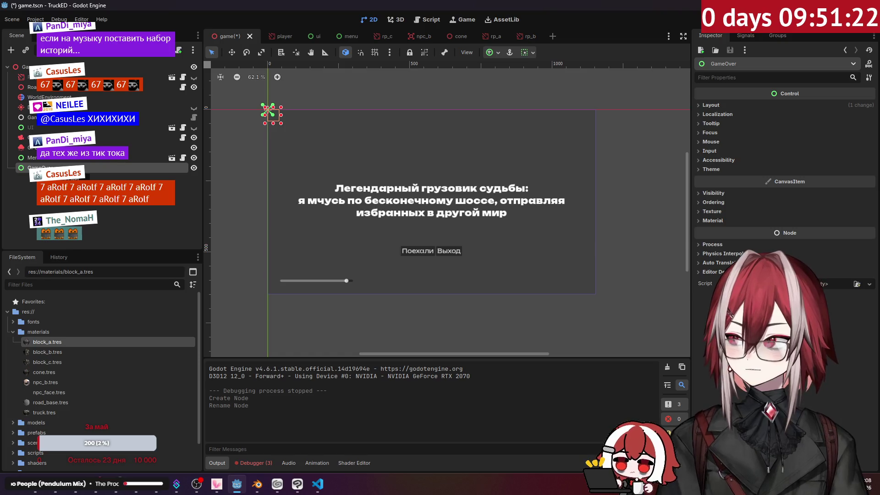
Step: Save the GameOver branch as prefabs/game_over.tscn and open it
right_click(45, 168)
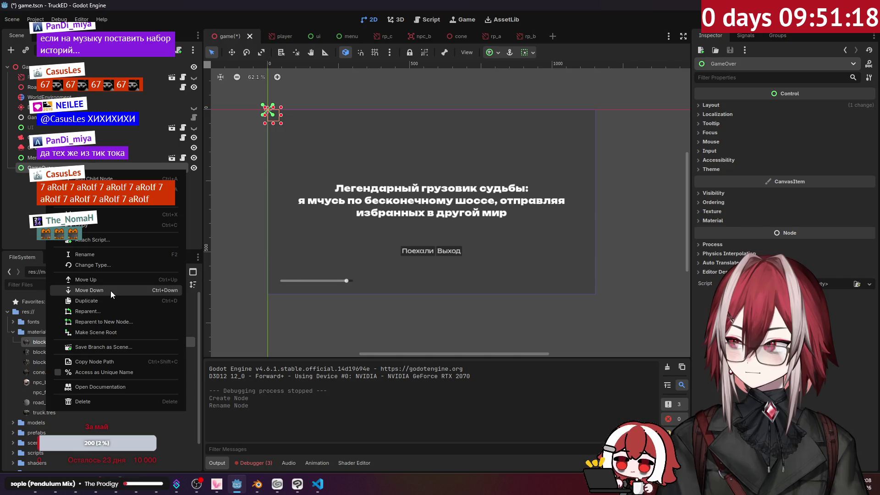
left_click(125, 347)
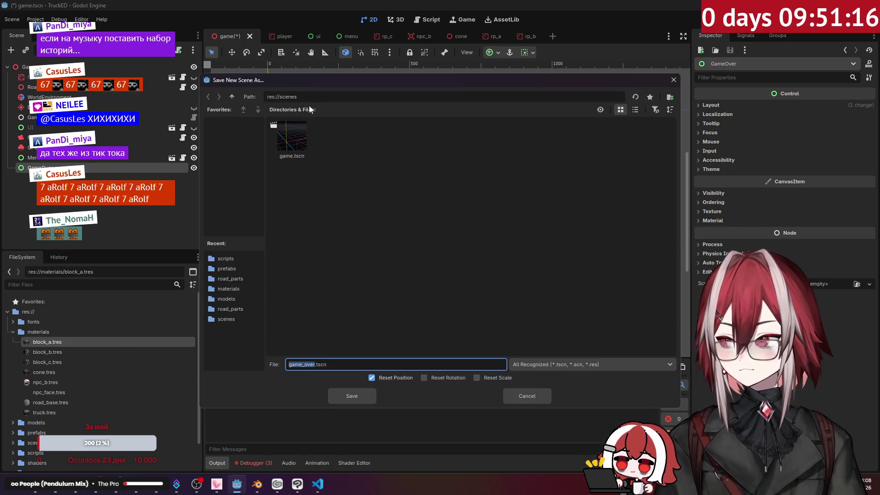
left_click(232, 96)
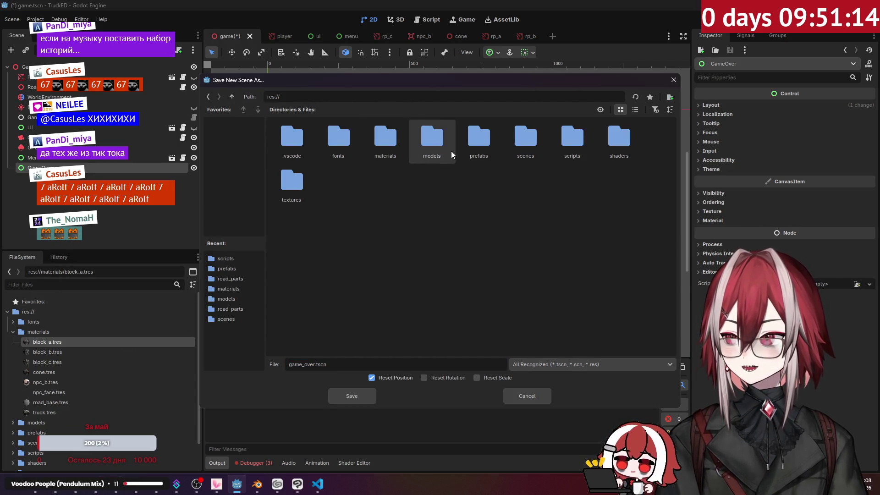
double_click(475, 139)
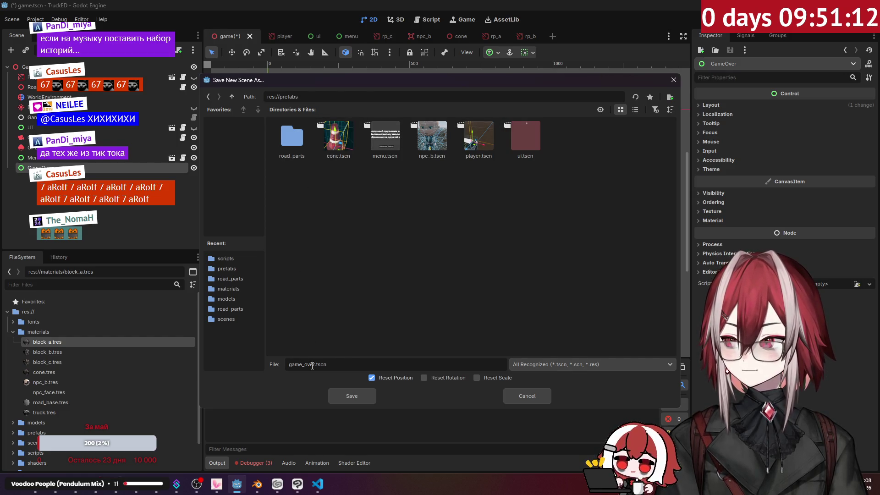
left_click(367, 398)
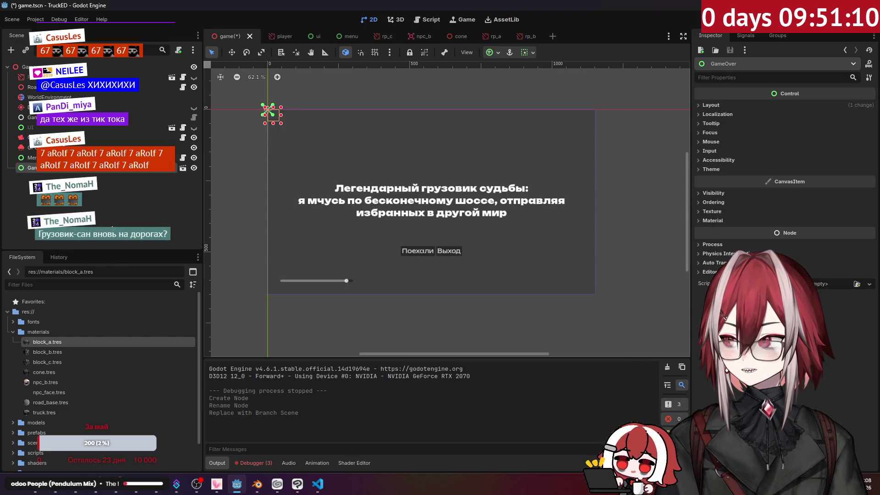
left_click(183, 168)
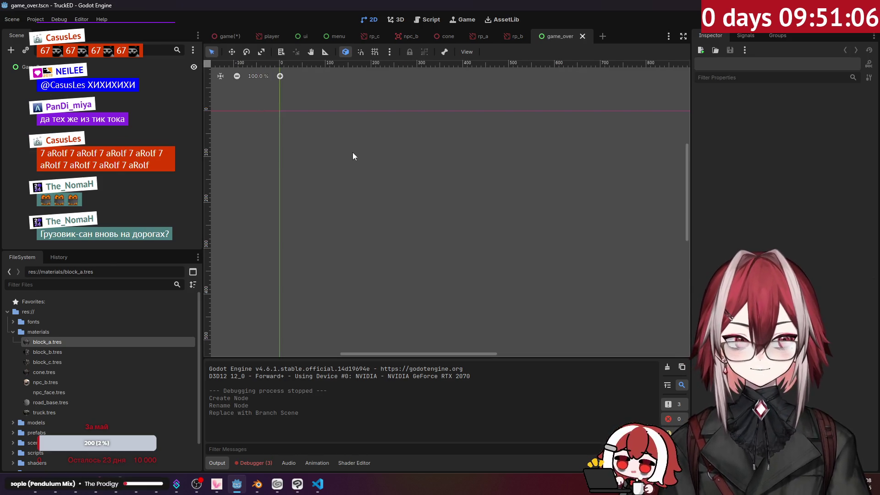
Step: Reorder the open scene tabs so game_over sits right after menu
left_click(328, 37)
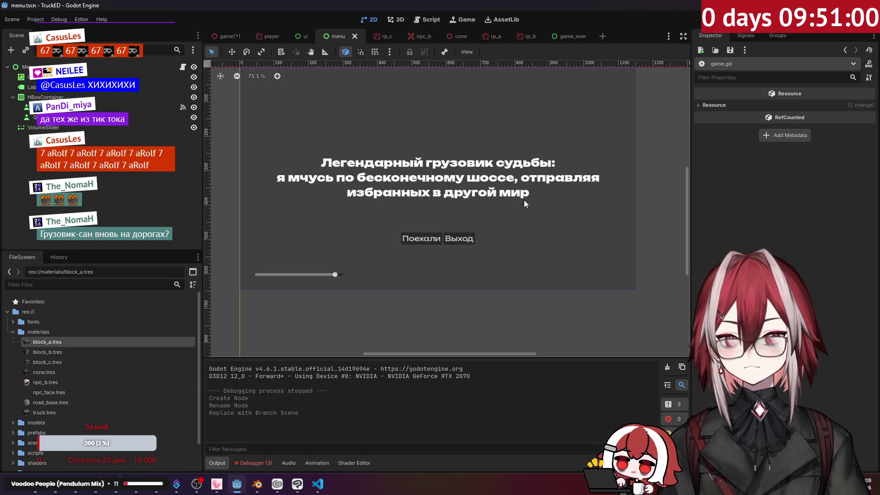
left_click(565, 39)
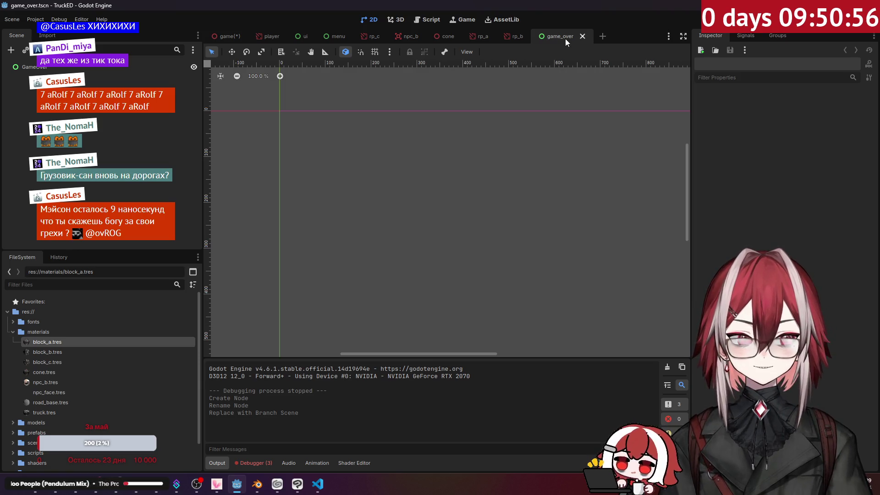
left_click_drag(564, 40, 378, 37)
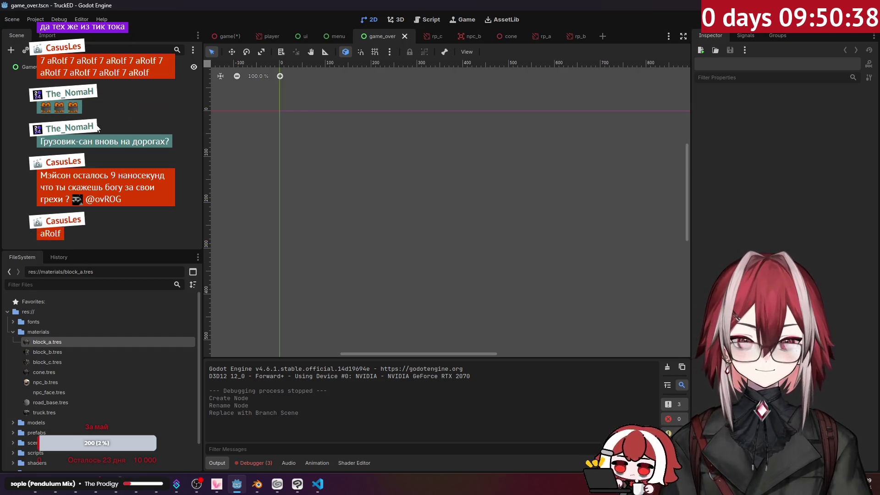
Step: Set the GameOver root's Layout anchors preset to Full Rect
right_click(71, 67)
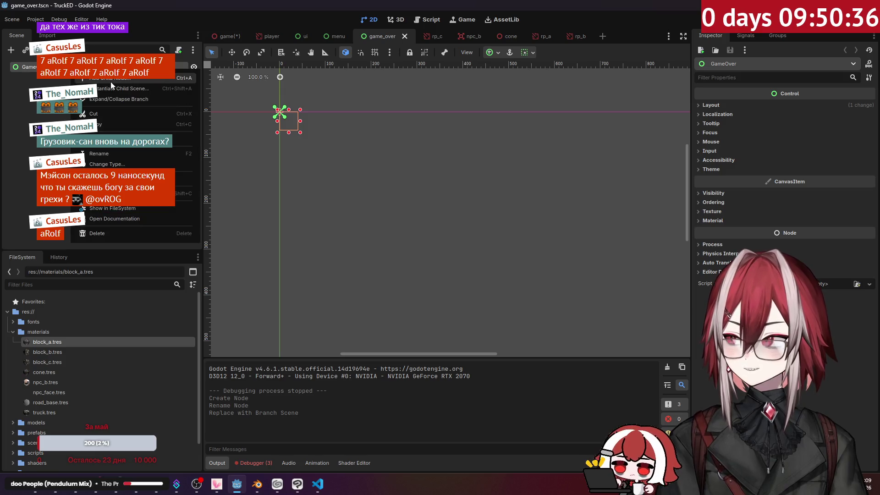
left_click(722, 194)
left_click(720, 193)
left_click(720, 106)
left_click(719, 108)
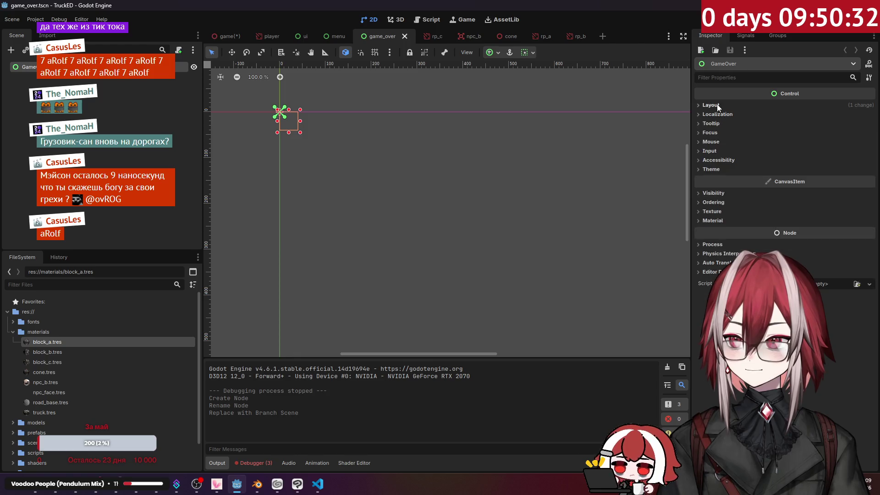
left_click(719, 107)
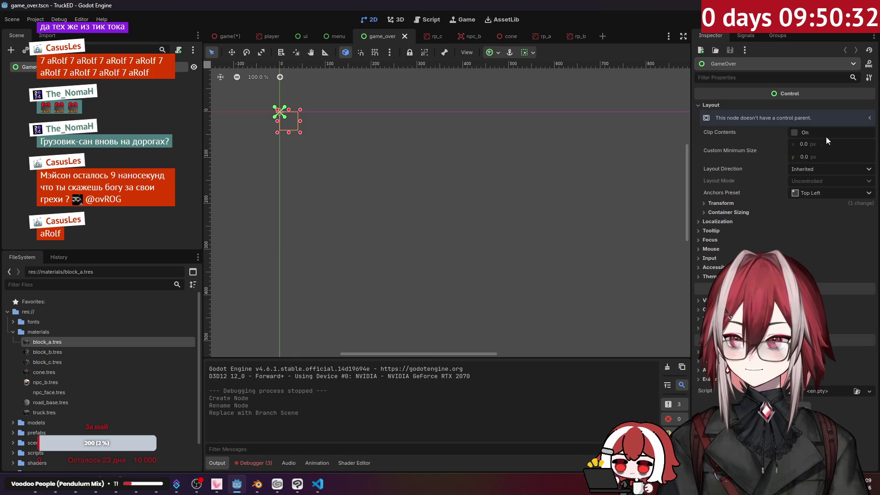
left_click(810, 192)
left_click(823, 223)
scroll(266, 185, "down", 5)
scroll(328, 172, "down", 3)
scroll(351, 173, "up", 3)
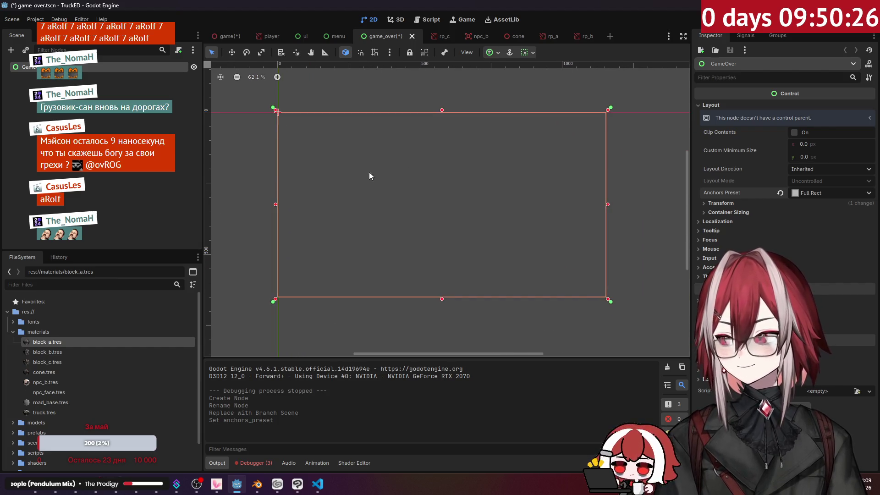
key("Escape")
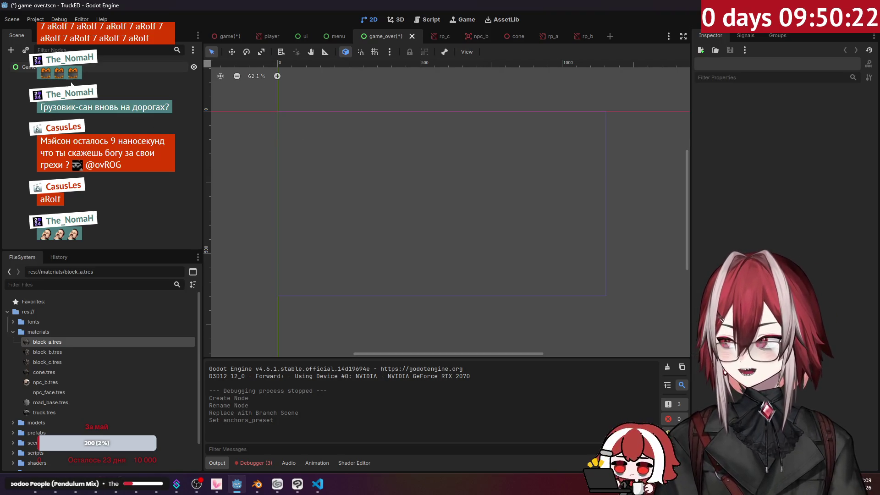
Step: Copy the menu's HBoxContainer with the Поехали and Выход buttons and paste it under GameOver
left_click(114, 67)
key("Escape")
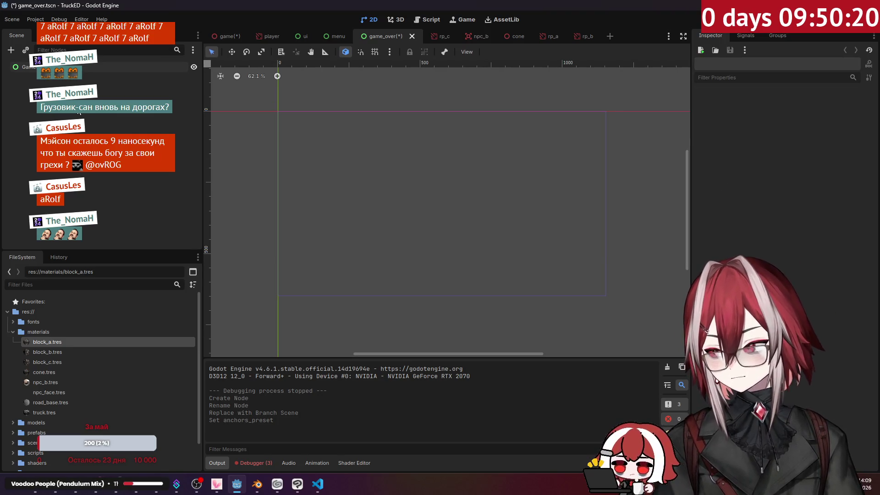
left_click(340, 36)
left_click(82, 98)
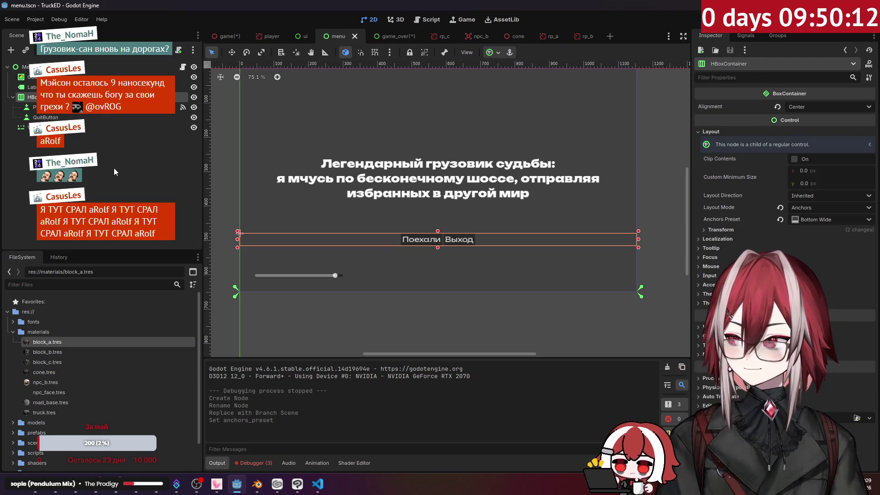
left_click(296, 37)
left_click(339, 36)
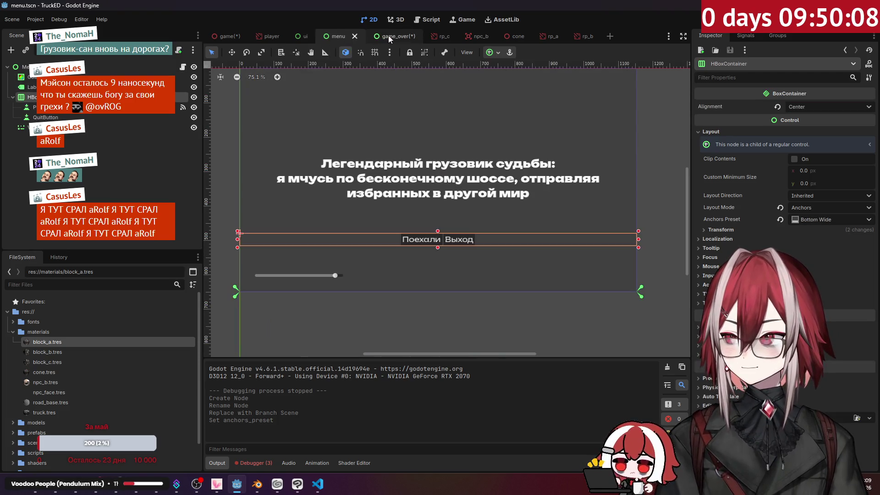
left_click(389, 36)
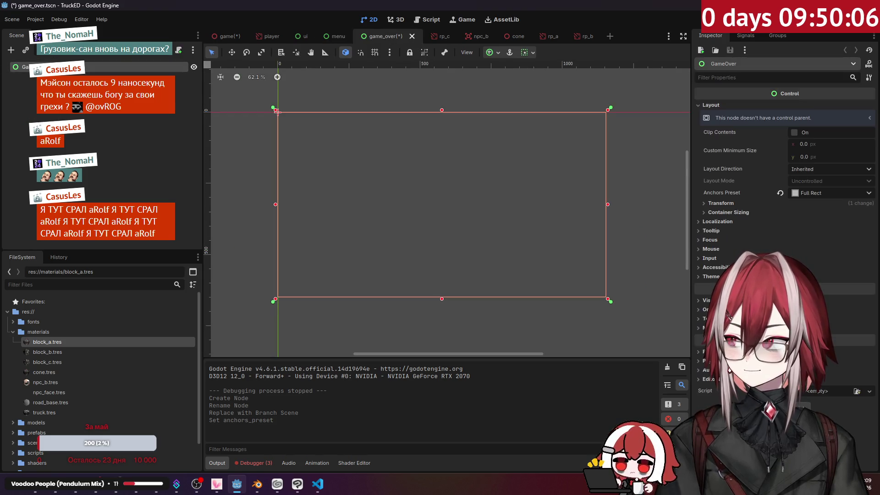
key("ctrl+v")
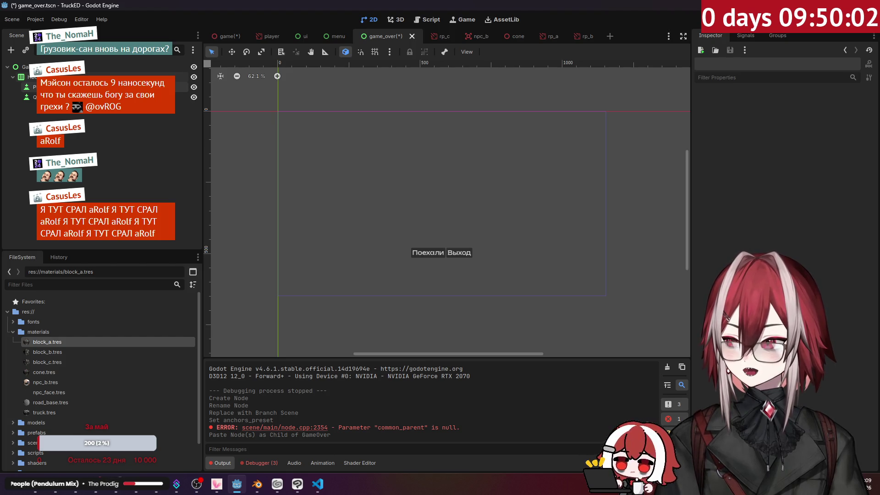
left_click(664, 368)
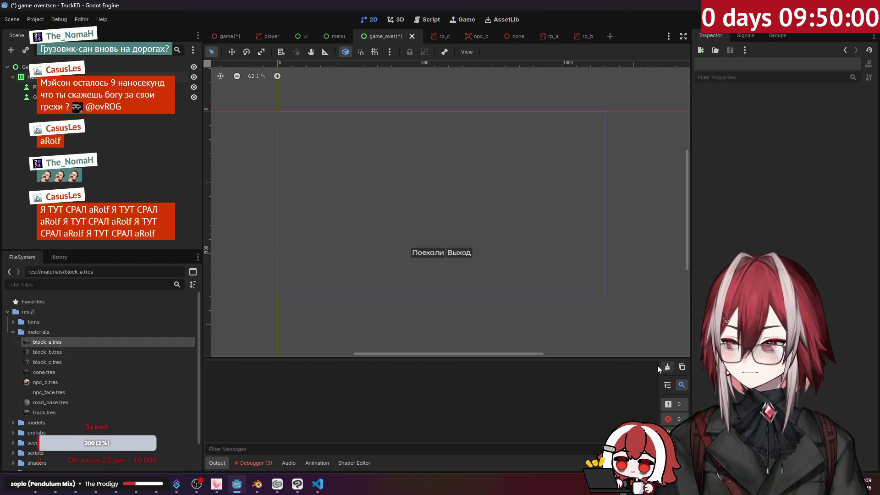
Step: Relabel the PlayButton text to 'Поехали Заного'
left_click(428, 253)
left_click(736, 127)
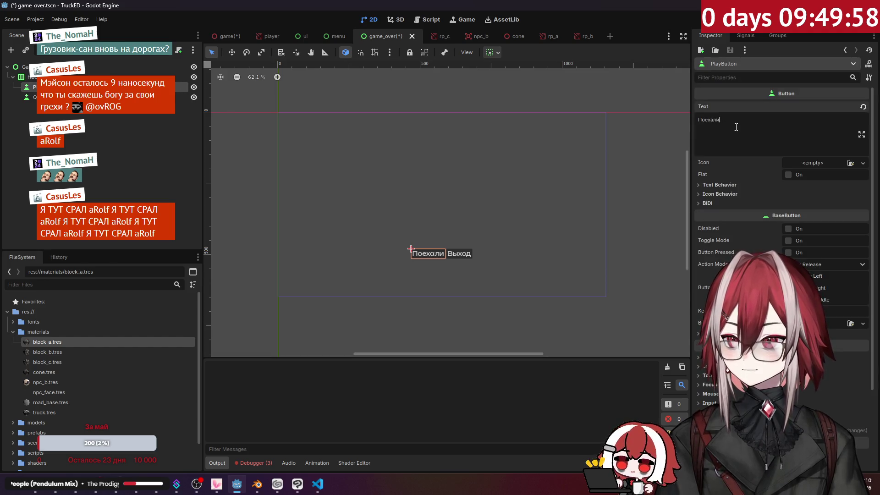
left_click(55, 97)
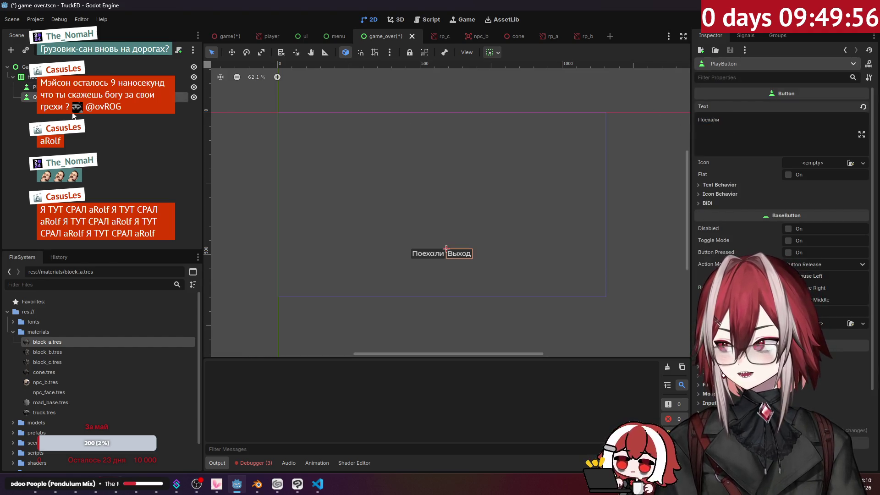
left_click(73, 136)
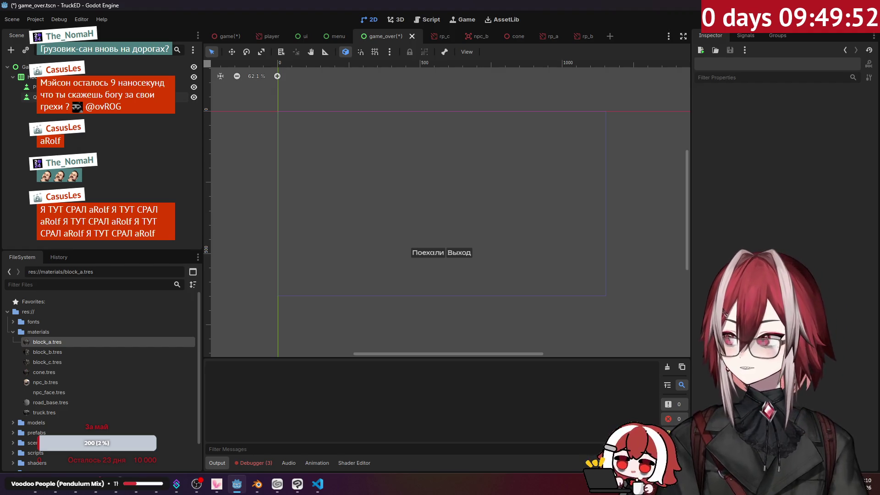
left_click(46, 86)
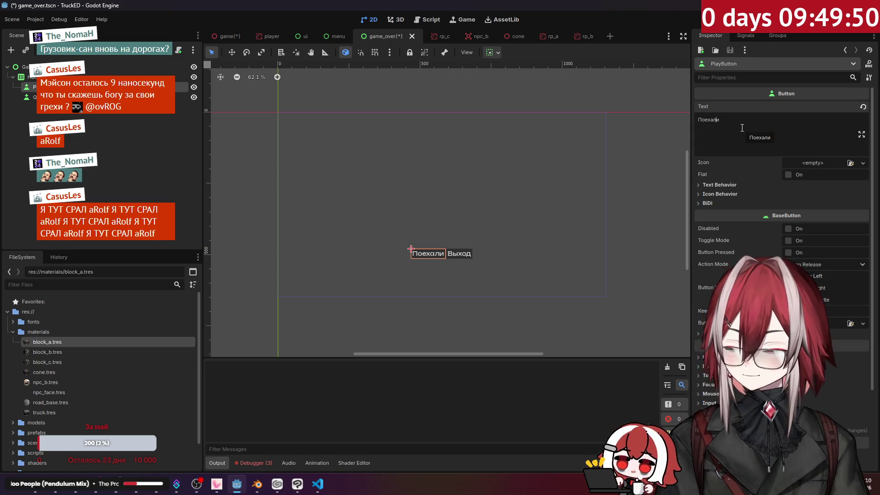
key("Home")
type("J")
key("BackSpace")
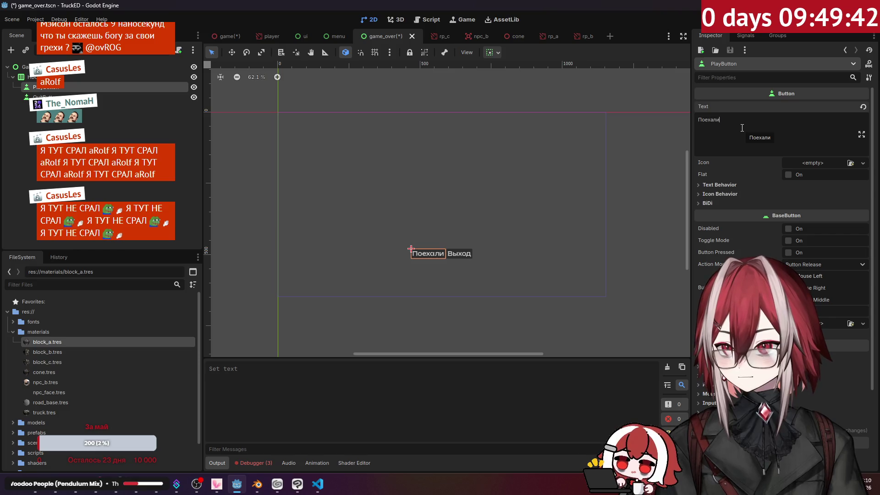
type("Заного")
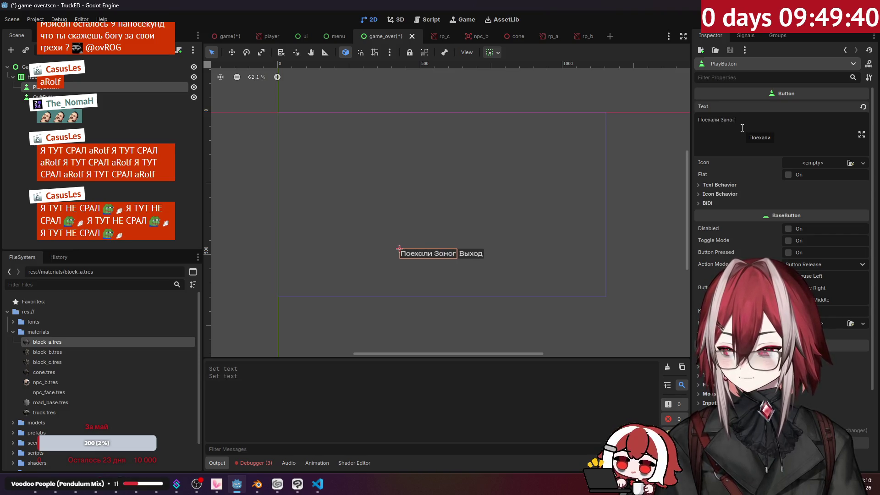